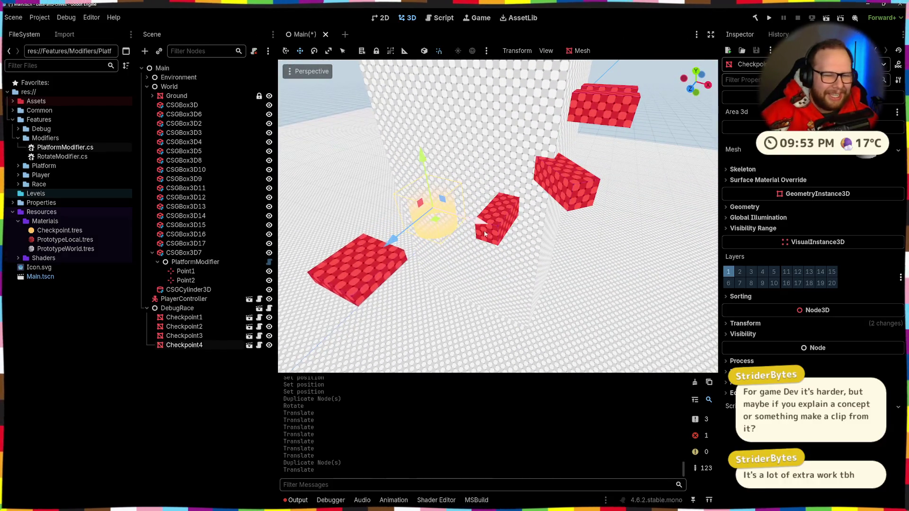
Move Checkpoint4 up beside the red block platforms and bring the view close to it.
{"action": "key", "text": "g"}
{"action": "left_click", "coordinate": [530, 203]}
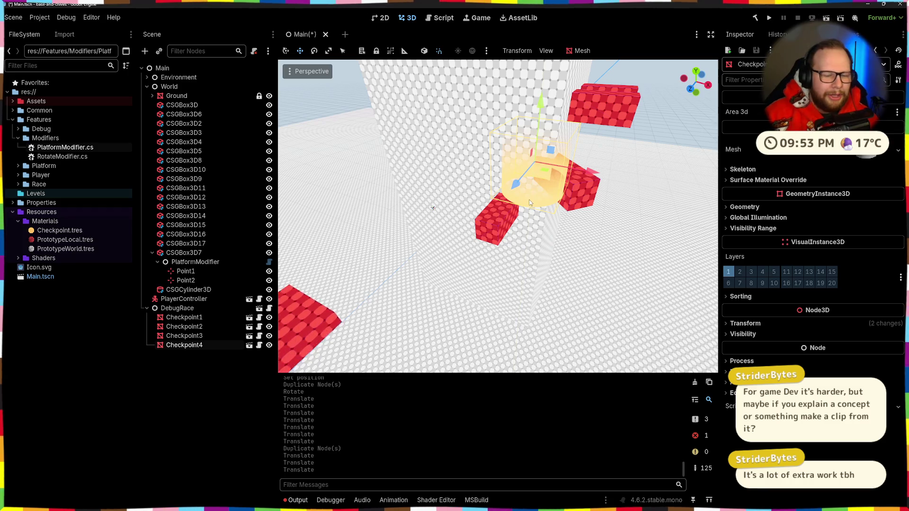
{"action": "mouse_move", "coordinate": [541, 205]}
{"action": "left_mouse_down"}
{"action": "mouse_move", "coordinate": [414, 326]}
{"action": "mouse_move", "coordinate": [406, 245]}
{"action": "mouse_move", "coordinate": [512, 250]}
{"action": "mouse_move", "coordinate": [507, 235]}
{"action": "left_mouse_up"}
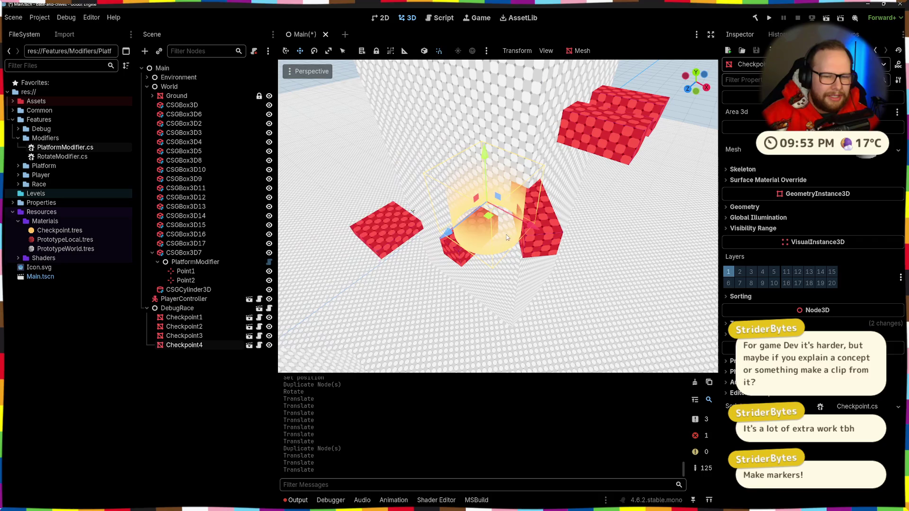
Set CSGBox3D9's Size x to 5 m, after trying 45 and 4.
{"action": "left_click", "coordinate": [530, 225]}
{"action": "key", "text": "f"}
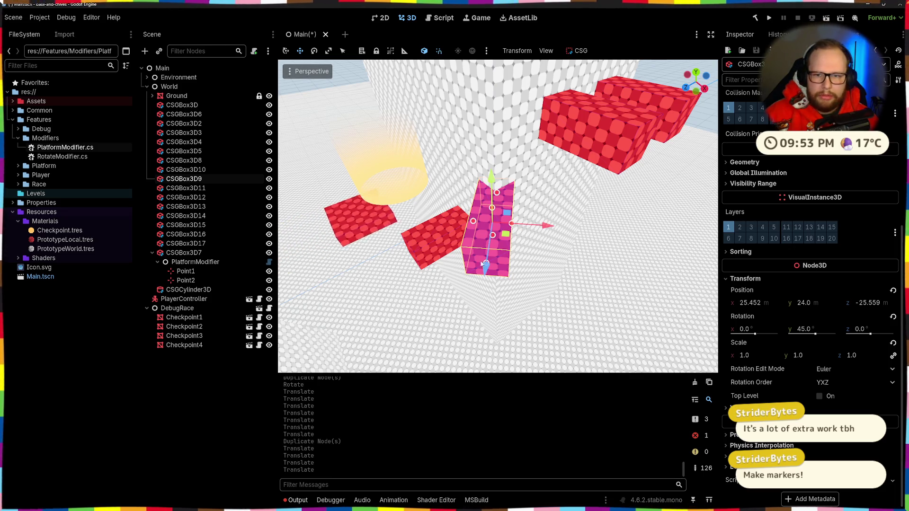
{"action": "scroll", "coordinate": [820, 220], "scroll_direction": "up", "scroll_amount": 5}
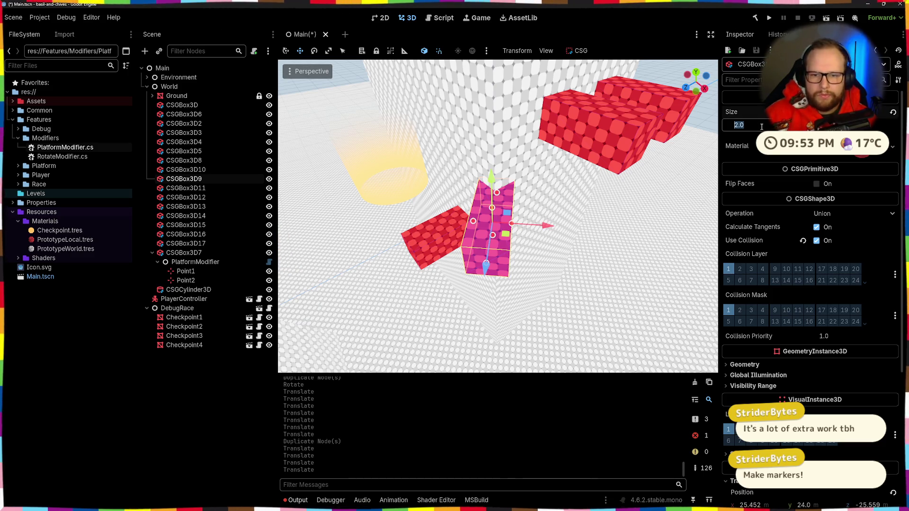
{"action": "type", "text": "45"}
{"action": "key", "text": "Return"}
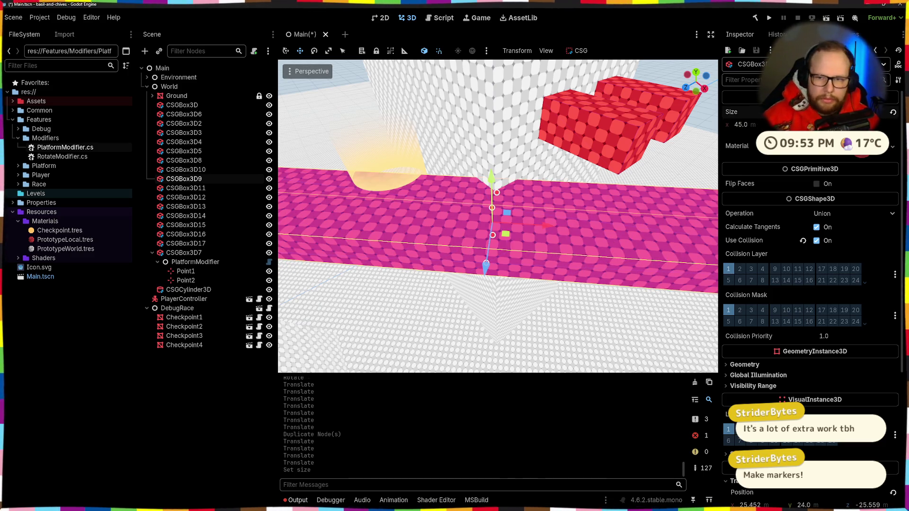
{"action": "type", "text": "4"}
{"action": "key", "text": "Return"}
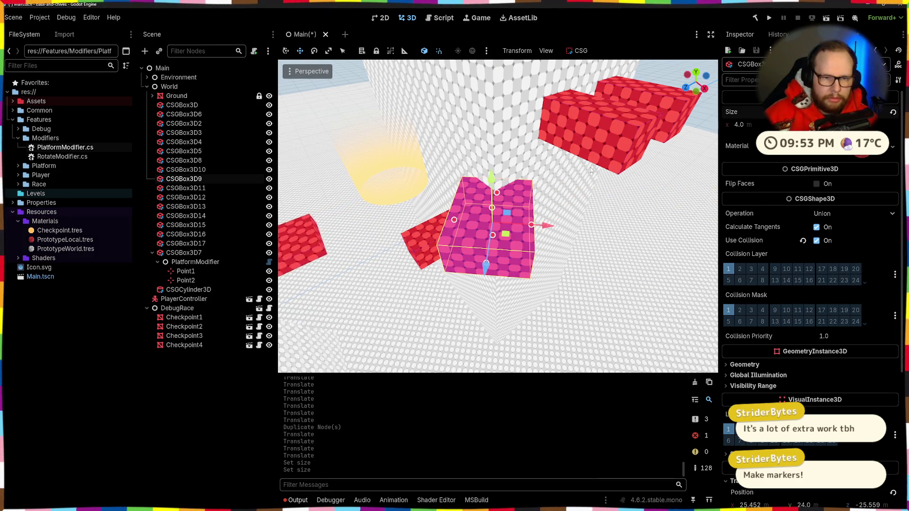
{"action": "key", "text": "f"}
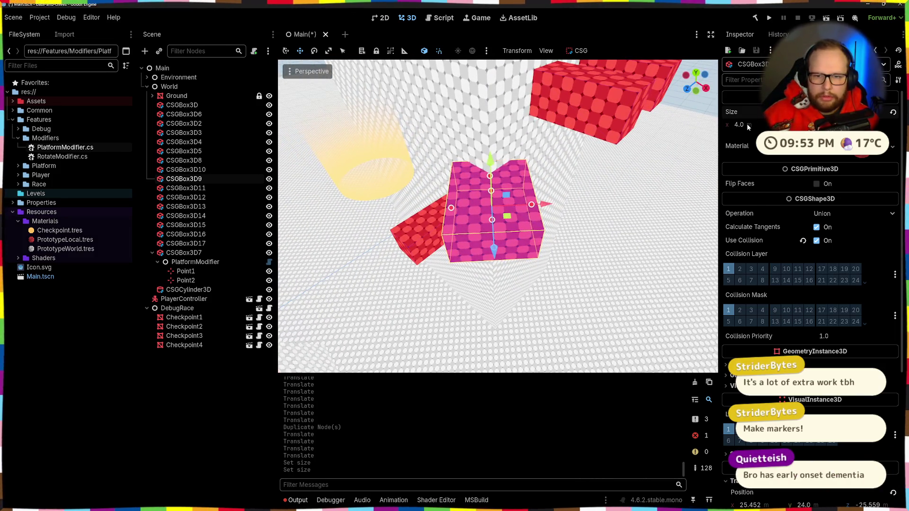
{"action": "type", "text": "5"}
{"action": "key", "text": "Return"}
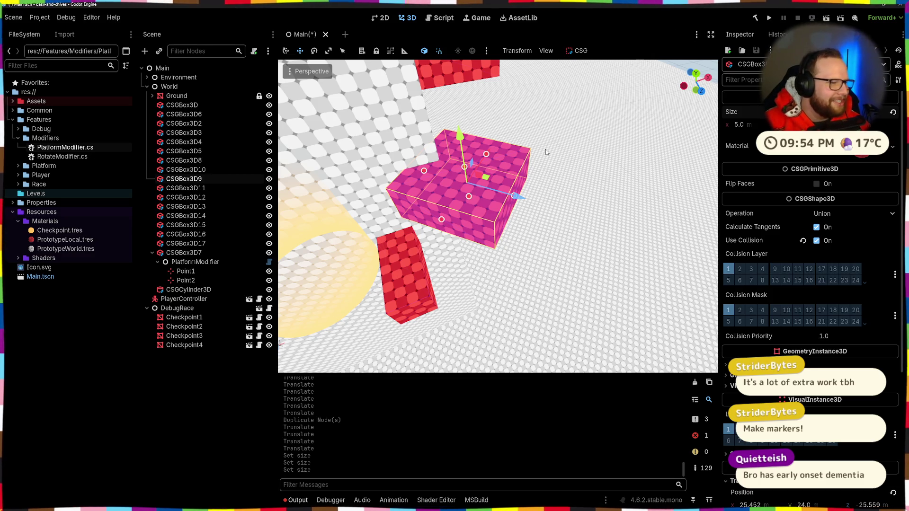
Shift CSGBox3D9 along X toward its neighbours and stretch it further along X.
{"action": "left_click_drag", "start_coordinate": [516, 198], "coordinate": [476, 185]}
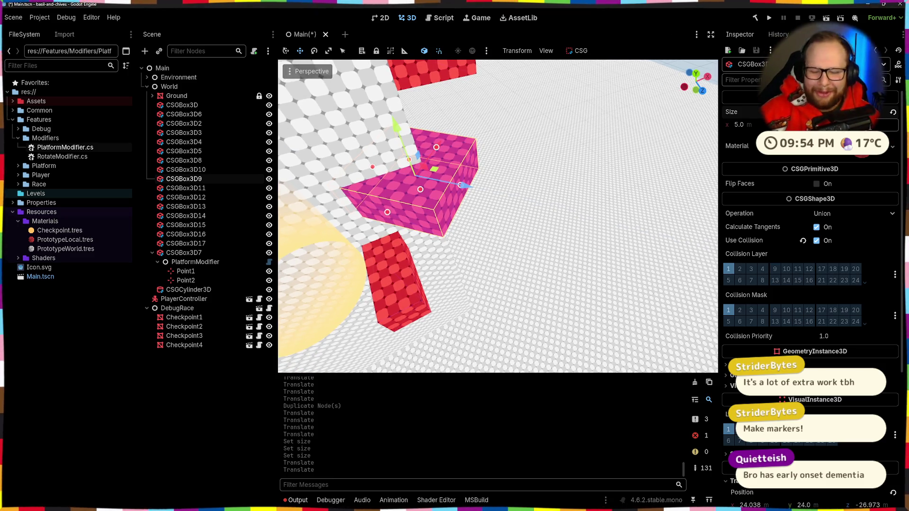
{"action": "mouse_move", "coordinate": [460, 185]}
{"action": "left_mouse_down"}
{"action": "mouse_move", "coordinate": [510, 194]}
{"action": "mouse_move", "coordinate": [550, 187]}
{"action": "left_mouse_up"}
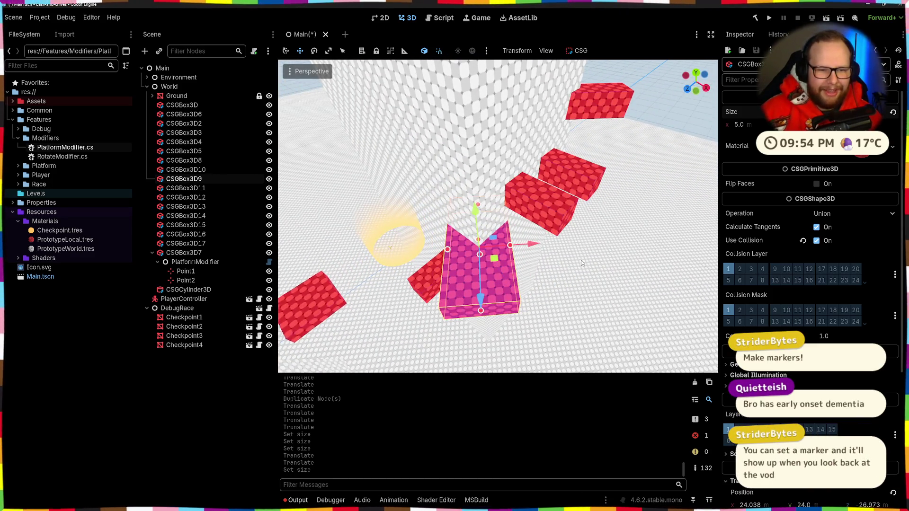
{"action": "left_click_drag", "start_coordinate": [616, 186], "coordinate": [672, 187]}
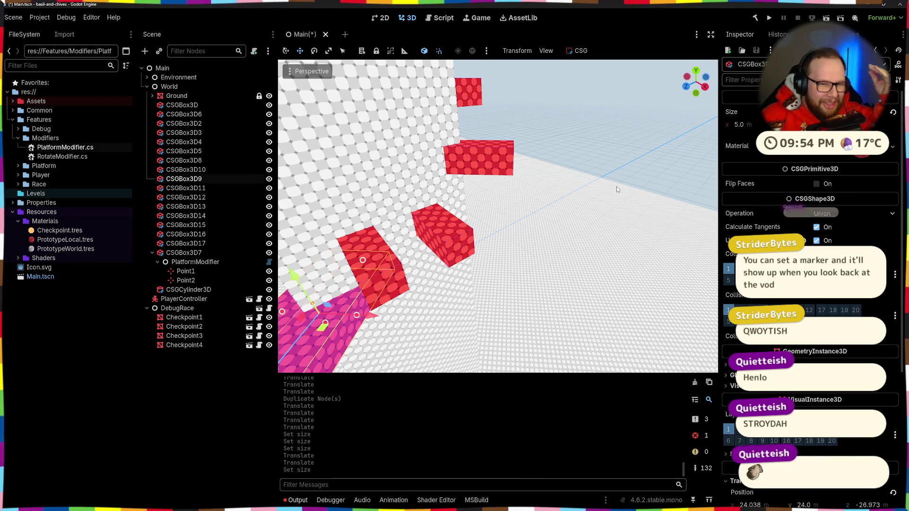
Lengthen CSGBox3D13 along its blue axis and set its Size x to 5 m.
{"action": "left_click_drag", "start_coordinate": [434, 252], "coordinate": [491, 226]}
{"action": "left_click", "coordinate": [533, 163]}
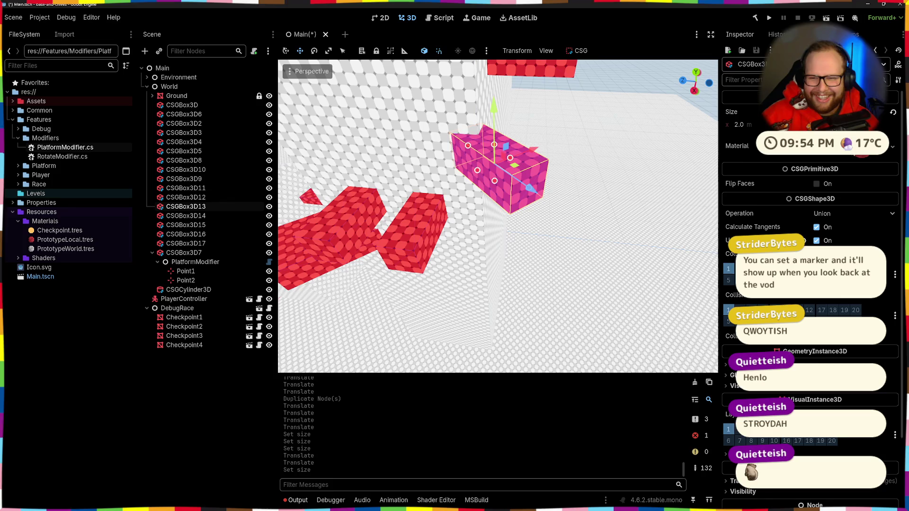
{"action": "left_click_drag", "start_coordinate": [529, 188], "coordinate": [575, 220]}
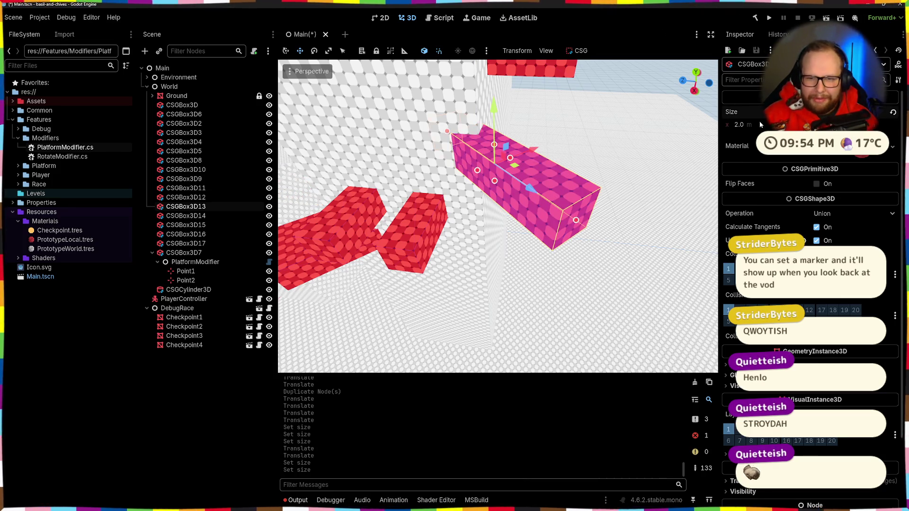
{"action": "type", "text": "5"}
{"action": "key", "text": "Return"}
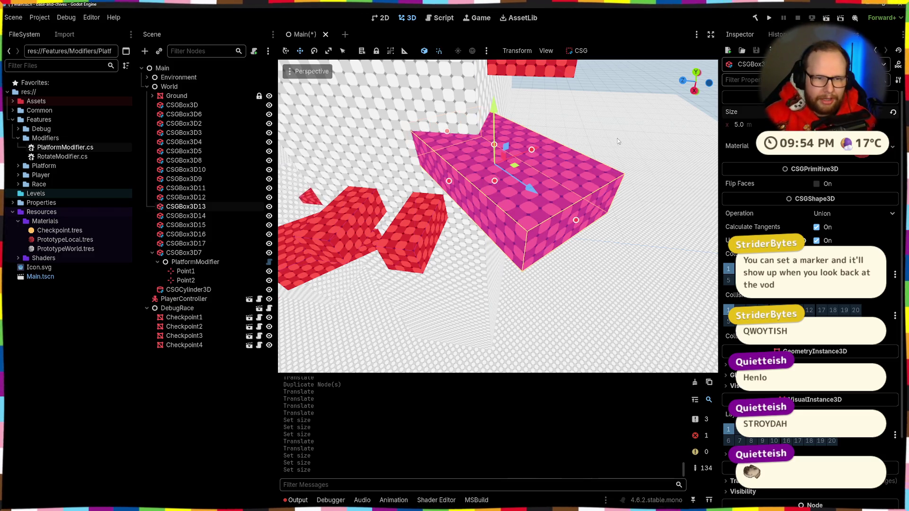
Nudge CSGBox3D13 slightly along X and check it against CSGBox3D9 from above.
{"action": "left_click_drag", "start_coordinate": [617, 141], "coordinate": [525, 220]}
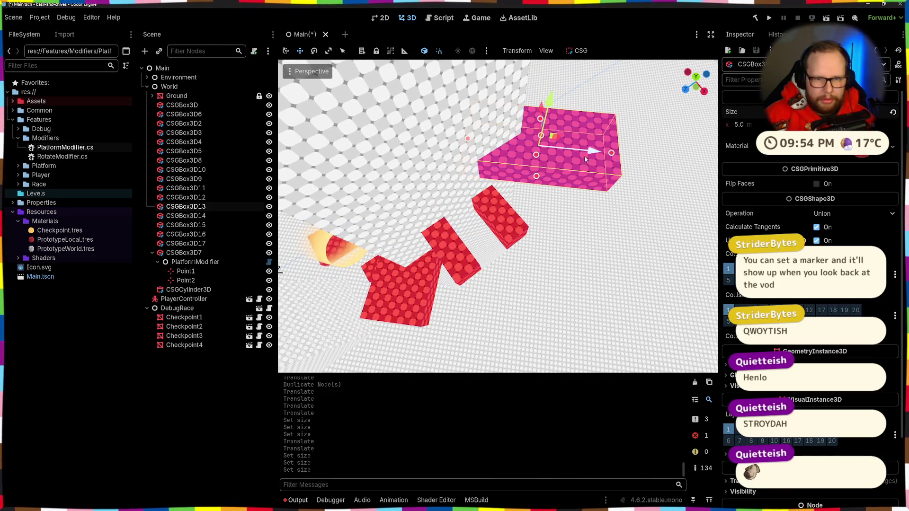
{"action": "mouse_move", "coordinate": [585, 160]}
{"action": "left_mouse_down"}
{"action": "mouse_move", "coordinate": [594, 160]}
{"action": "mouse_move", "coordinate": [544, 199]}
{"action": "mouse_move", "coordinate": [497, 206]}
{"action": "mouse_move", "coordinate": [531, 212]}
{"action": "mouse_move", "coordinate": [500, 207]}
{"action": "left_mouse_up"}
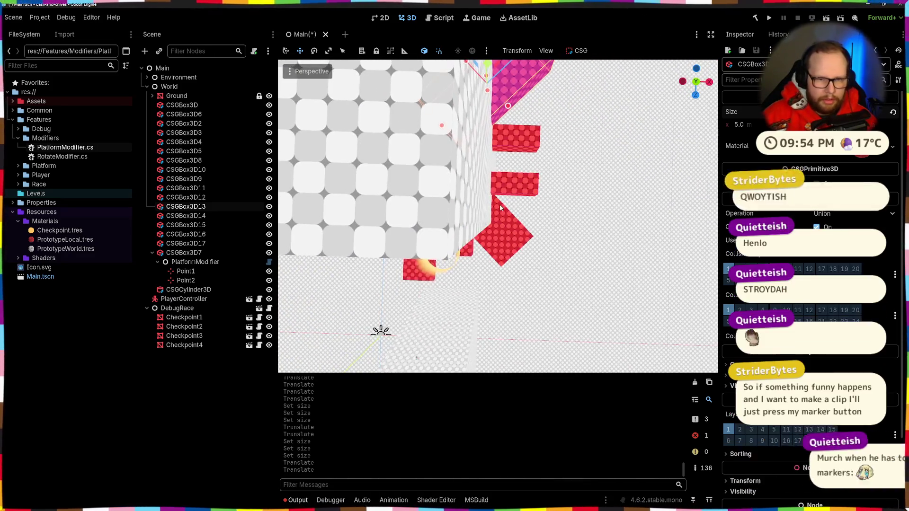
{"action": "left_click", "coordinate": [498, 252]}
{"action": "left_click_drag", "start_coordinate": [585, 176], "coordinate": [555, 170]}
{"action": "left_click", "coordinate": [480, 202]}
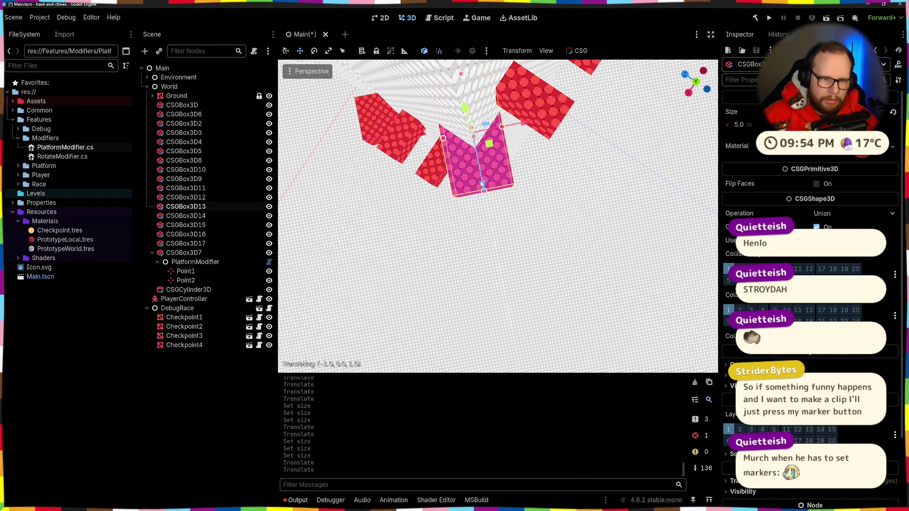
{"action": "left_click_drag", "start_coordinate": [484, 190], "coordinate": [465, 185]}
Widen CSGBox3D17 to 5 m along X, nudge its position, and review the platform gaps.
{"action": "left_click", "coordinate": [591, 105]}
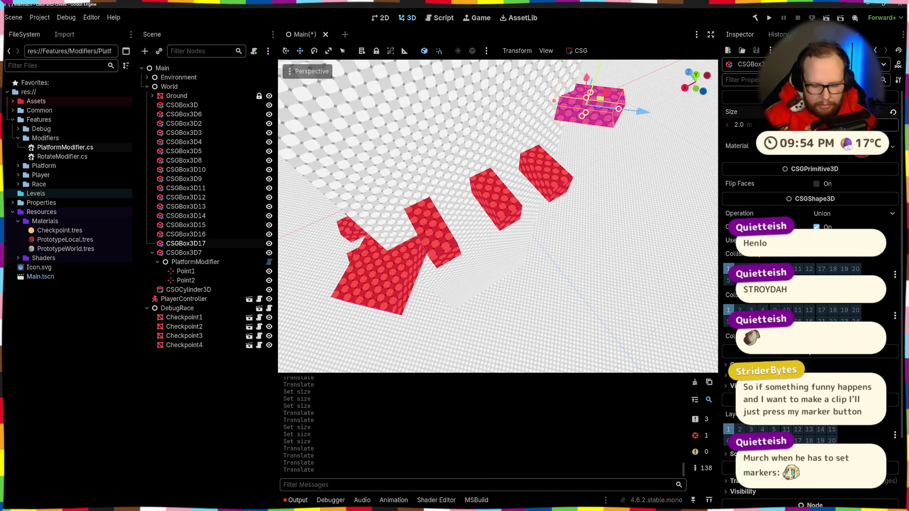
{"action": "left_click_drag", "start_coordinate": [756, 124], "coordinate": [795, 124]}
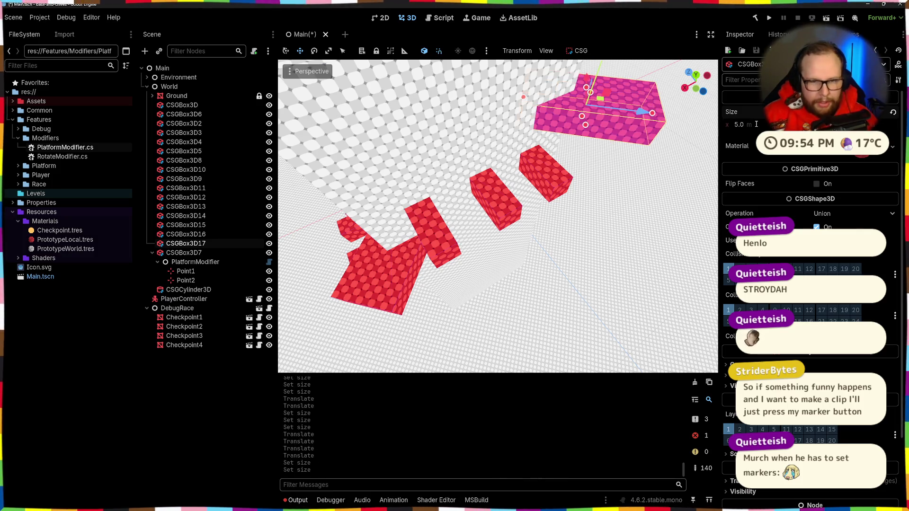
{"action": "left_click", "coordinate": [637, 114]}
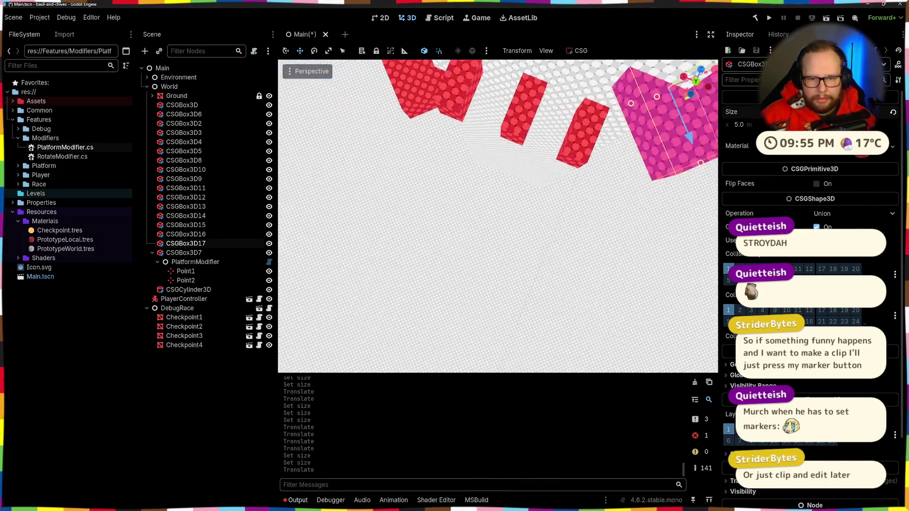
{"action": "left_click", "coordinate": [625, 250]}
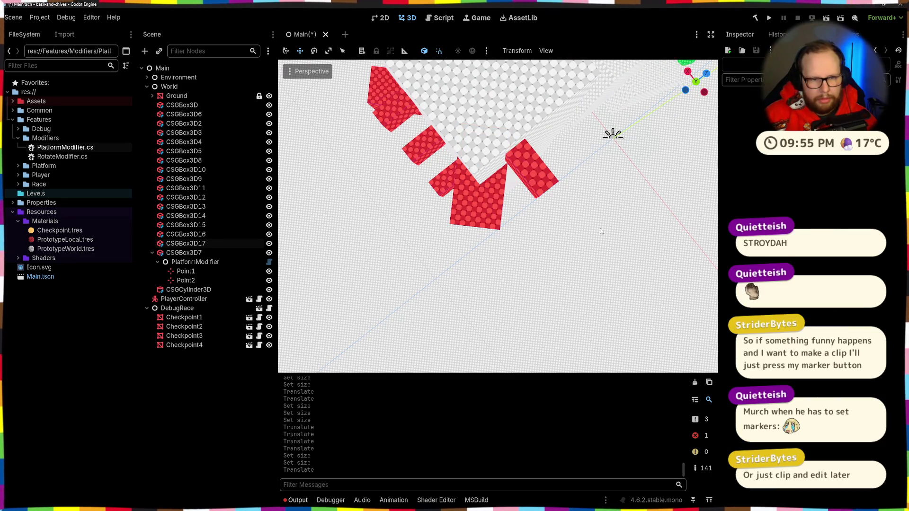
{"action": "mouse_move", "coordinate": [600, 231]}
{"action": "left_mouse_down"}
{"action": "mouse_move", "coordinate": [565, 213]}
{"action": "mouse_move", "coordinate": [581, 229]}
{"action": "left_mouse_up"}
{"action": "left_click", "coordinate": [512, 207]}
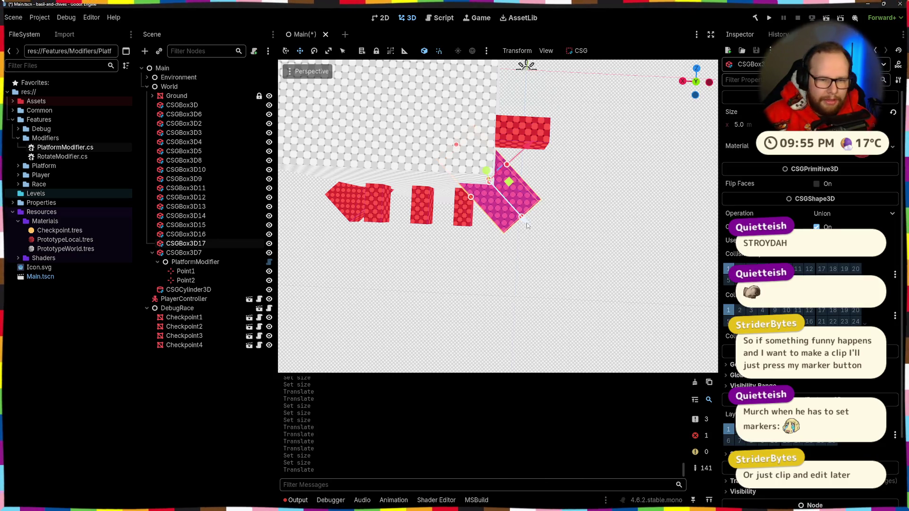
{"action": "mouse_move", "coordinate": [512, 206]}
{"action": "left_mouse_down"}
{"action": "mouse_move", "coordinate": [549, 213]}
{"action": "mouse_move", "coordinate": [518, 219]}
{"action": "mouse_move", "coordinate": [415, 205]}
{"action": "mouse_move", "coordinate": [413, 253]}
{"action": "mouse_move", "coordinate": [493, 266]}
{"action": "mouse_move", "coordinate": [386, 251]}
{"action": "mouse_move", "coordinate": [341, 173]}
{"action": "mouse_move", "coordinate": [421, 224]}
{"action": "mouse_move", "coordinate": [586, 203]}
{"action": "mouse_move", "coordinate": [615, 180]}
{"action": "mouse_move", "coordinate": [626, 148]}
{"action": "left_mouse_up"}
Duplicate Checkpoint4 as Checkpoint5 and move it left along X into place.
{"action": "left_click", "coordinate": [413, 253]}
{"action": "key", "text": "ctrl+d"}
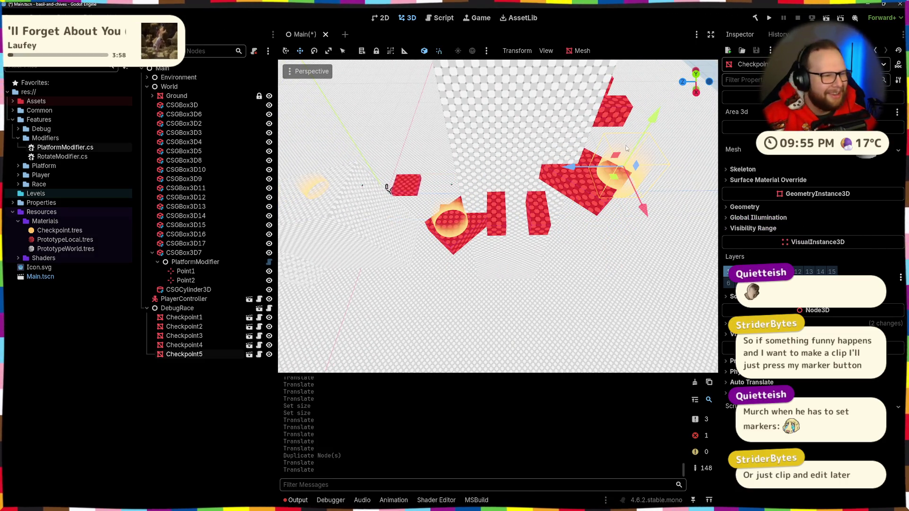
{"action": "key", "text": "f"}
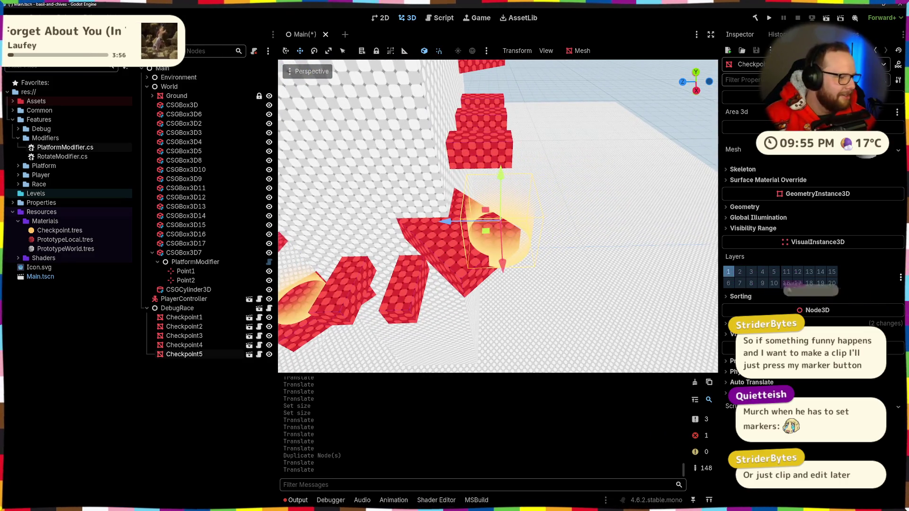
{"action": "left_click_drag", "start_coordinate": [447, 221], "coordinate": [410, 222]}
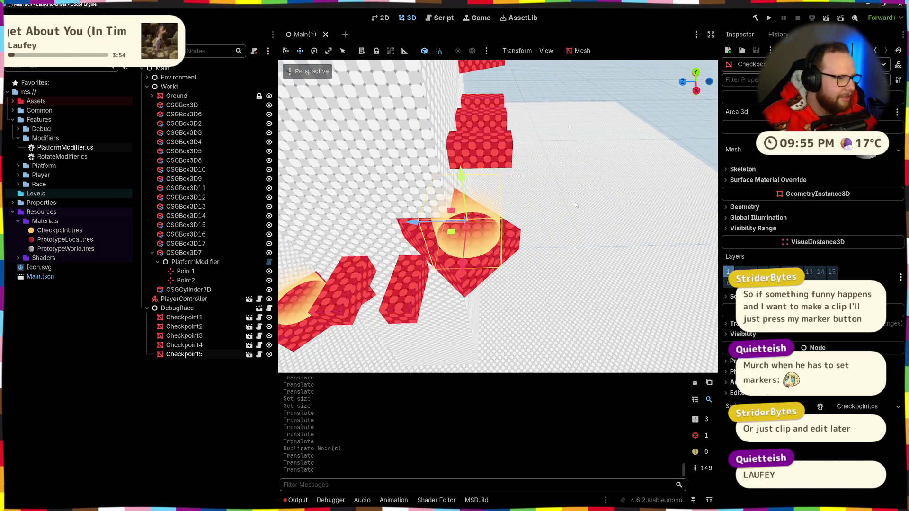
{"action": "left_click_drag", "start_coordinate": [472, 166], "coordinate": [466, 145]}
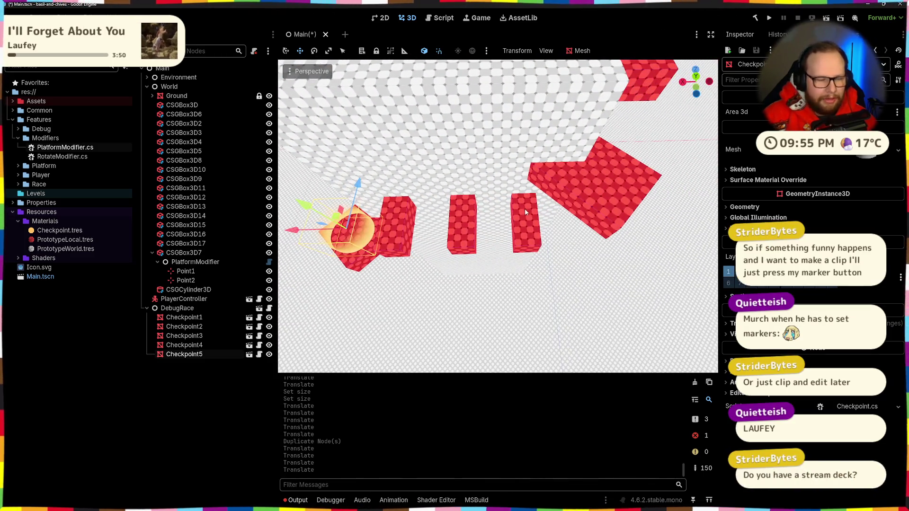
Duplicate again as Checkpoint6 and place it on the upper-right ramp, shifted 3 m along X.
{"action": "key", "text": "ctrl+d"}
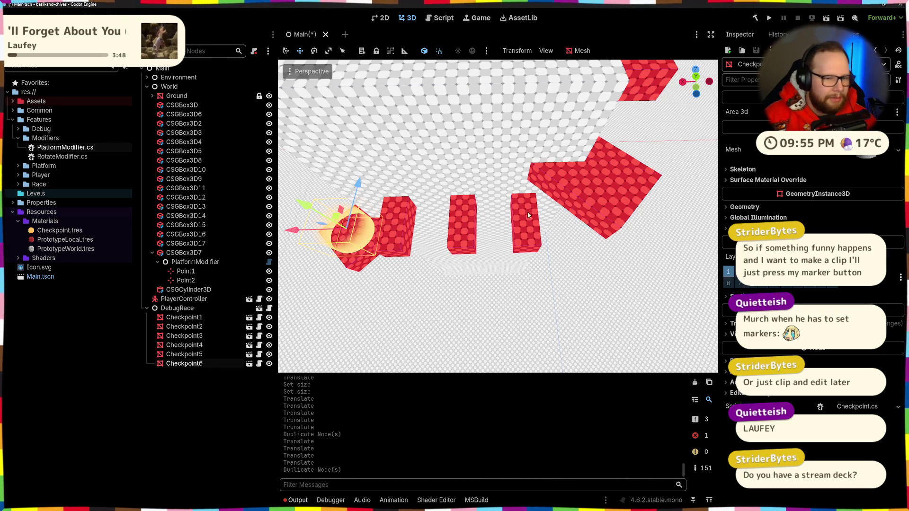
{"action": "mouse_move", "coordinate": [298, 236]}
{"action": "left_mouse_down"}
{"action": "mouse_move", "coordinate": [605, 184]}
{"action": "mouse_move", "coordinate": [655, 123]}
{"action": "left_mouse_up"}
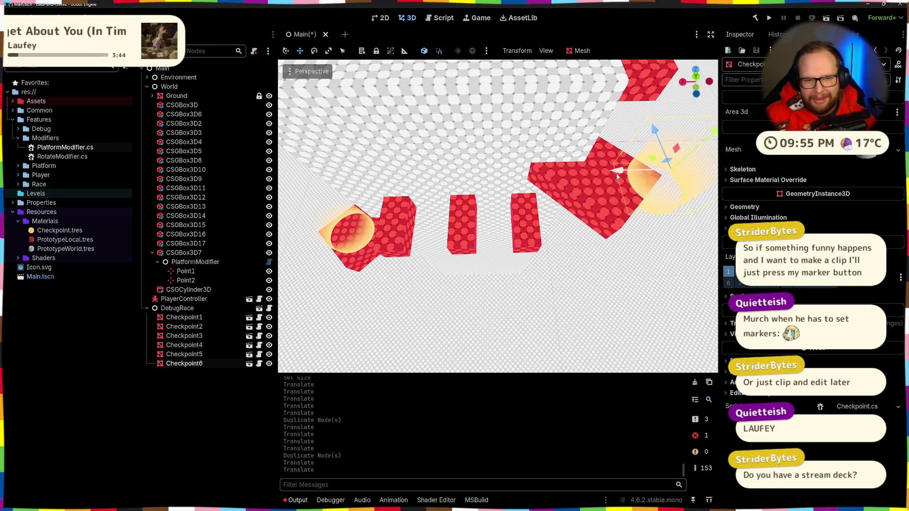
{"action": "left_click_drag", "start_coordinate": [617, 177], "coordinate": [571, 180]}
{"action": "left_click_drag", "start_coordinate": [643, 127], "coordinate": [659, 118]}
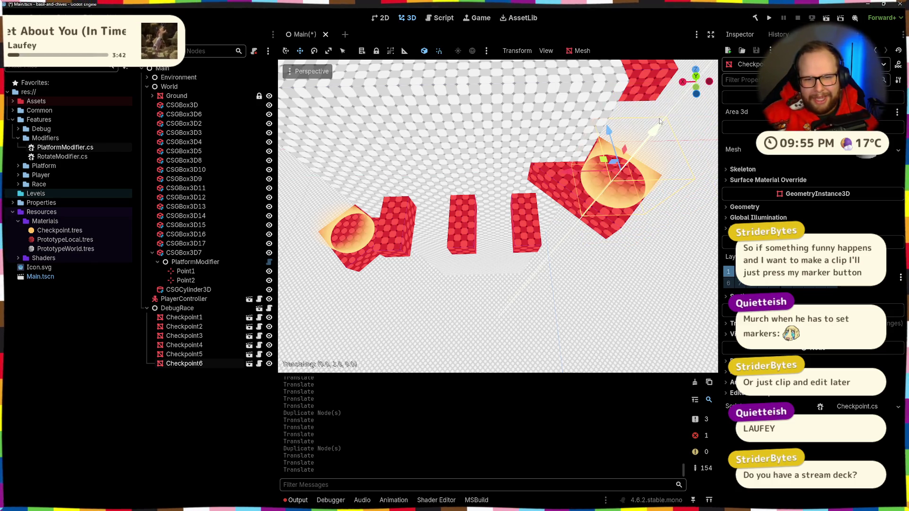
{"action": "key", "text": "f"}
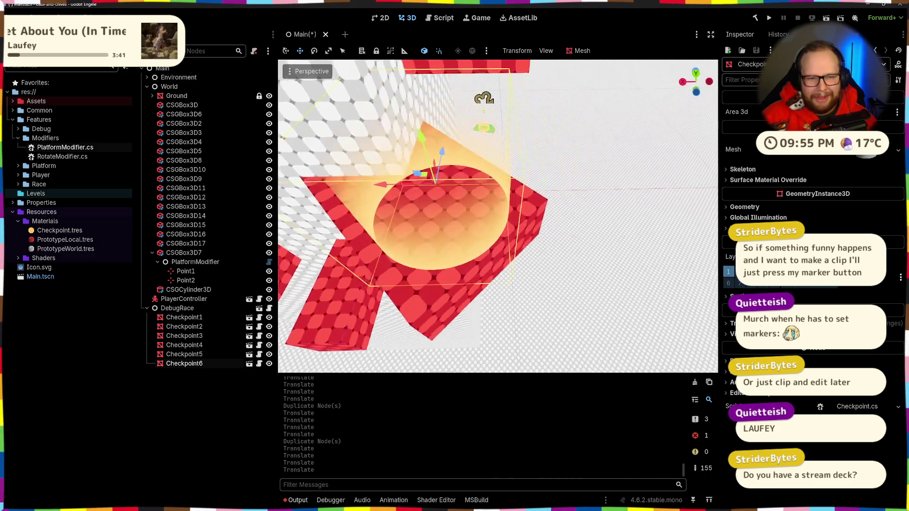
{"action": "scroll", "coordinate": [496, 215], "scroll_direction": "down", "scroll_amount": 8}
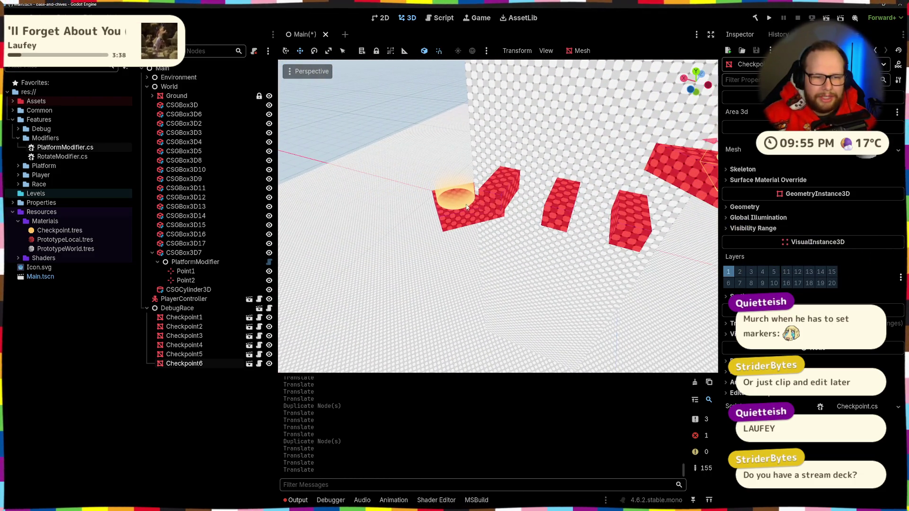
Raise Checkpoint5 and Checkpoint4 and snap each onto the red block below.
{"action": "left_click", "coordinate": [455, 192]}
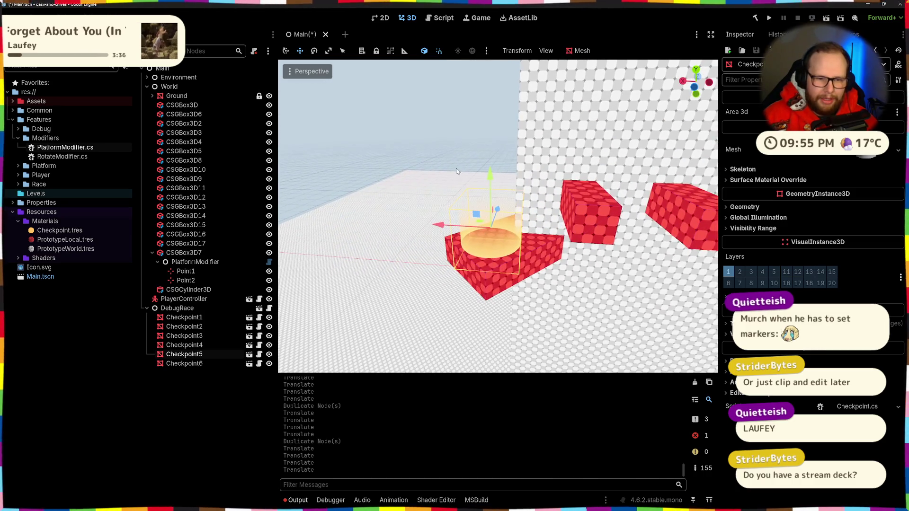
{"action": "left_click_drag", "start_coordinate": [490, 166], "coordinate": [492, 153]}
{"action": "key", "text": "Page_Down"}
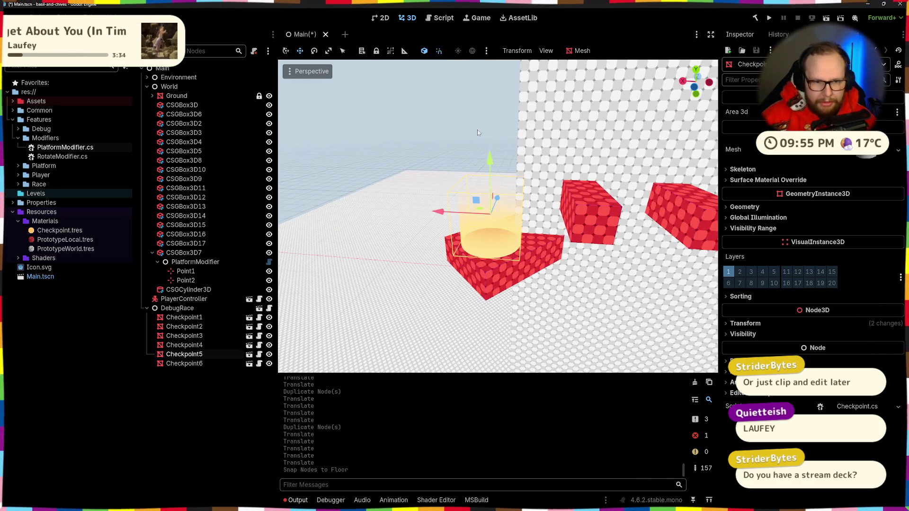
{"action": "left_click", "coordinate": [440, 213]}
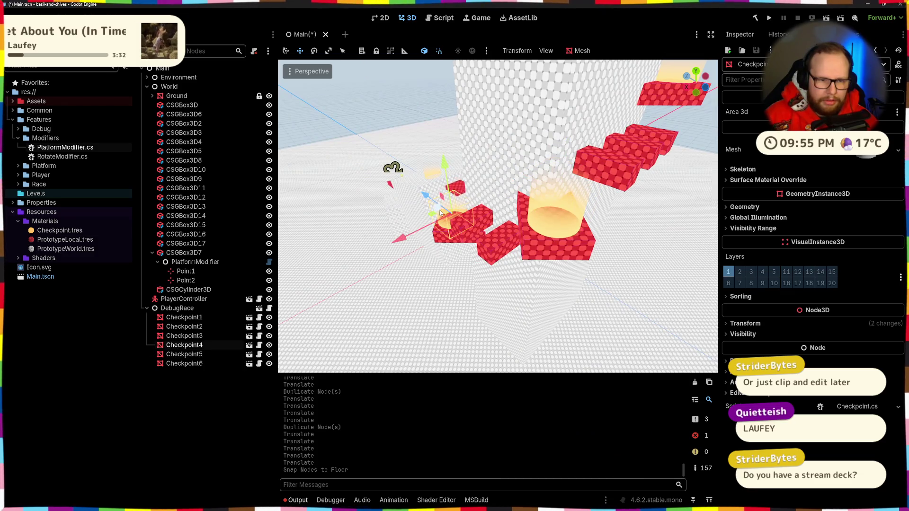
{"action": "left_click_drag", "start_coordinate": [445, 166], "coordinate": [439, 154]}
{"action": "key", "text": "Page_Down"}
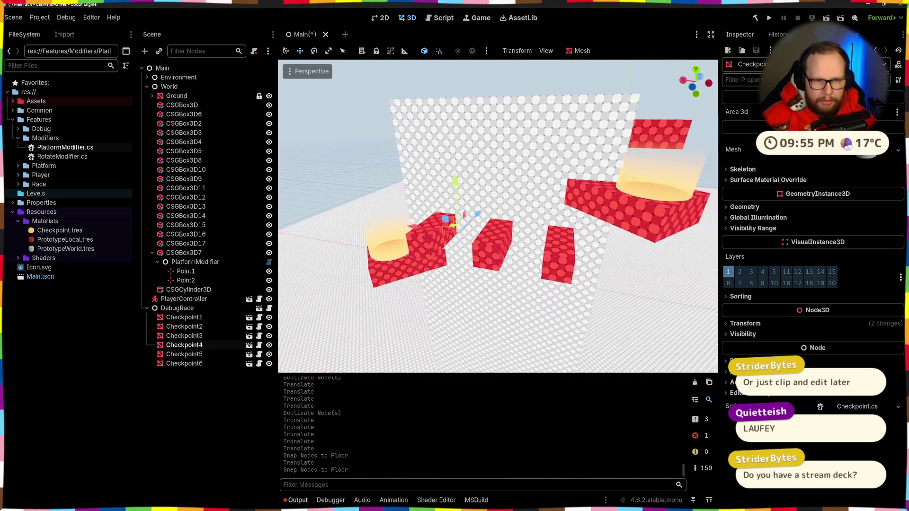
Raise Checkpoint6, snap it onto its platform, and view the row of platforms.
{"action": "left_click", "coordinate": [545, 194]}
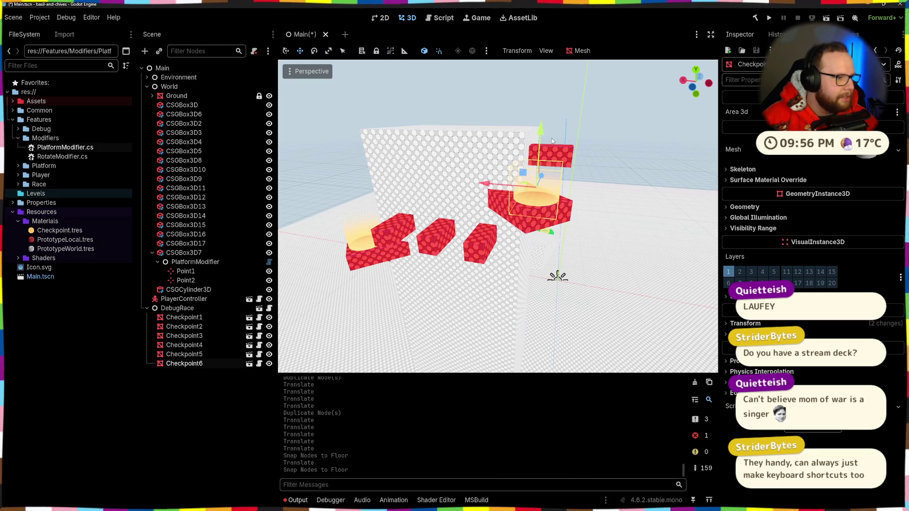
{"action": "left_click_drag", "start_coordinate": [546, 140], "coordinate": [541, 120]}
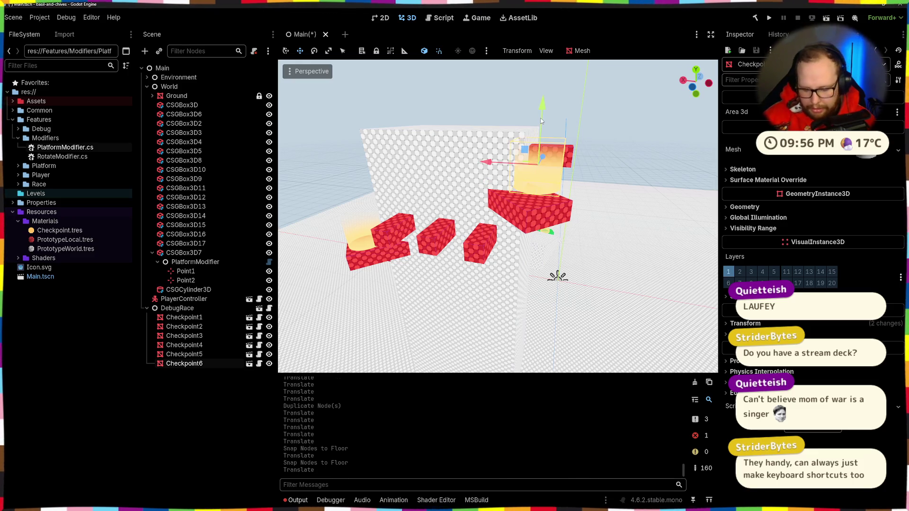
{"action": "key", "text": "Page_Down"}
{"action": "key", "text": "f"}
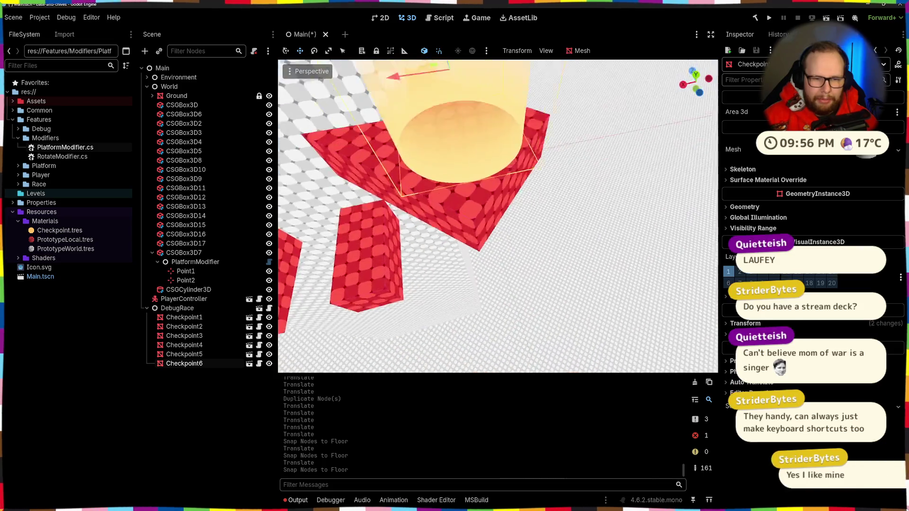
{"action": "scroll", "coordinate": [333, 129], "scroll_direction": "down", "scroll_amount": 8}
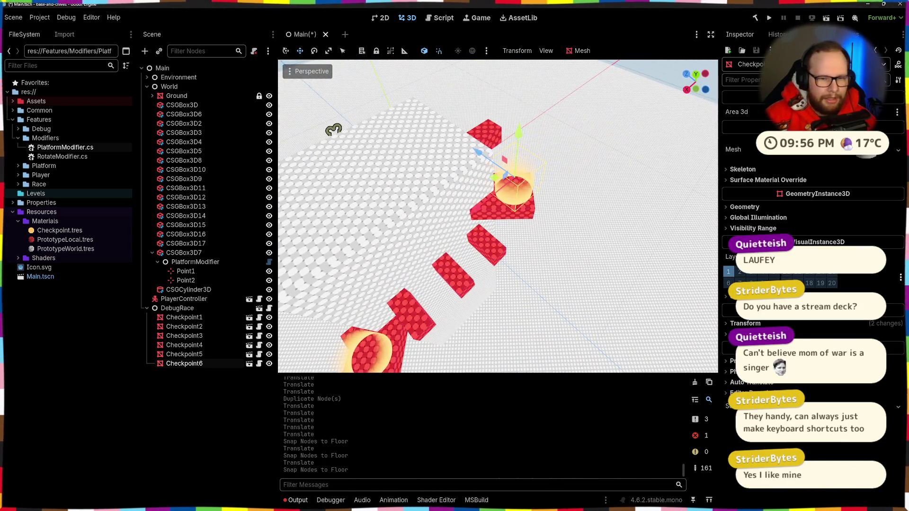
{"action": "mouse_move", "coordinate": [334, 129]}
{"action": "left_mouse_down"}
{"action": "mouse_move", "coordinate": [400, 119]}
{"action": "mouse_move", "coordinate": [399, 142]}
{"action": "mouse_move", "coordinate": [534, 176]}
{"action": "mouse_move", "coordinate": [443, 144]}
{"action": "left_mouse_up"}
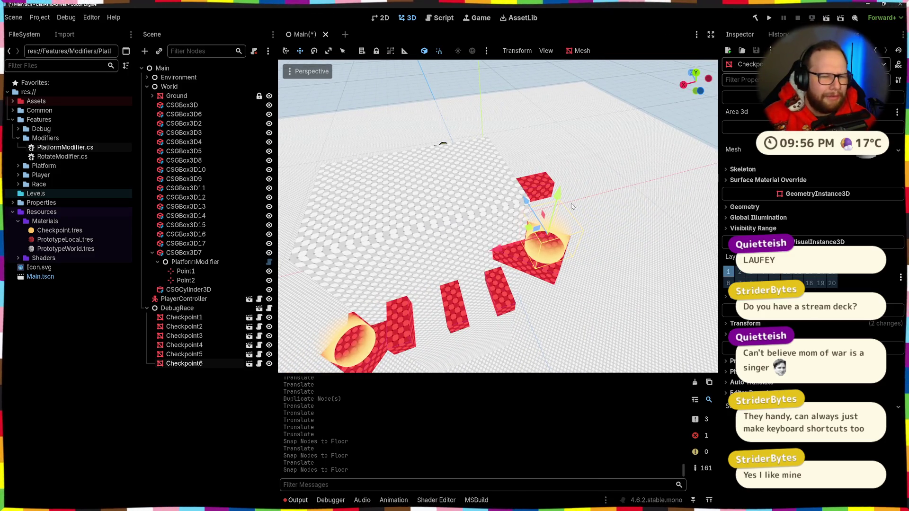
Duplicate Checkpoint6 as Checkpoint7, drop it onto the white platform, save, and run the project.
{"action": "key", "text": "ctrl+d"}
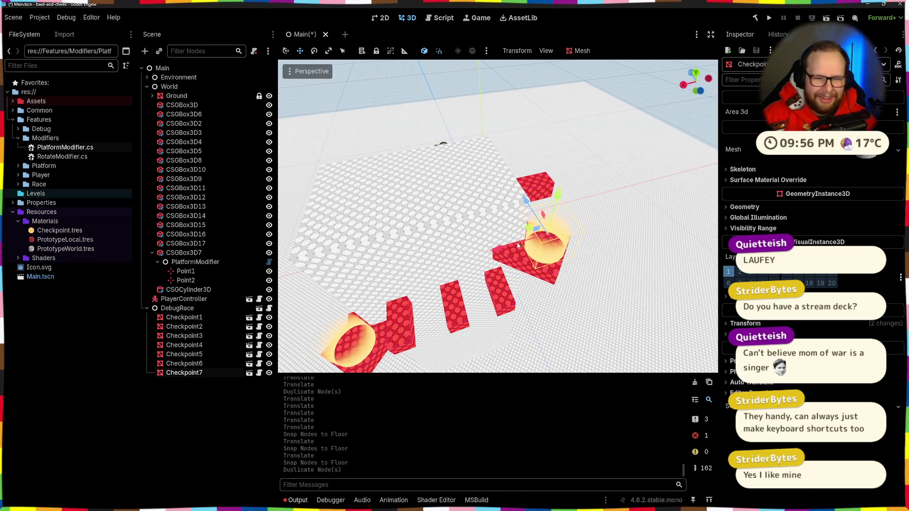
{"action": "mouse_move", "coordinate": [432, 239]}
{"action": "left_mouse_down"}
{"action": "mouse_move", "coordinate": [405, 199]}
{"action": "mouse_move", "coordinate": [411, 151]}
{"action": "left_mouse_up"}
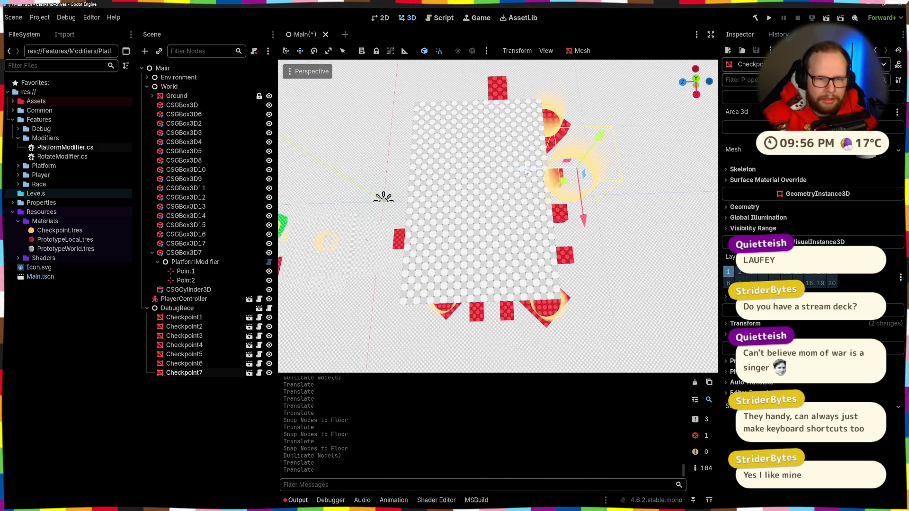
{"action": "key", "text": "g"}
{"action": "left_click", "coordinate": [427, 189]}
{"action": "mouse_move", "coordinate": [428, 189]}
{"action": "left_mouse_down"}
{"action": "mouse_move", "coordinate": [473, 161]}
{"action": "mouse_move", "coordinate": [613, 138]}
{"action": "mouse_move", "coordinate": [517, 166]}
{"action": "mouse_move", "coordinate": [474, 157]}
{"action": "mouse_move", "coordinate": [513, 166]}
{"action": "mouse_move", "coordinate": [463, 156]}
{"action": "left_mouse_up"}
{"action": "left_click", "coordinate": [511, 167]}
{"action": "key", "text": "Page_Down"}
{"action": "key", "text": "ctrl+s"}
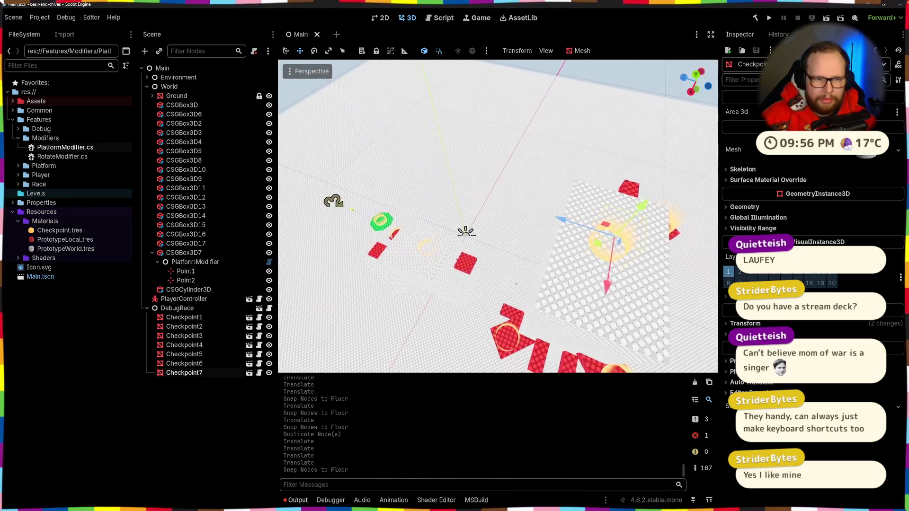
{"action": "left_click", "coordinate": [769, 19]}
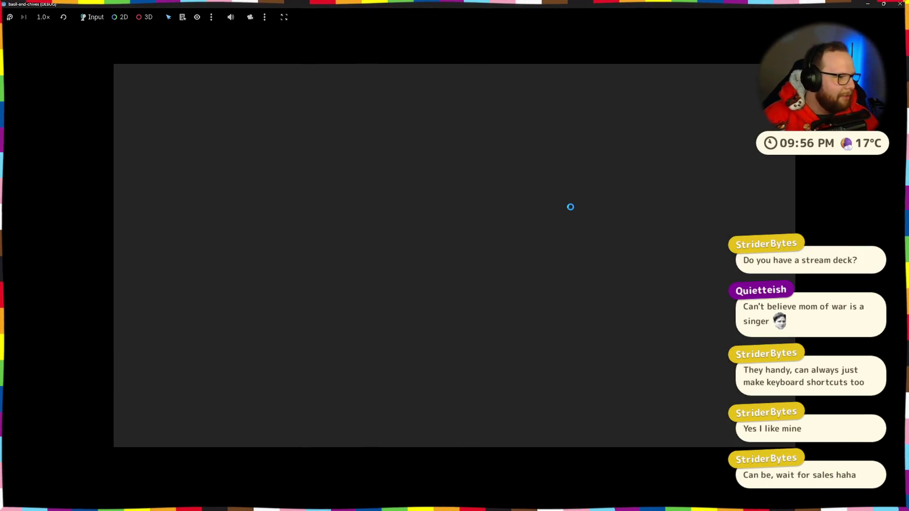
Walk onto the green platform, then jump and double-jump from the grey ledge onto the red block.
{"action": "key", "text": "w"}
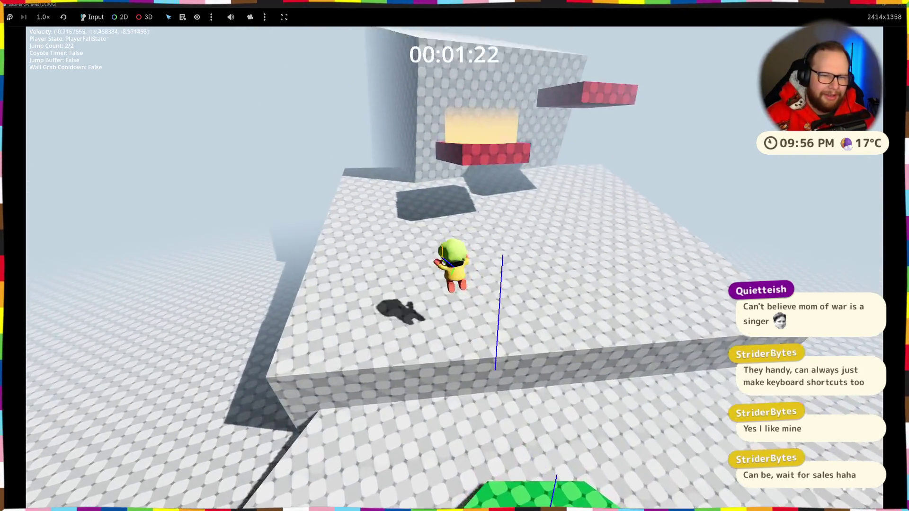
{"action": "key", "text": "space"}
{"action": "key", "text": "space"}
{"action": "key", "text": "space"}
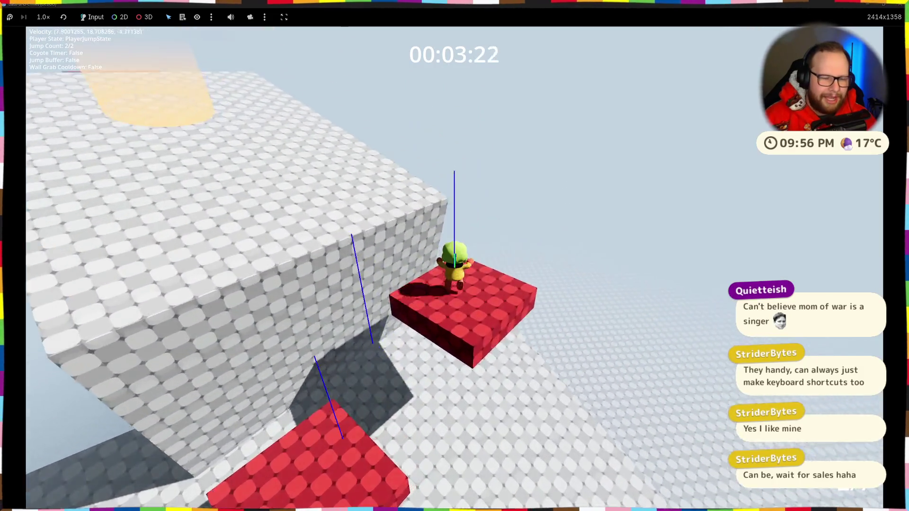
{"action": "key", "text": "w"}
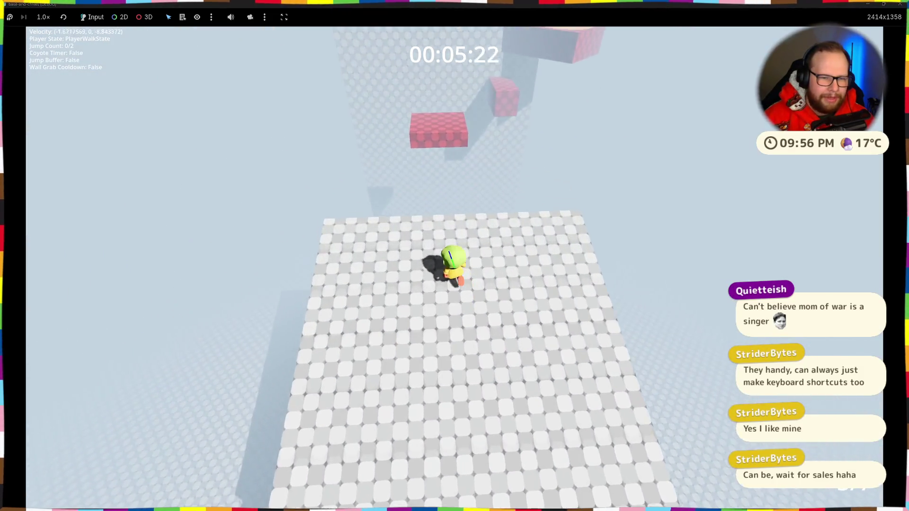
{"action": "key", "text": "d"}
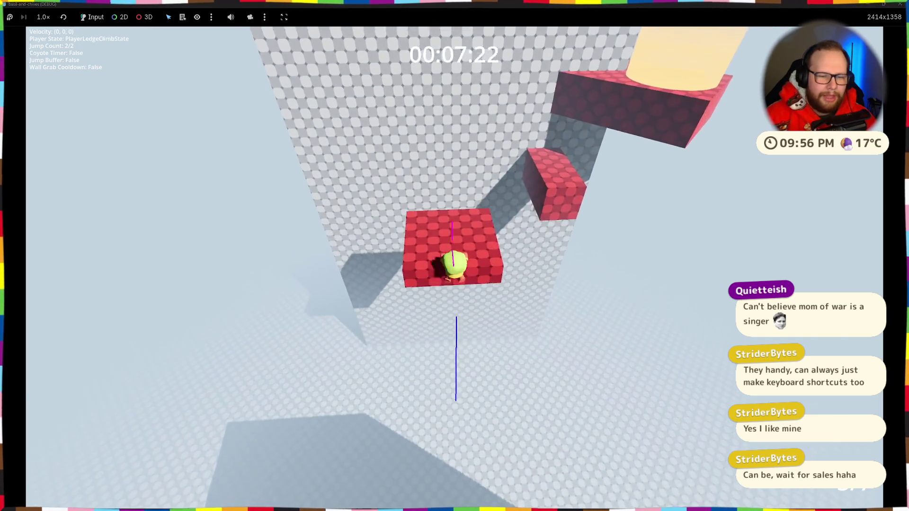
{"action": "key", "text": "space"}
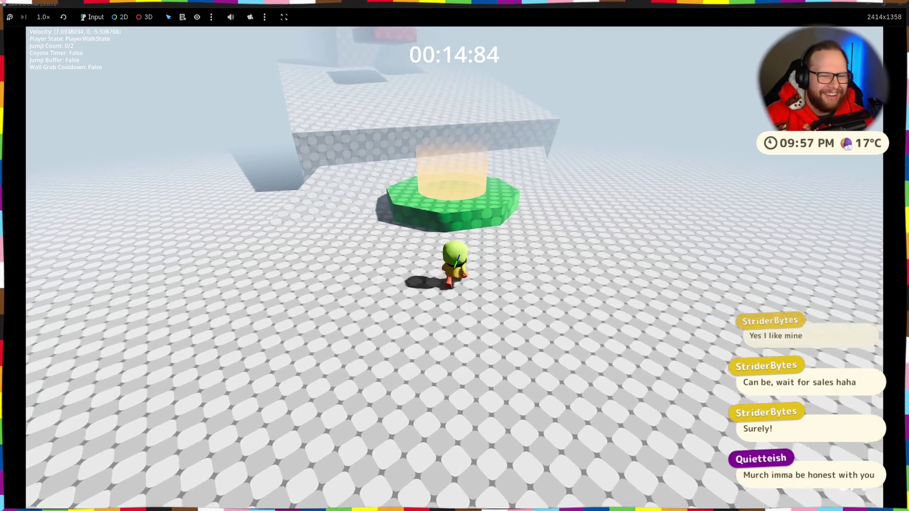
Jump and double-jump toward the red blocks, fall to the floor, and walk back toward the grey wall.
{"action": "key", "text": "w"}
{"action": "key", "text": "w"}
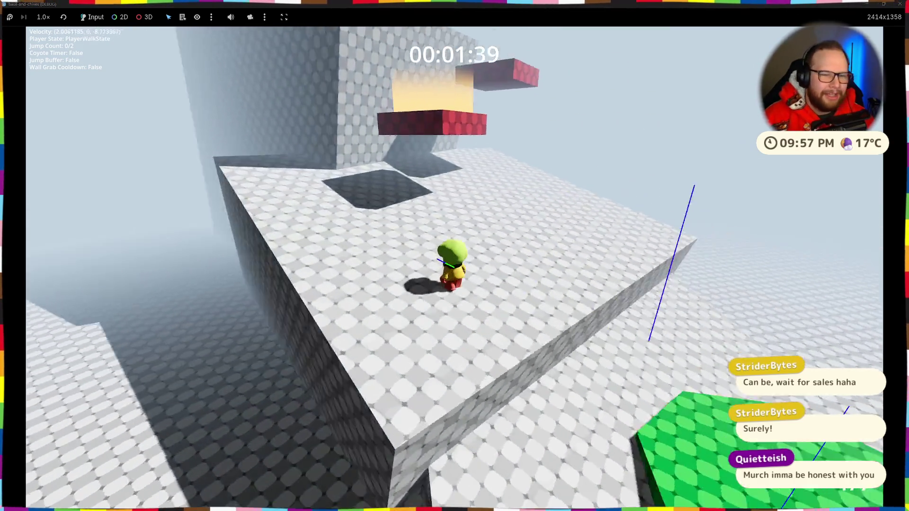
{"action": "key", "text": "space"}
{"action": "key", "text": "space"}
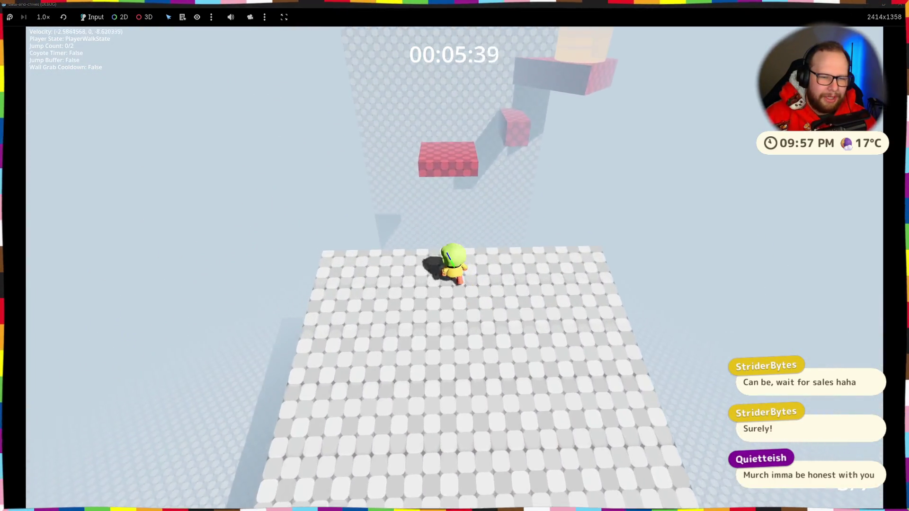
{"action": "key", "text": "space"}
{"action": "key", "text": "space"}
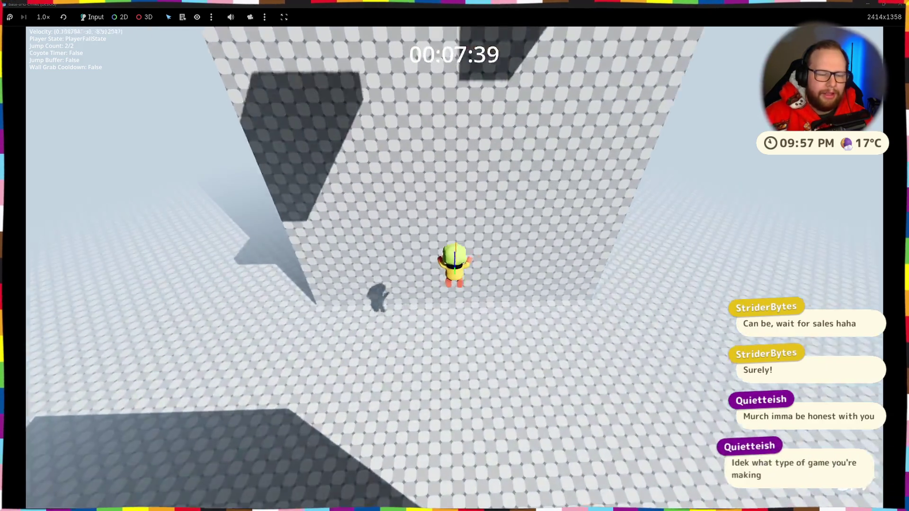
{"action": "key", "text": "w"}
{"action": "key", "text": "w"}
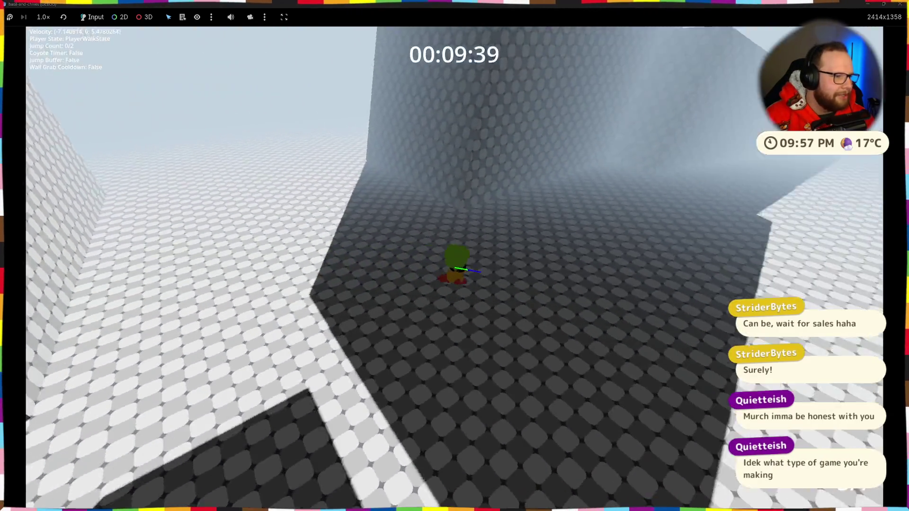
{"action": "key", "text": "w"}
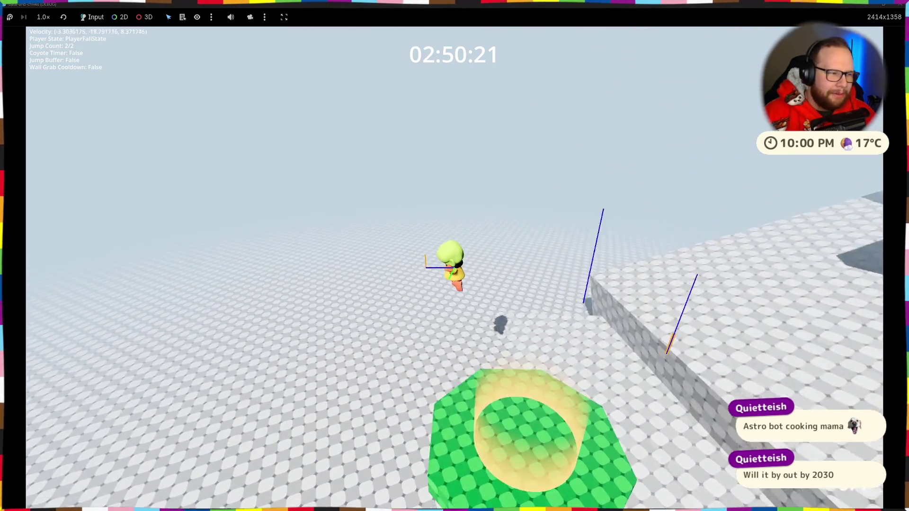
Double-jump onto the wall top, ledge-grab the red block, and climb to the higher block.
{"action": "key", "text": "w"}
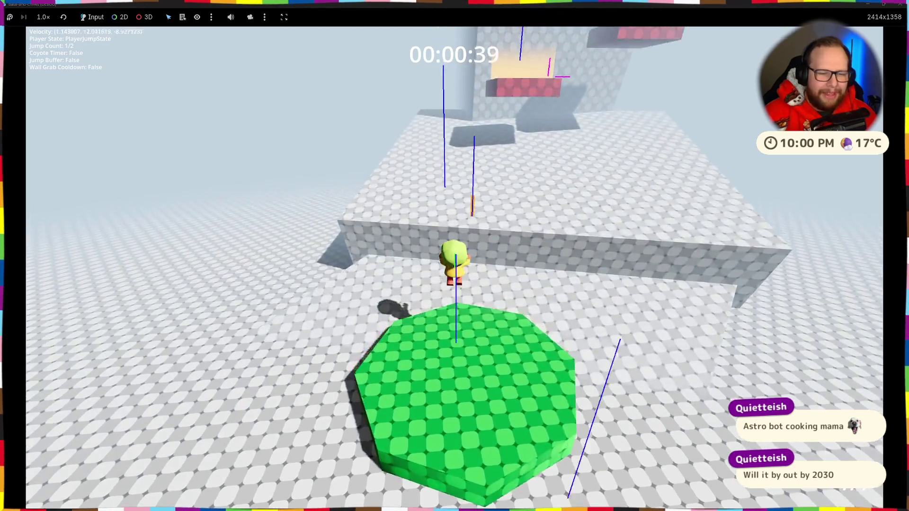
{"action": "key", "text": "space"}
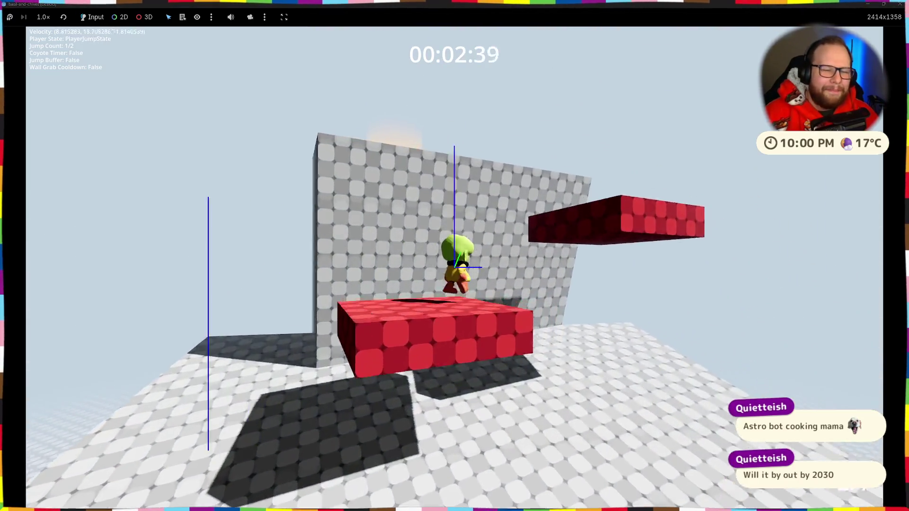
{"action": "key", "text": "space"}
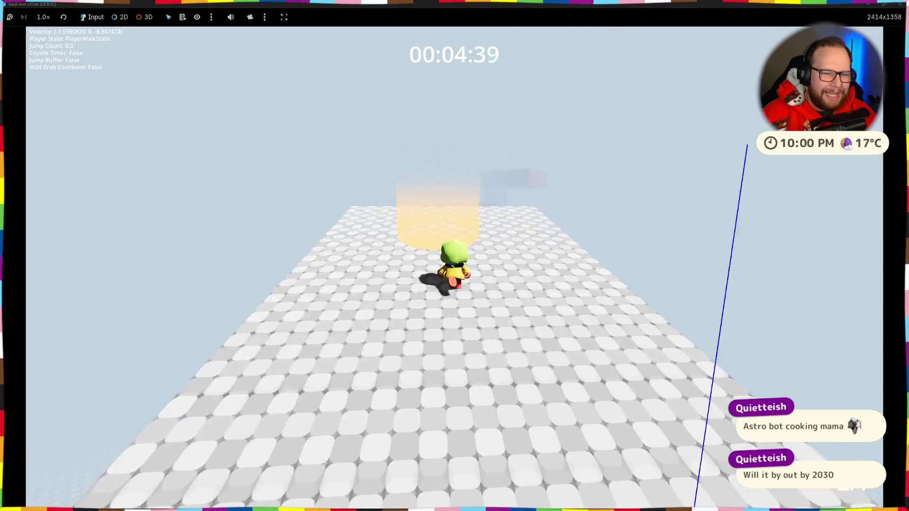
{"action": "key", "text": "space"}
{"action": "key", "text": "space"}
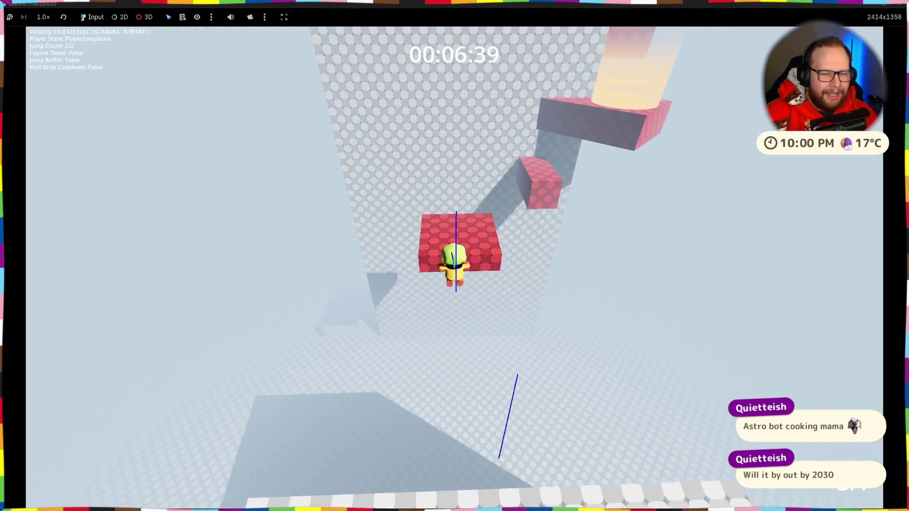
{"action": "key", "text": "w"}
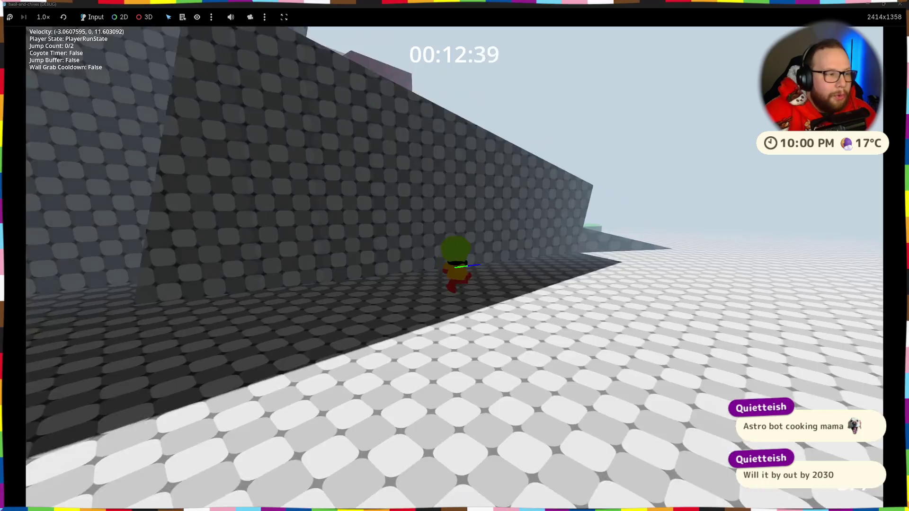
{"action": "key", "text": "space"}
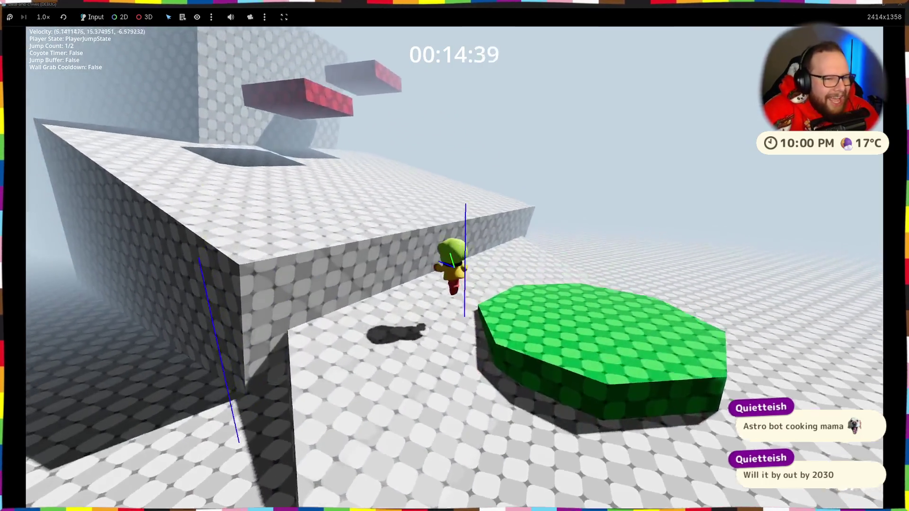
{"action": "key", "text": "space"}
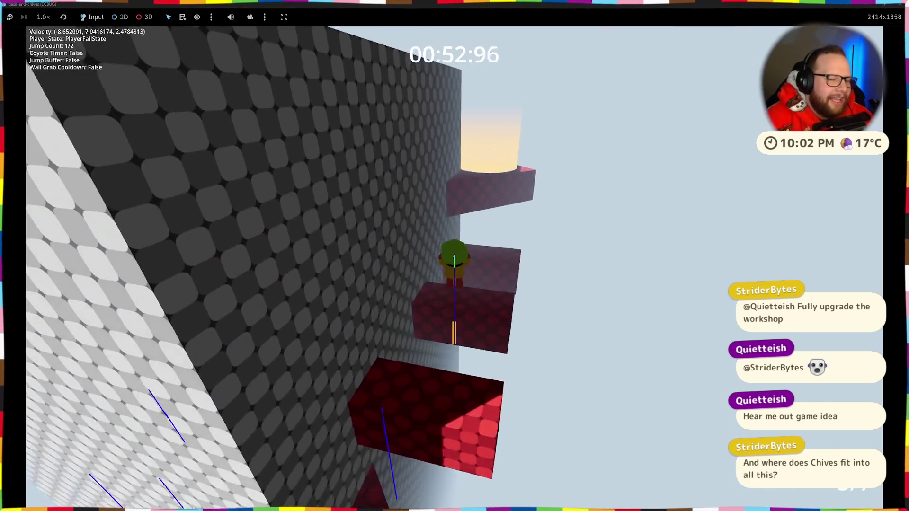
Double-jump to the next red platform, step off, and jump back up the red ledges.
{"action": "key", "text": "space"}
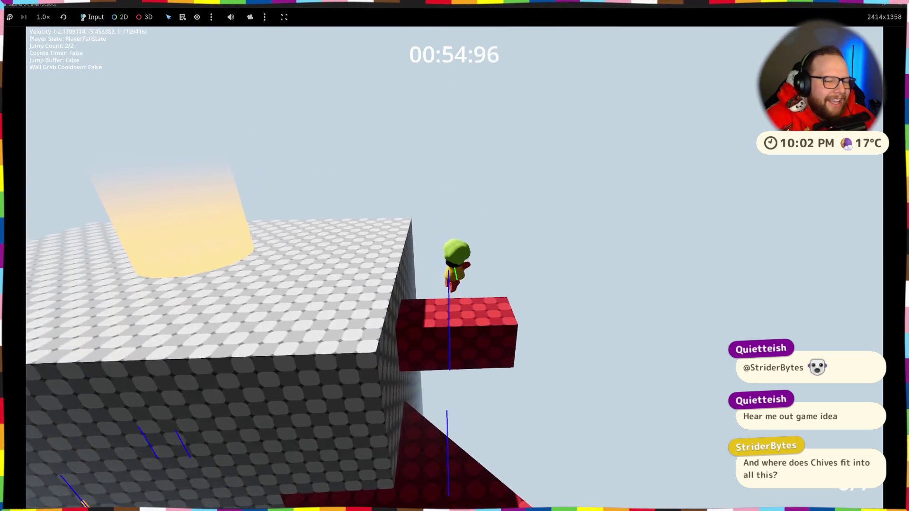
{"action": "key", "text": "a"}
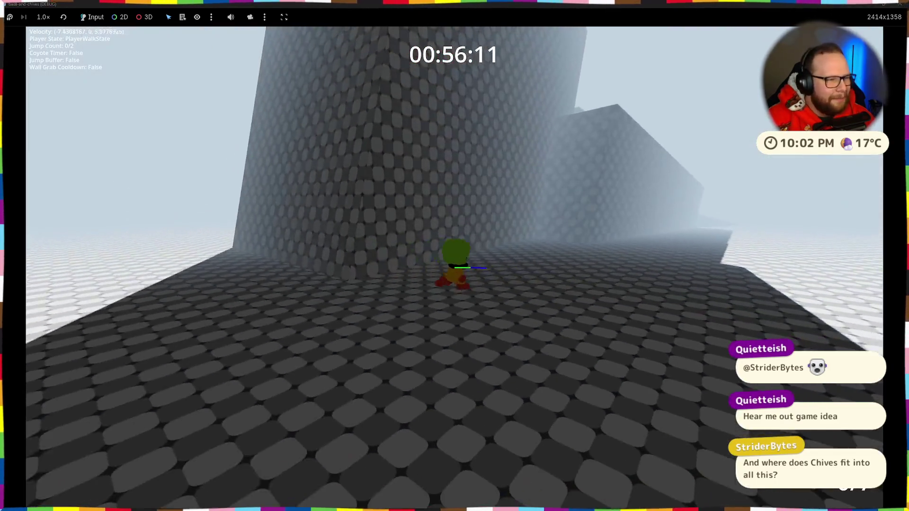
{"action": "key", "text": "space"}
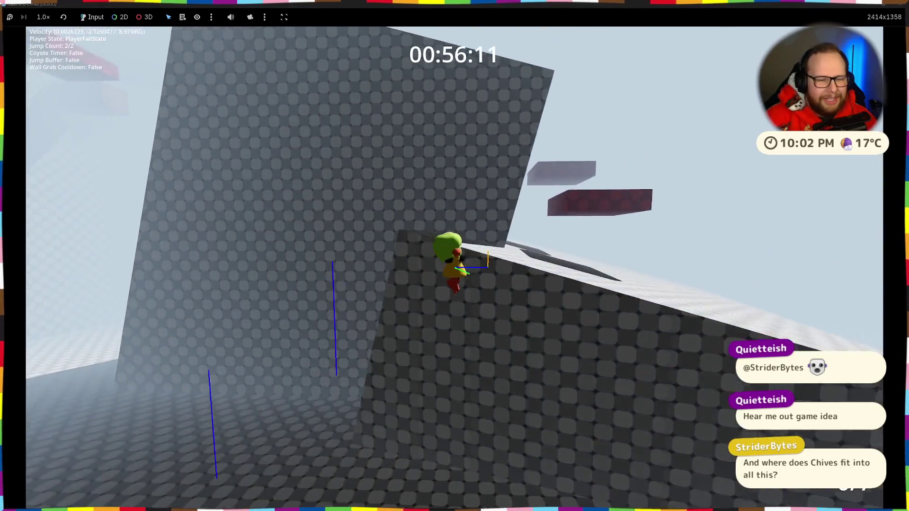
{"action": "key", "text": "space"}
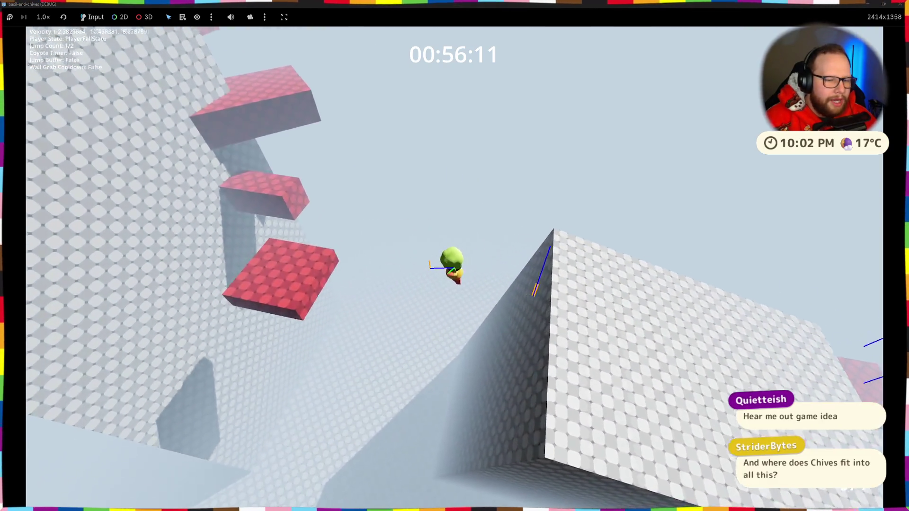
{"action": "key", "text": "space"}
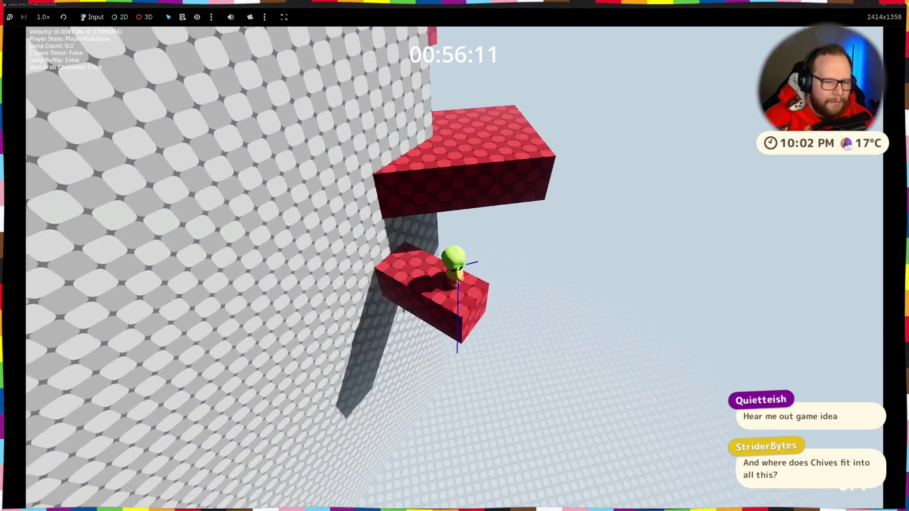
{"action": "key", "text": "space"}
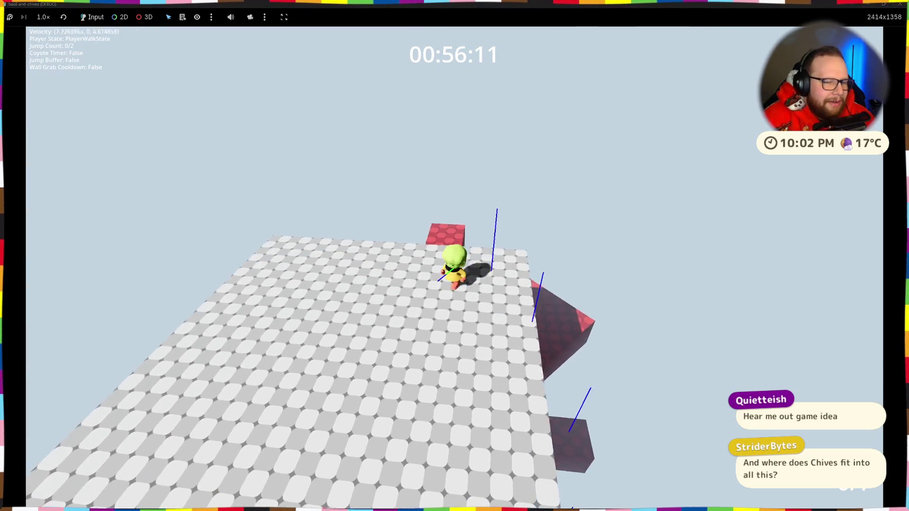
{"action": "key", "text": "space"}
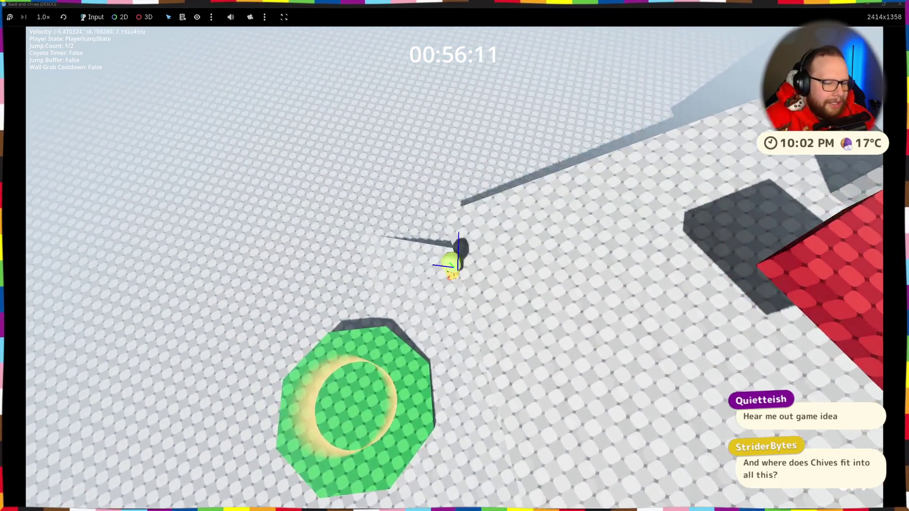
Restart the race, jump up the red blocks to a wall grab, then stop the game with F8.
{"action": "key", "text": "space"}
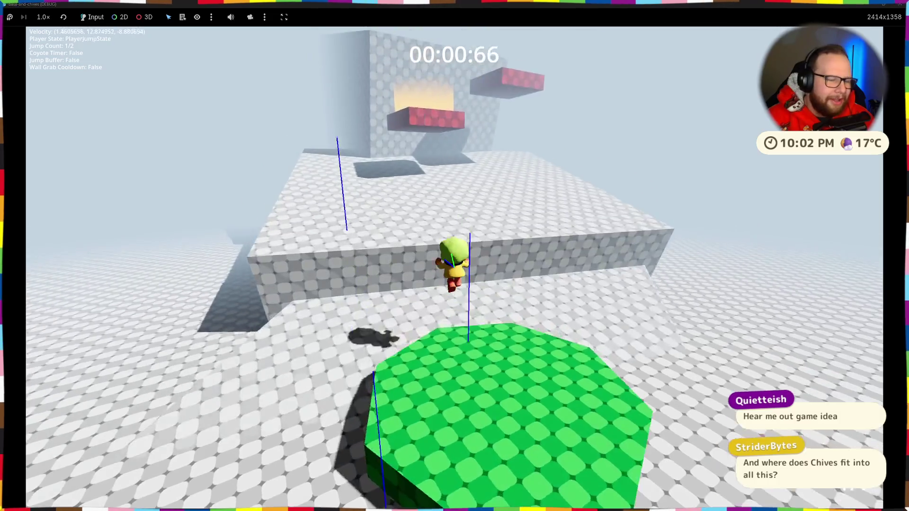
{"action": "key", "text": "space"}
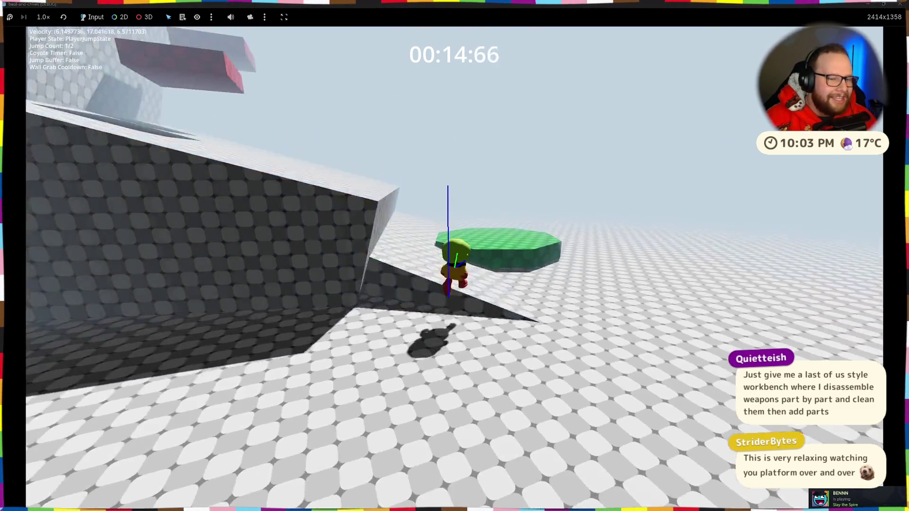
{"action": "key", "text": "space"}
{"action": "key", "text": "space"}
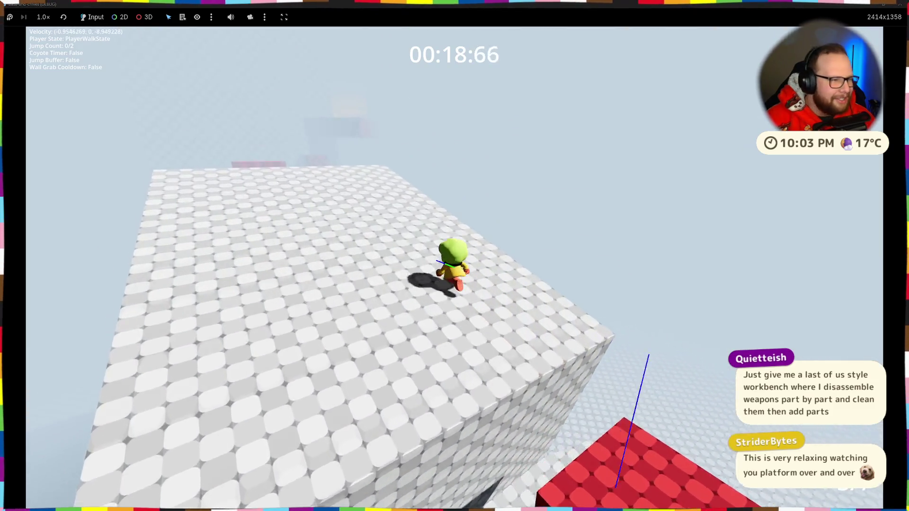
{"action": "key", "text": "space"}
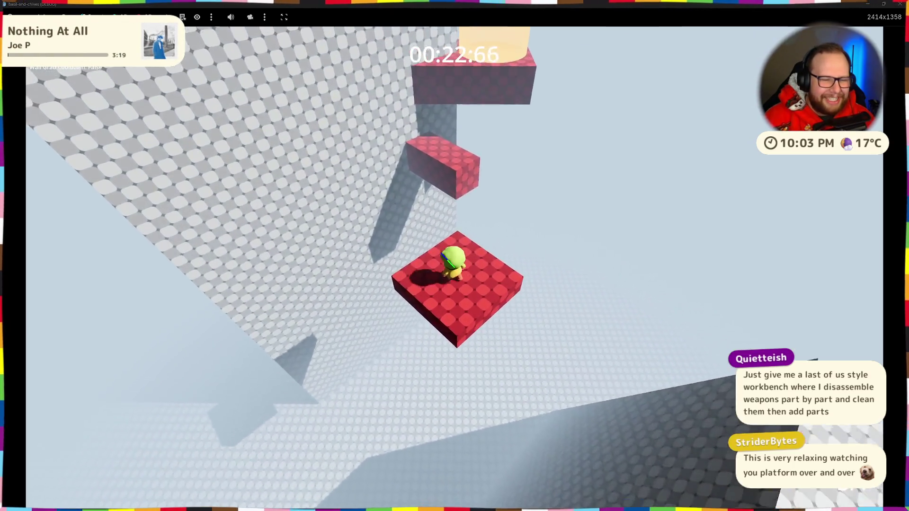
{"action": "key", "text": "space"}
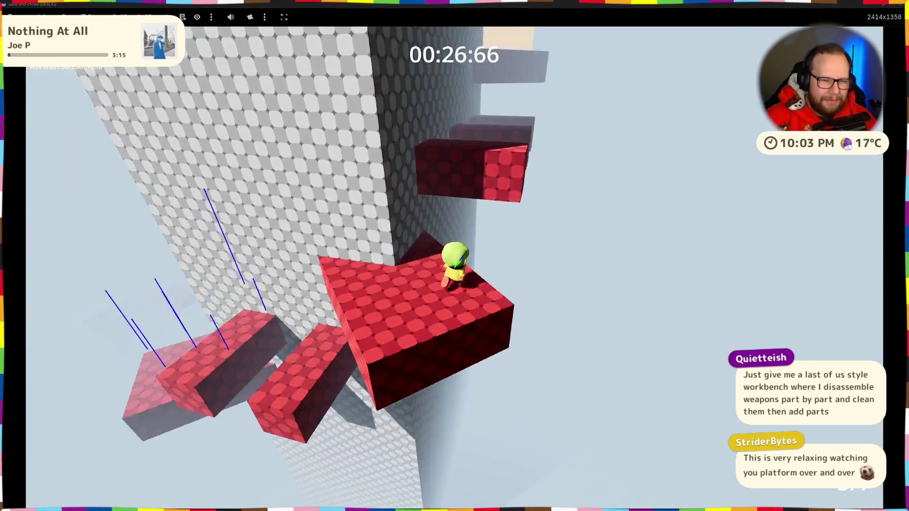
{"action": "key", "text": "space"}
{"action": "key", "text": "space"}
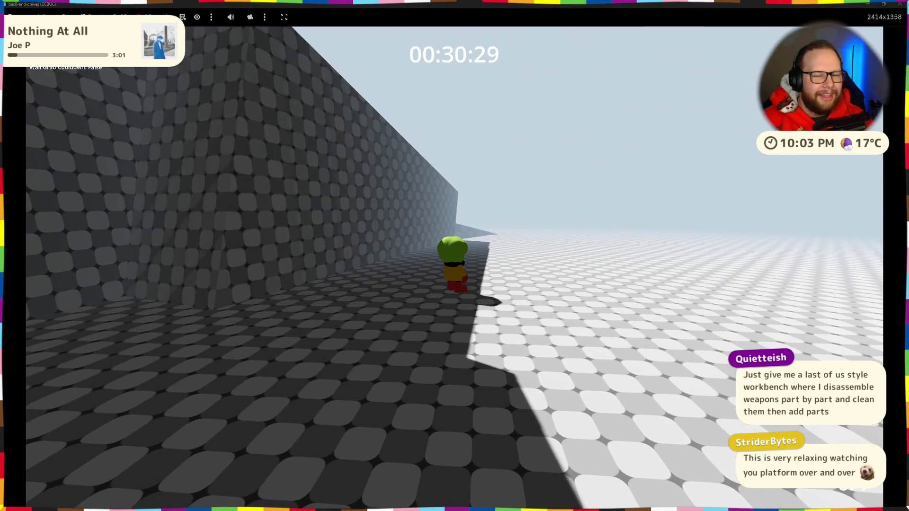
{"action": "key", "text": "F8"}
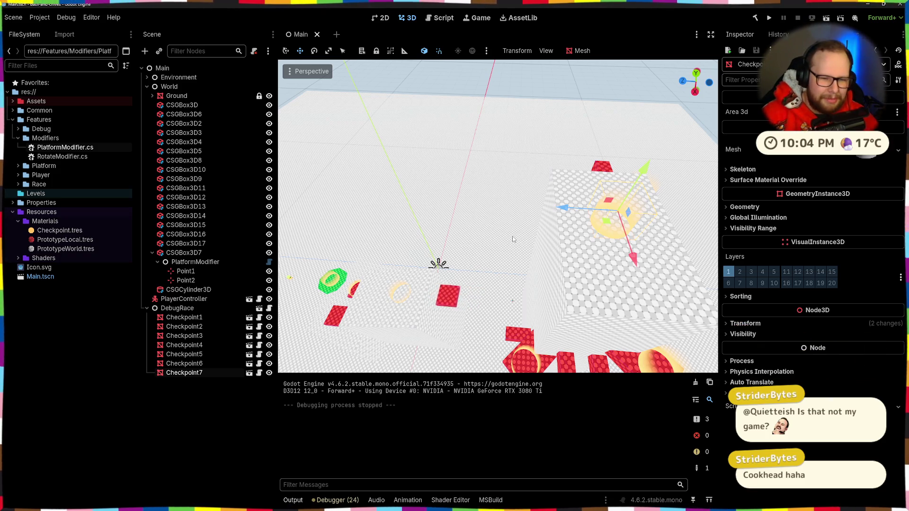
Give CSGBox3D7 an AnimatableBody3D child and reparent PlatformModifier with its two points under it.
{"action": "key", "text": "w"}
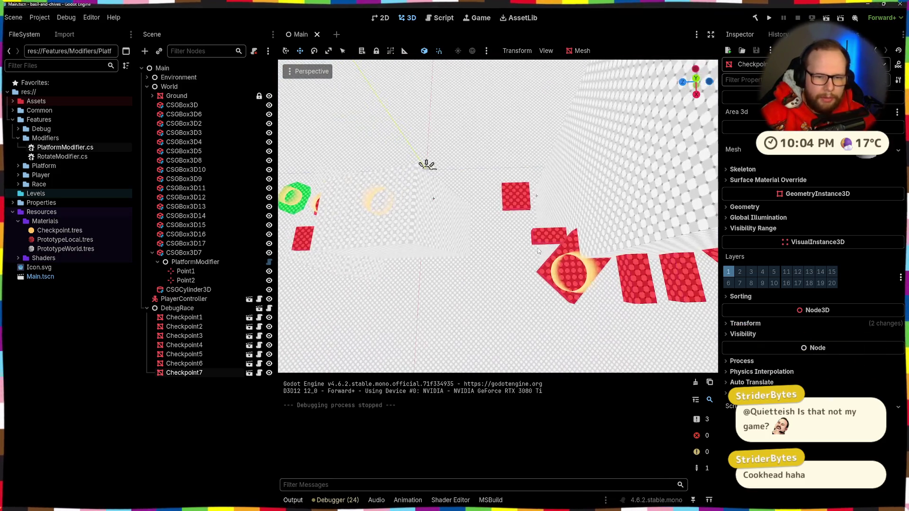
{"action": "left_click", "coordinate": [519, 200]}
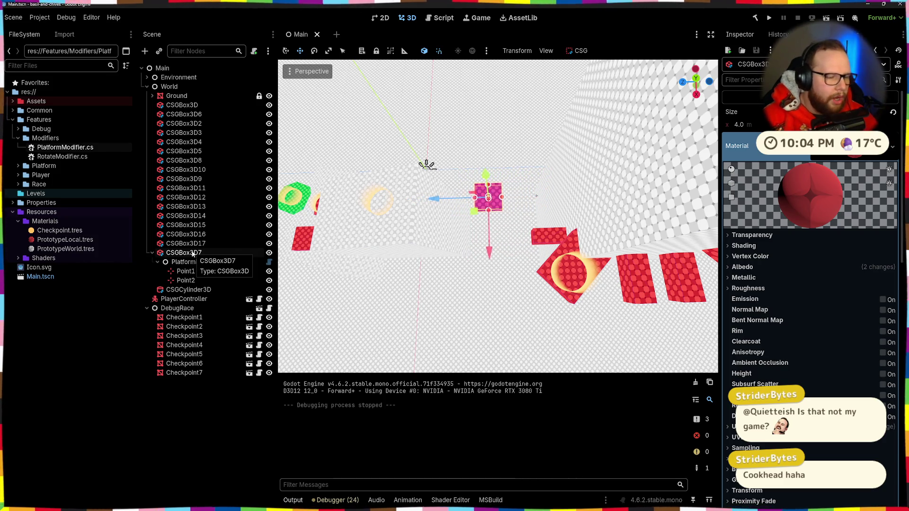
{"action": "key", "text": "ctrl+a"}
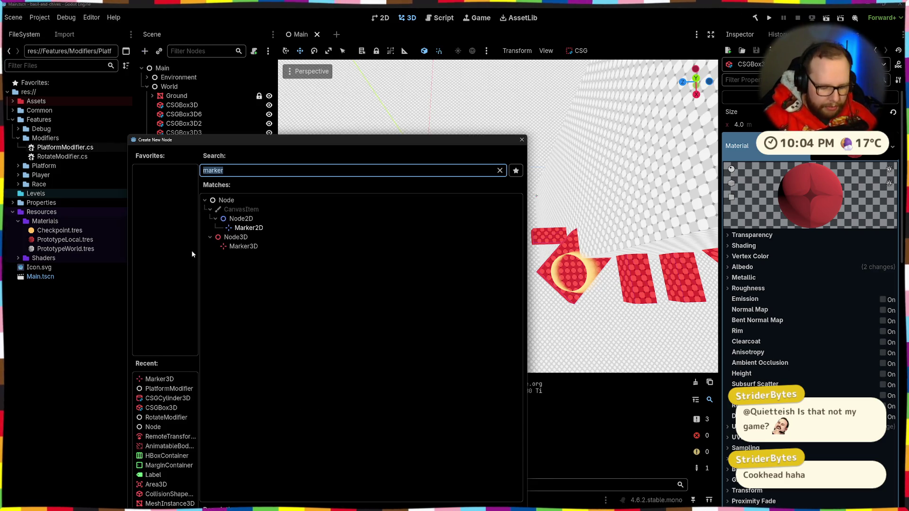
{"action": "type", "text": "animta"}
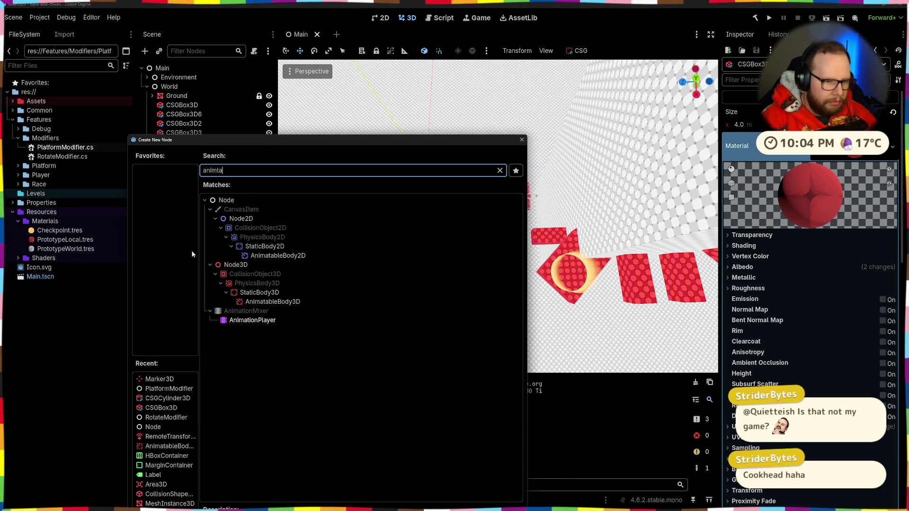
{"action": "key", "text": "Down"}
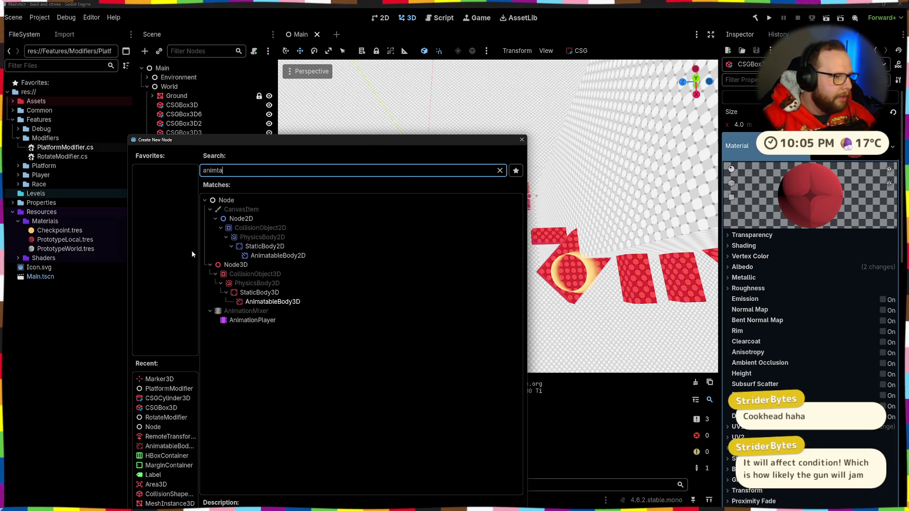
{"action": "key", "text": "Return"}
{"action": "mouse_move", "coordinate": [195, 262]}
{"action": "left_mouse_down"}
{"action": "mouse_move", "coordinate": [180, 310]}
{"action": "mouse_move", "coordinate": [199, 289]}
{"action": "left_mouse_up"}
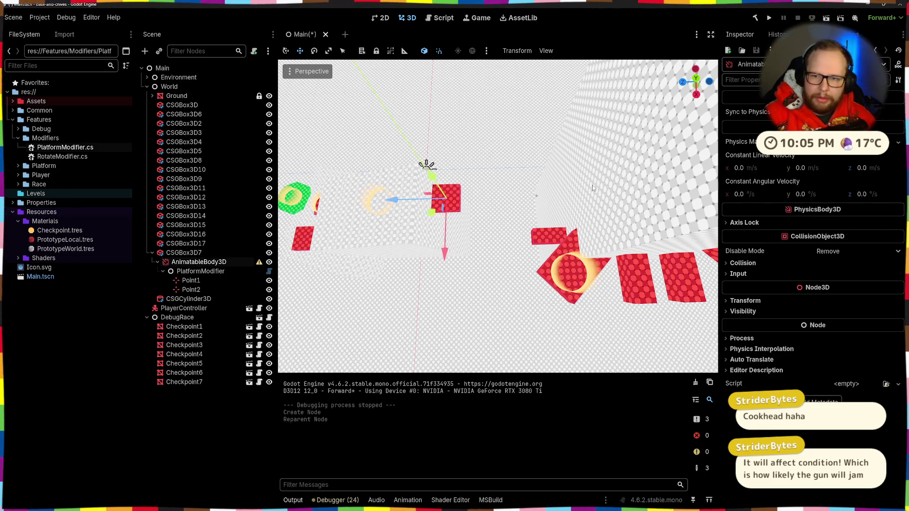
{"action": "key", "text": "f"}
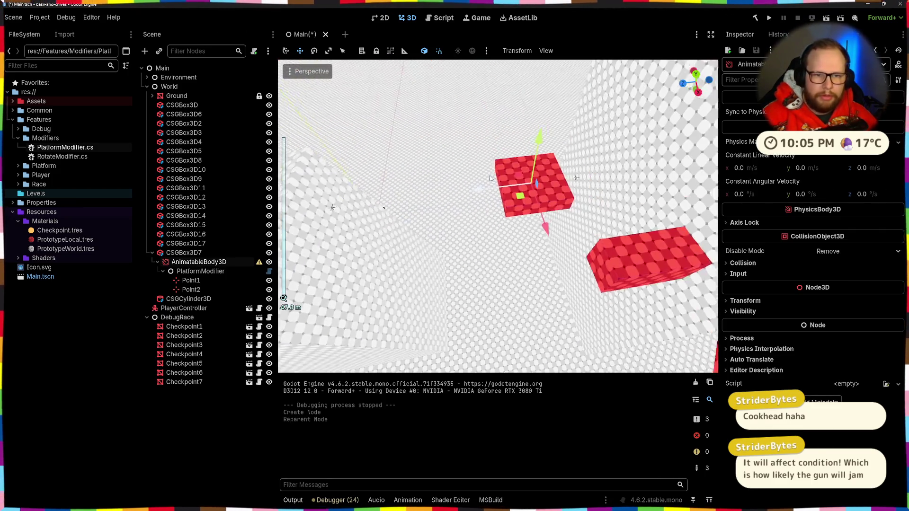
Turn off Use Collision on the CSGBox3D7 platform box.
{"action": "left_click", "coordinate": [487, 218]}
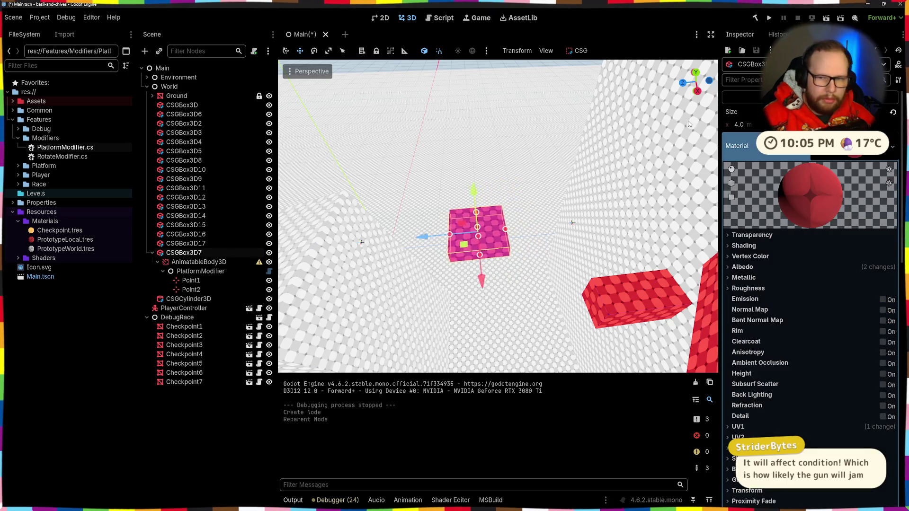
{"action": "scroll", "coordinate": [763, 159], "scroll_direction": "down", "scroll_amount": 3}
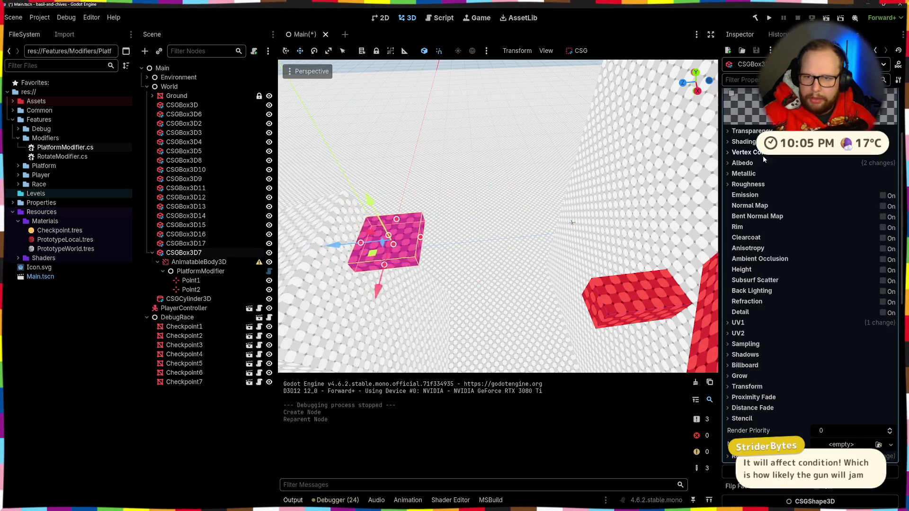
{"action": "scroll", "coordinate": [762, 159], "scroll_direction": "up", "scroll_amount": 3}
{"action": "left_click", "coordinate": [805, 146]}
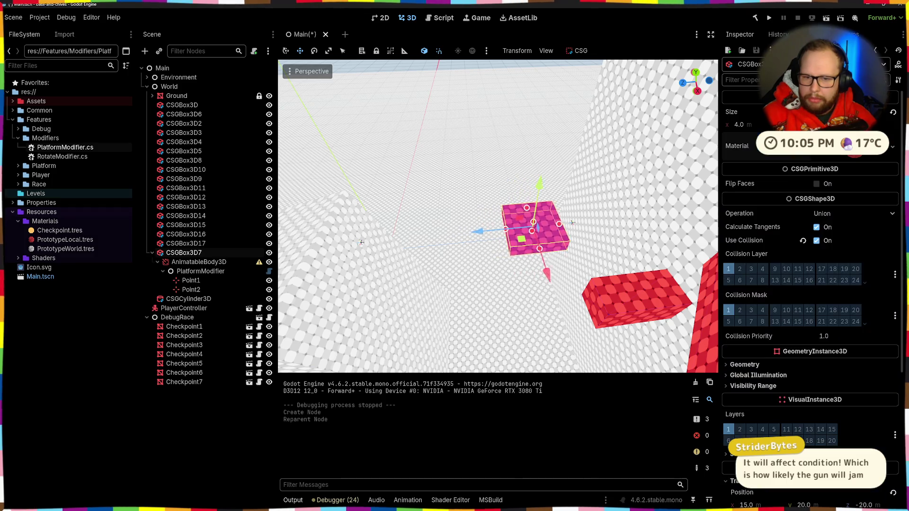
{"action": "left_click", "coordinate": [816, 241]}
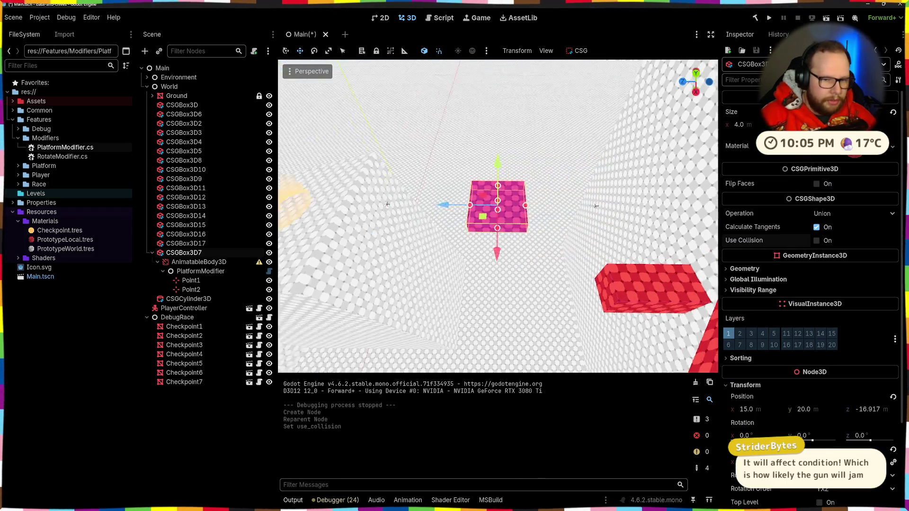
{"action": "scroll", "coordinate": [490, 251], "scroll_direction": "down", "scroll_amount": 3}
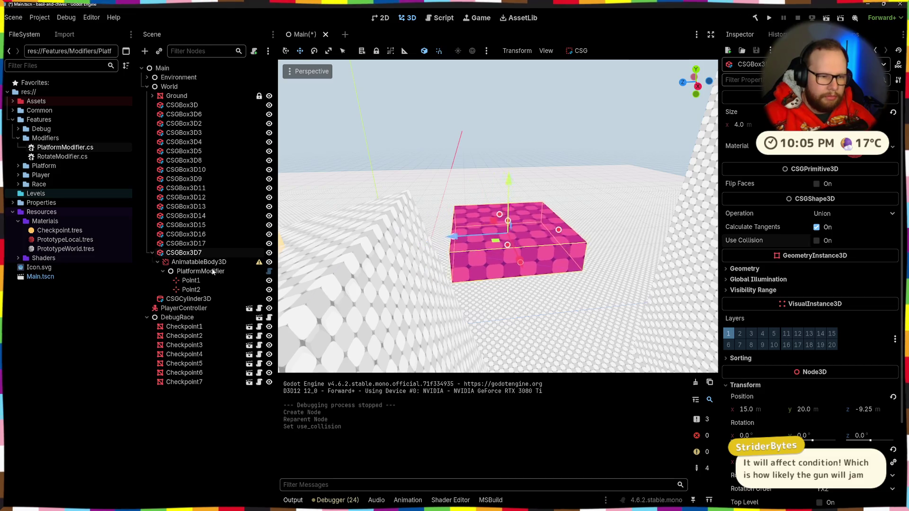
Add a CollisionShape3D as AnimatableBody3D's first child and check Quick Load for saved shapes, finding none.
{"action": "left_click", "coordinate": [199, 262]}
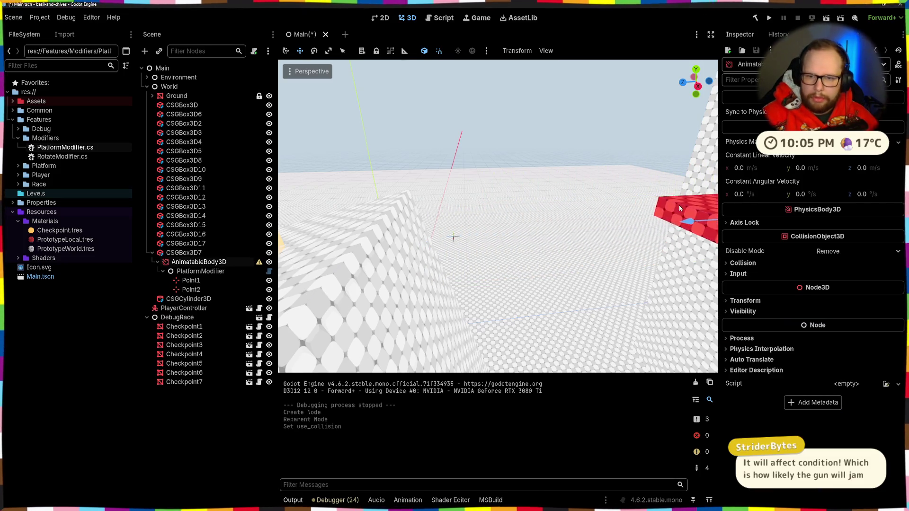
{"action": "key", "text": "ctrl+a"}
{"action": "type", "text": "collisi"}
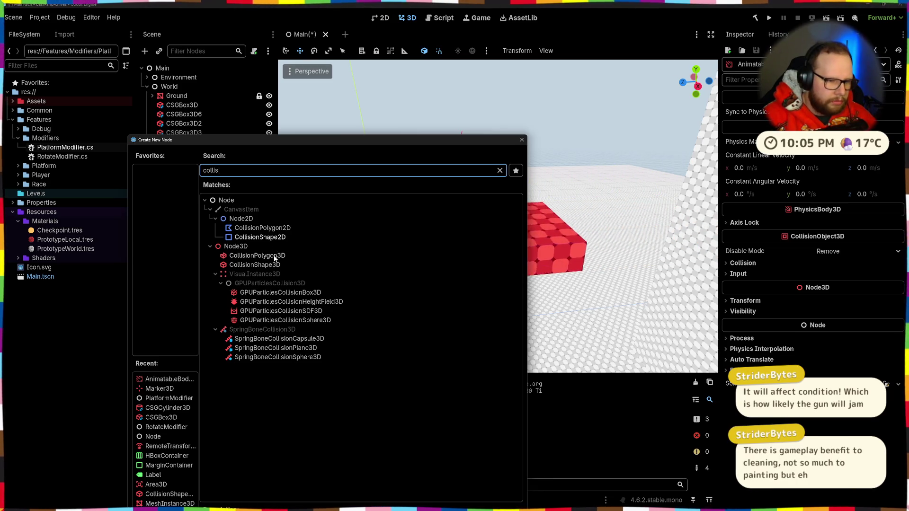
{"action": "double_click", "coordinate": [254, 265]}
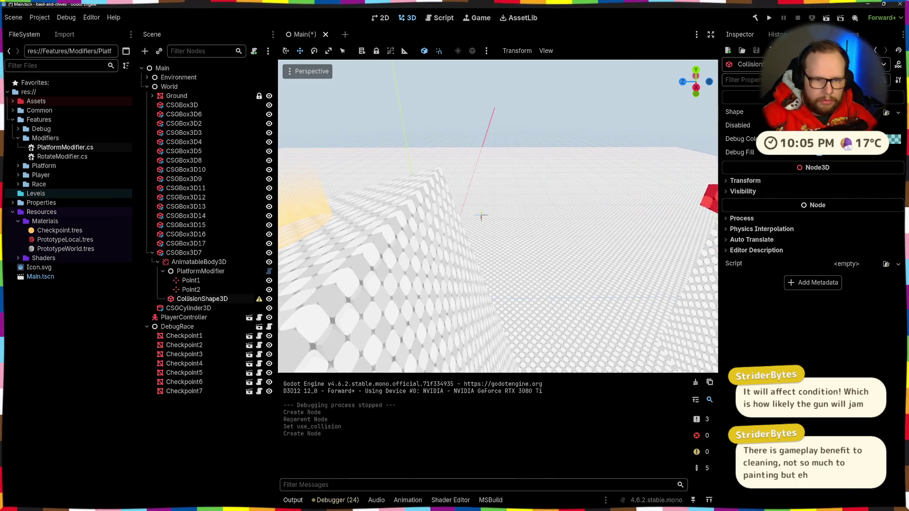
{"action": "left_click_drag", "start_coordinate": [174, 299], "coordinate": [213, 269]}
{"action": "left_click", "coordinate": [214, 270]}
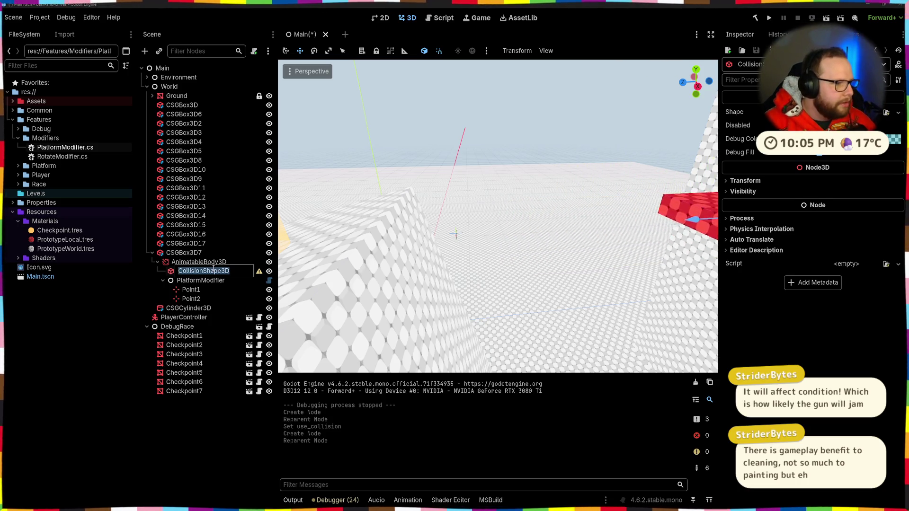
{"action": "key", "text": "Return"}
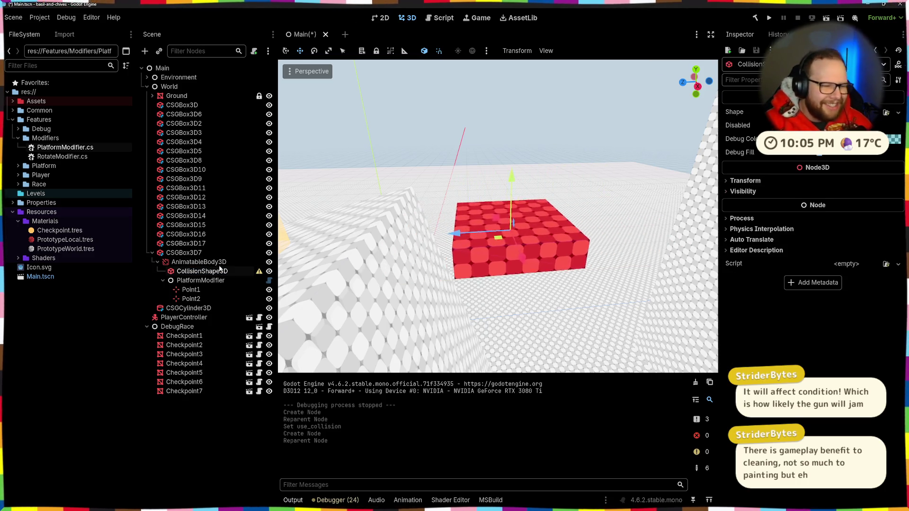
{"action": "left_click", "coordinate": [823, 112]}
{"action": "left_click", "coordinate": [833, 236]}
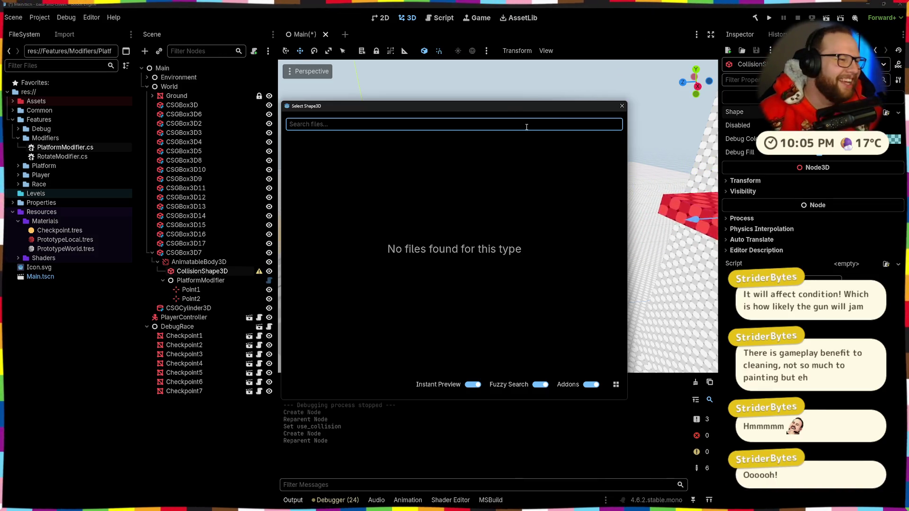
Give the CollisionShape3D a new BoxShape3D with size x 4, then save and run the scene.
{"action": "left_click", "coordinate": [621, 106]}
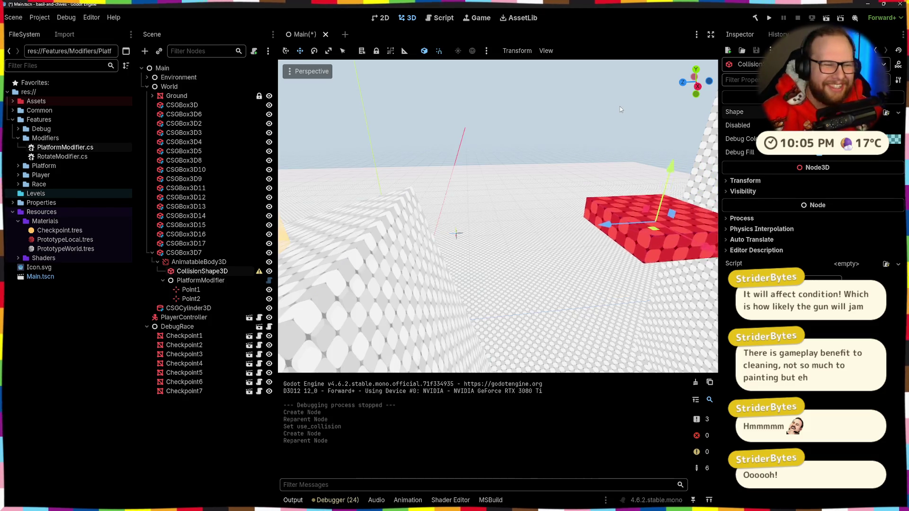
{"action": "left_click", "coordinate": [833, 112]}
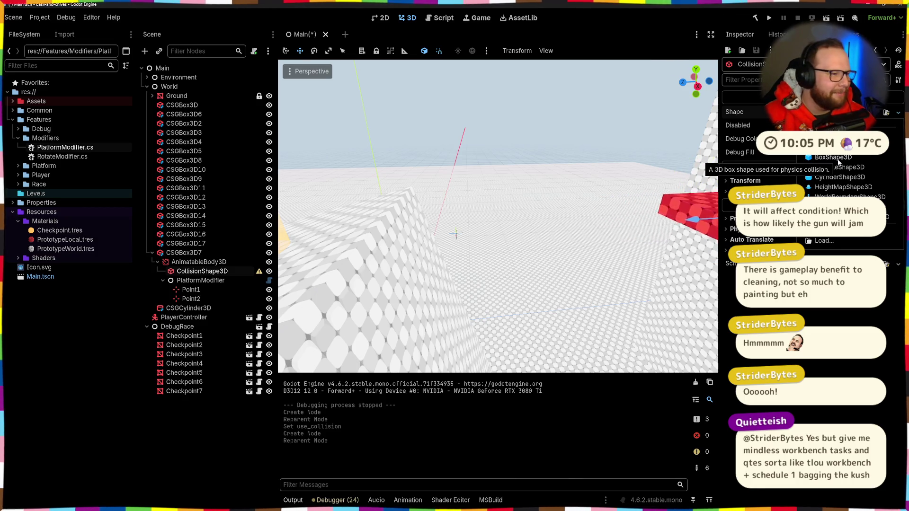
{"action": "left_click", "coordinate": [836, 157]}
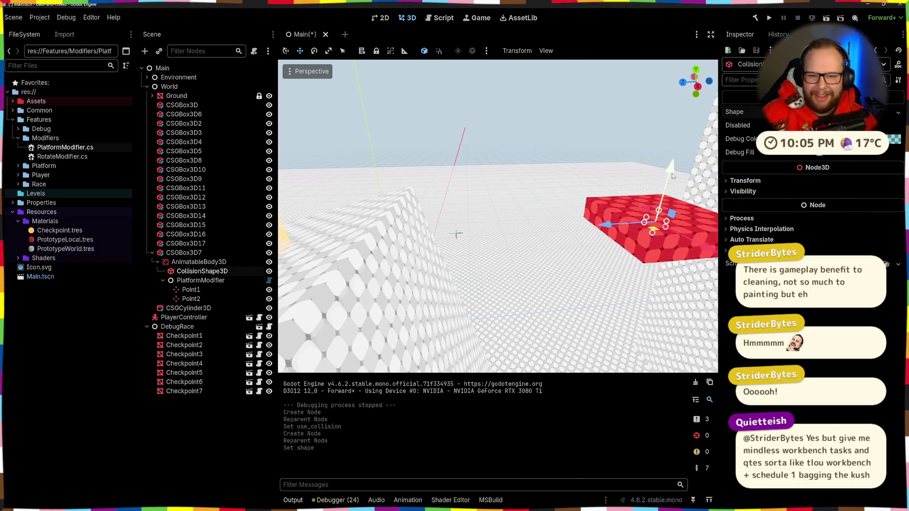
{"action": "mouse_move", "coordinate": [459, 227]}
{"action": "left_mouse_down"}
{"action": "mouse_move", "coordinate": [359, 220]}
{"action": "mouse_move", "coordinate": [365, 209]}
{"action": "mouse_move", "coordinate": [351, 211]}
{"action": "mouse_move", "coordinate": [429, 208]}
{"action": "left_mouse_up"}
{"action": "left_click", "coordinate": [748, 112]}
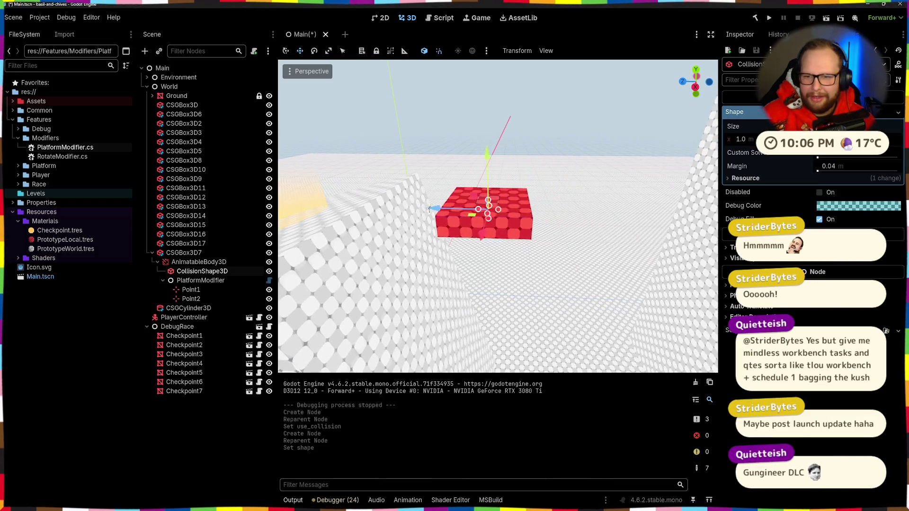
{"action": "left_click", "coordinate": [754, 140]}
{"action": "type", "text": "4"}
{"action": "key", "text": "Return"}
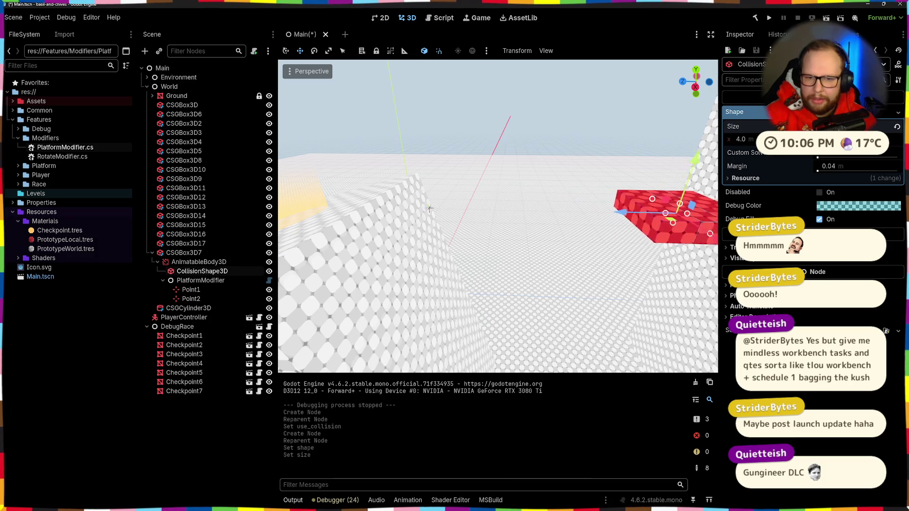
{"action": "left_click", "coordinate": [770, 17]}
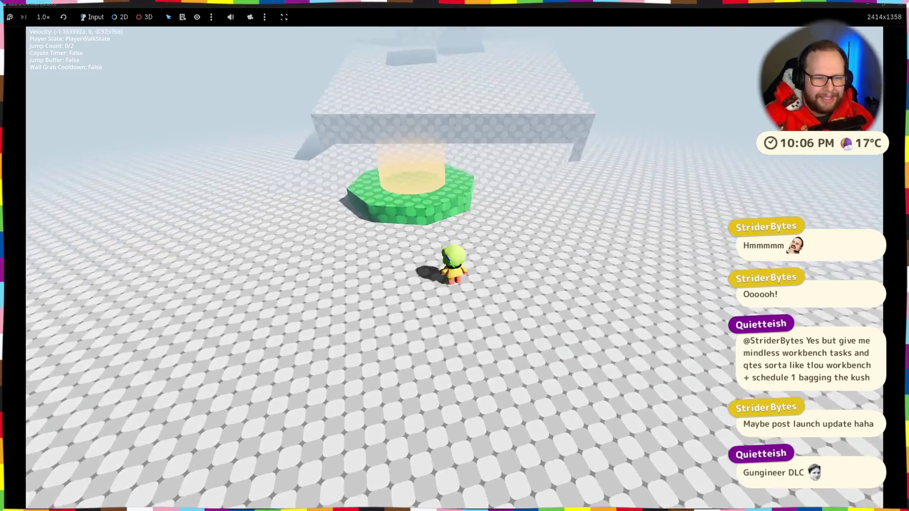
Run and double-jump across the green, grey and red platforms, then stop the game with F8.
{"action": "key", "text": "space"}
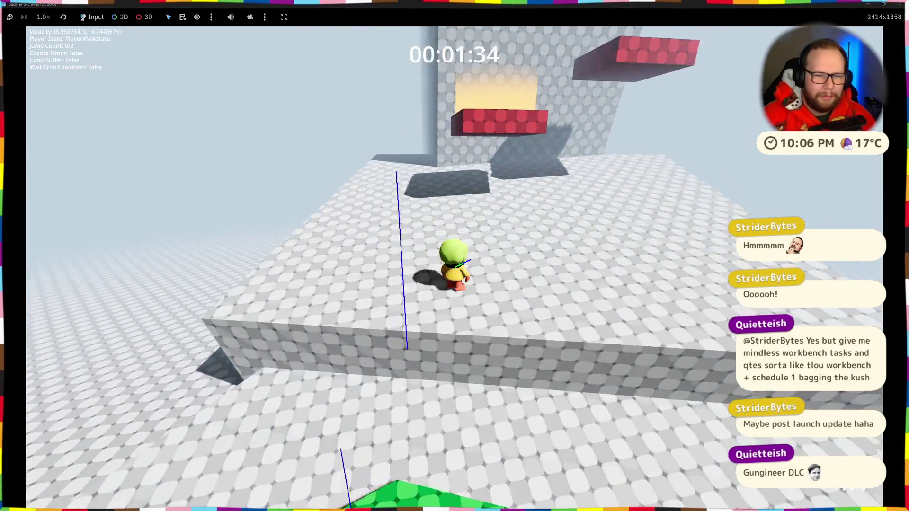
{"action": "key", "text": "space"}
{"action": "key", "text": "w"}
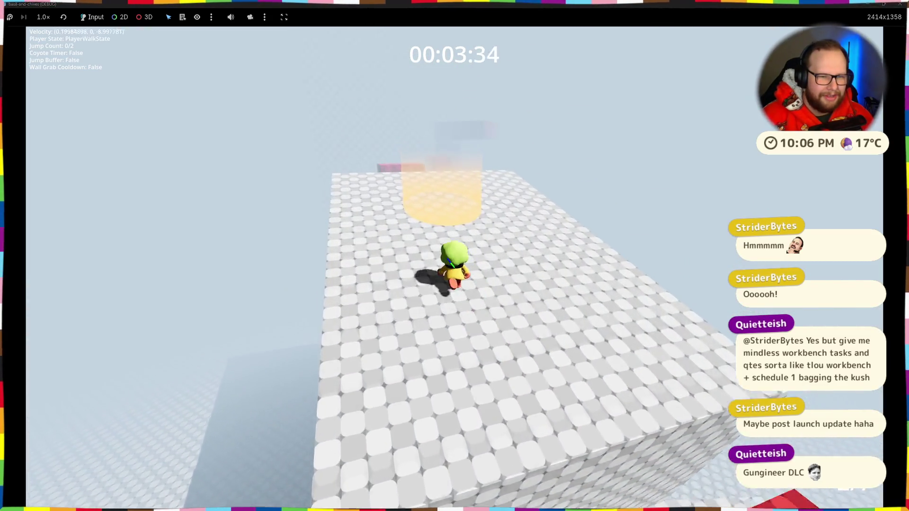
{"action": "key", "text": "space"}
{"action": "key", "text": "space"}
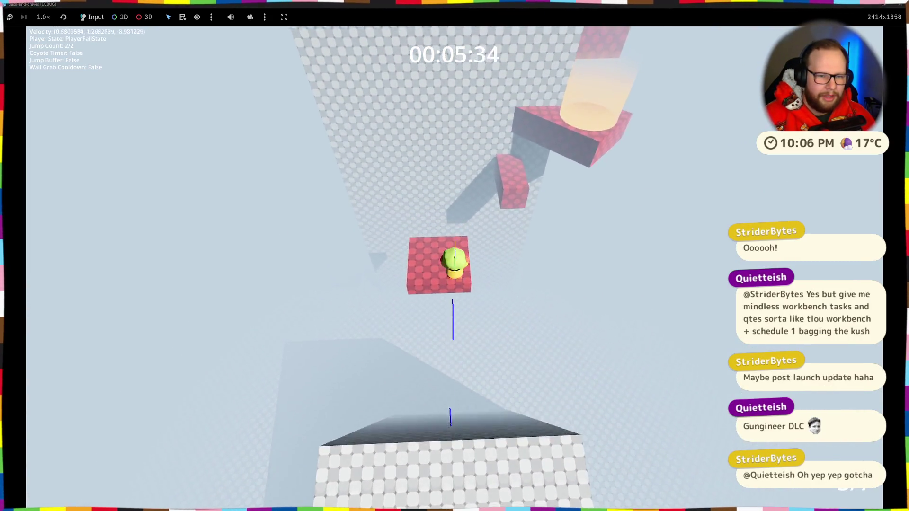
{"action": "key", "text": "w"}
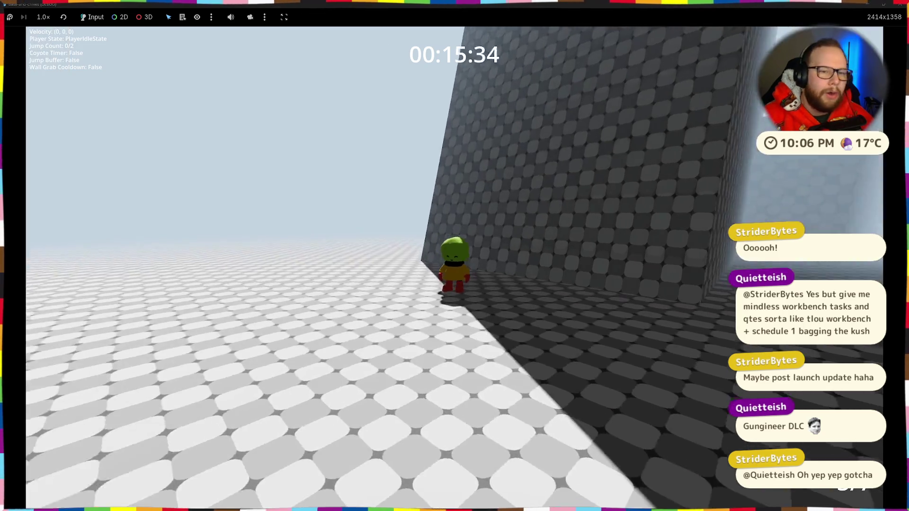
{"action": "key", "text": "F8"}
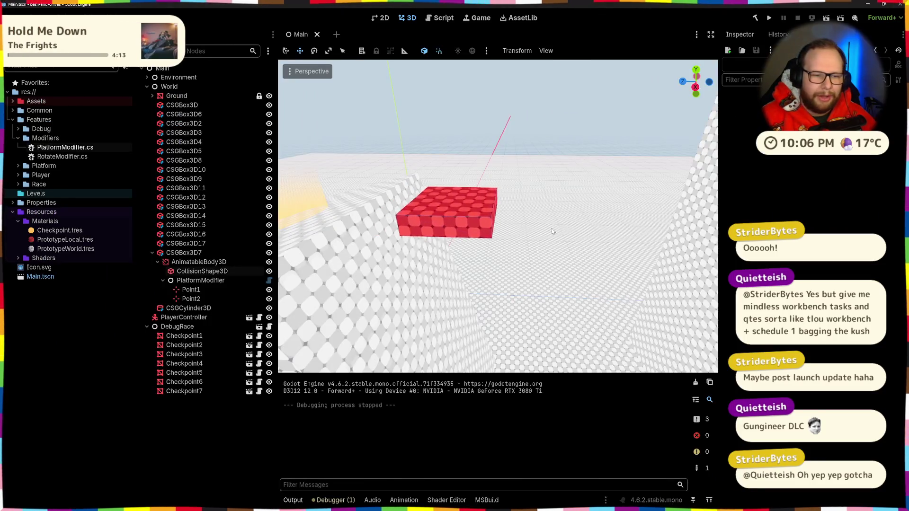
{"action": "left_click_drag", "start_coordinate": [529, 227], "coordinate": [454, 229]}
{"action": "mouse_move", "coordinate": [620, 209]}
{"action": "left_mouse_down"}
{"action": "mouse_move", "coordinate": [481, 218]}
{"action": "mouse_move", "coordinate": [540, 195]}
{"action": "mouse_move", "coordinate": [458, 183]}
{"action": "left_mouse_up"}
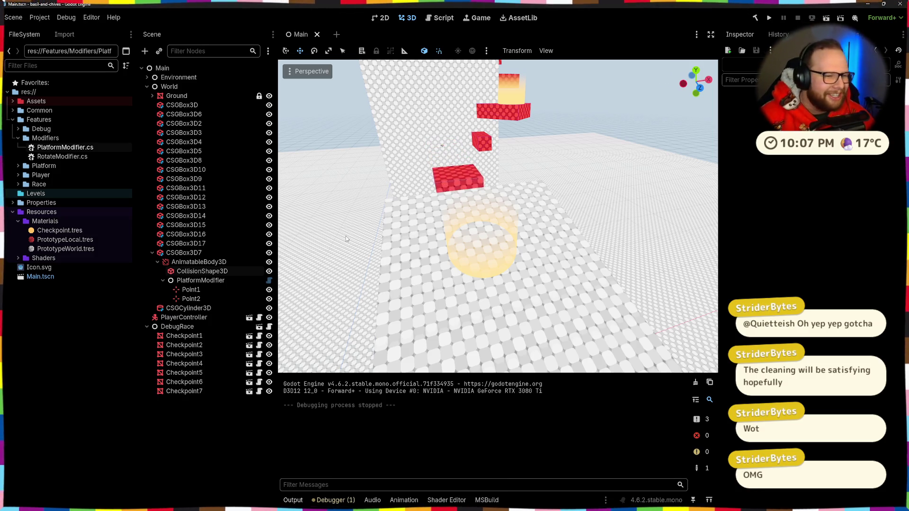
Inspect the AnimatableBody3D, CSGBox3D7, PlatformModifier and Point1 properties.
{"action": "left_click", "coordinate": [190, 265]}
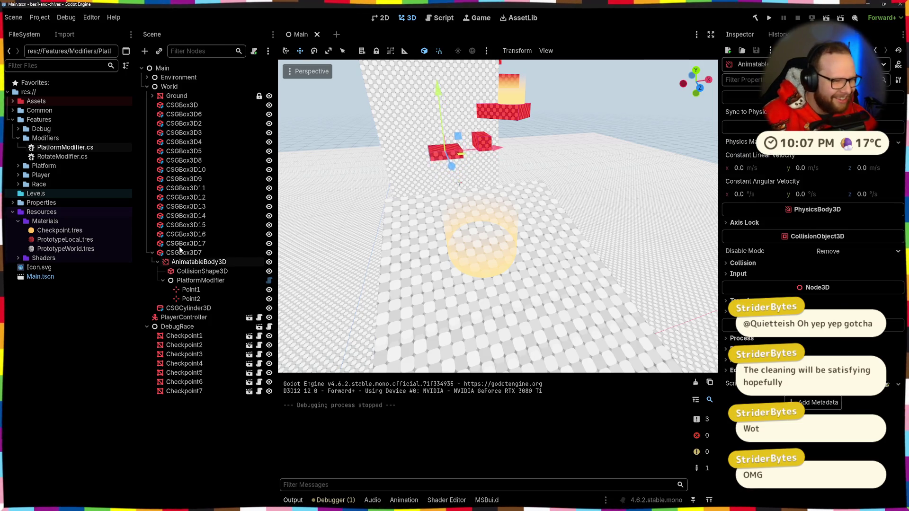
{"action": "left_click", "coordinate": [180, 251]}
{"action": "left_click", "coordinate": [188, 280]}
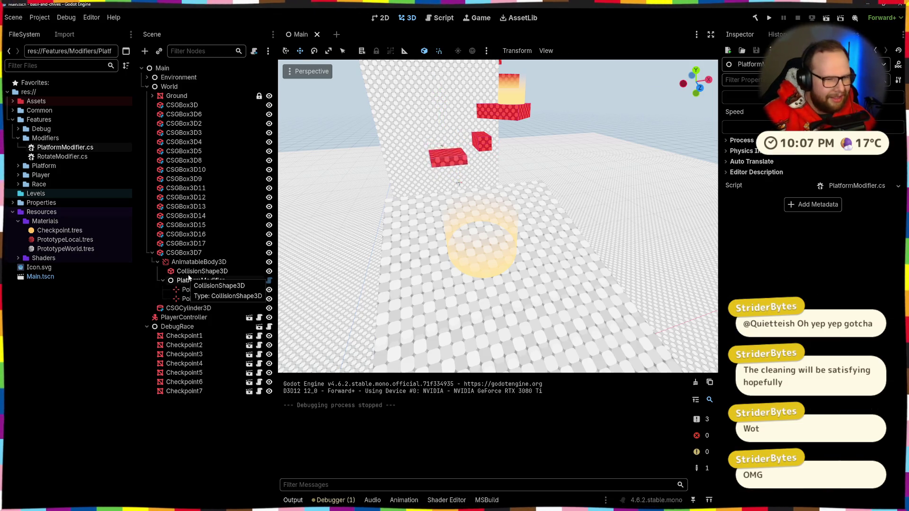
{"action": "left_click", "coordinate": [191, 263]}
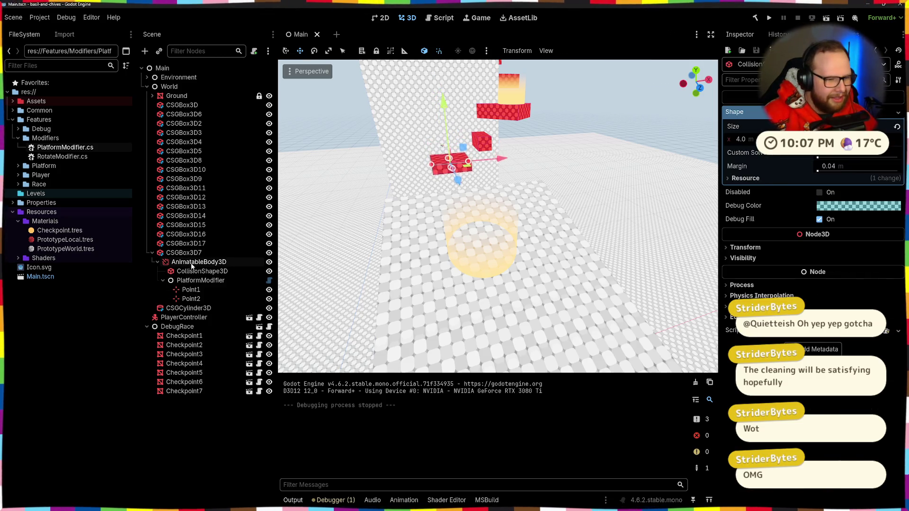
{"action": "left_click", "coordinate": [179, 280]}
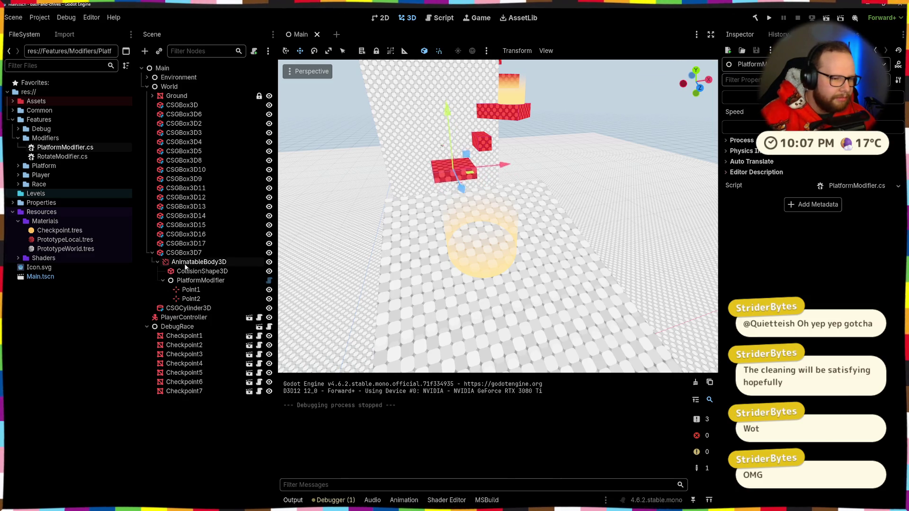
{"action": "left_click", "coordinate": [191, 291]}
{"action": "left_click", "coordinate": [191, 280]}
{"action": "left_click", "coordinate": [179, 264]}
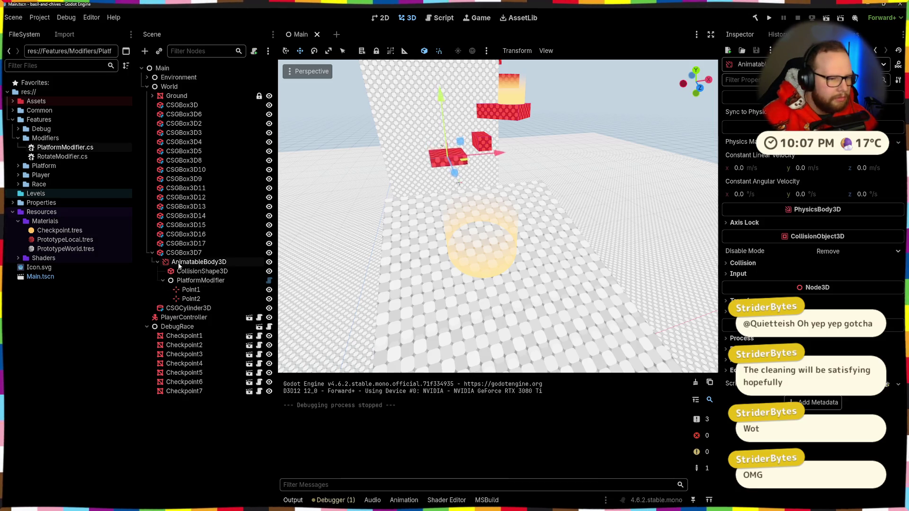
{"action": "left_click", "coordinate": [174, 254]}
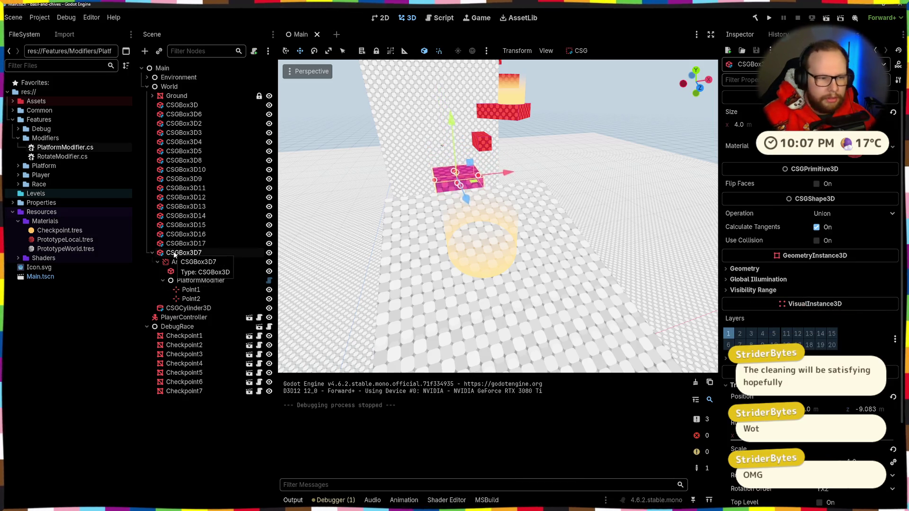
Move AnimatableBody3D out from under CSGBox3D7 so it sits directly under World.
{"action": "left_click", "coordinate": [180, 263]}
{"action": "left_click_drag", "start_coordinate": [180, 251], "coordinate": [181, 251]}
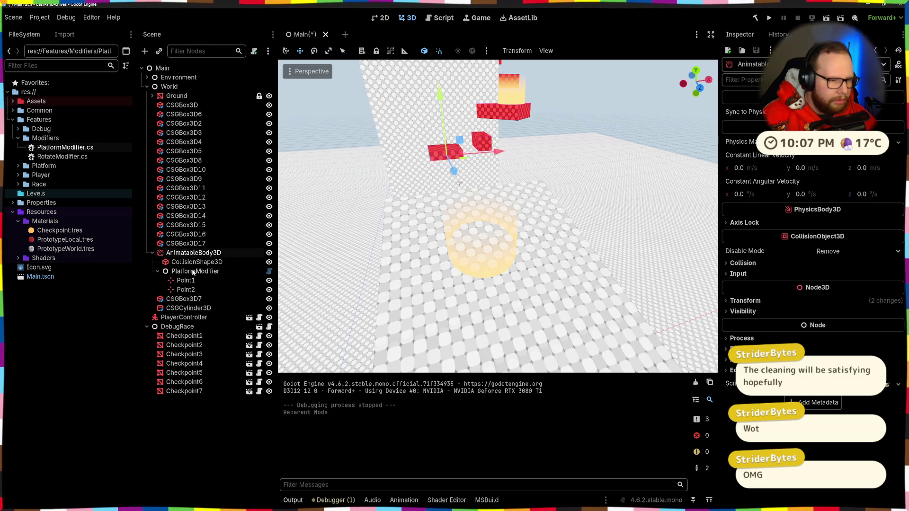
{"action": "left_click_drag", "start_coordinate": [425, 213], "coordinate": [365, 244]}
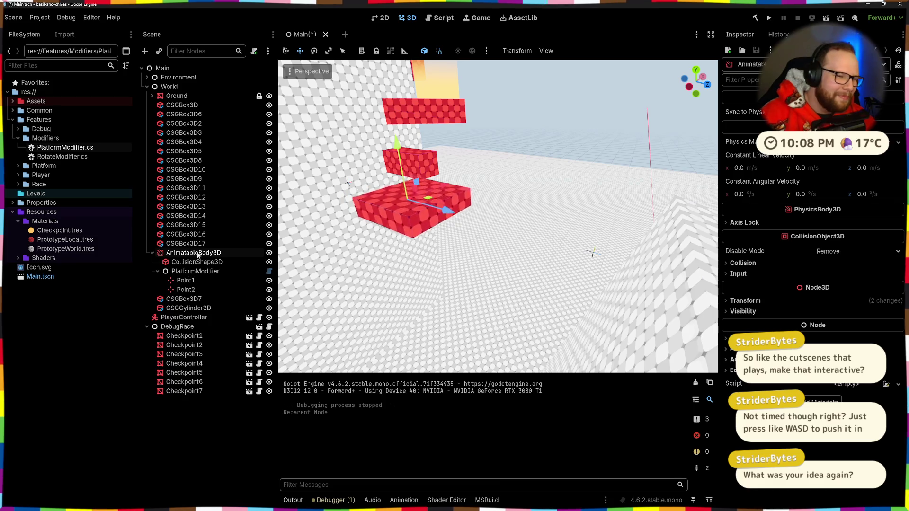
{"action": "left_click", "coordinate": [157, 271]}
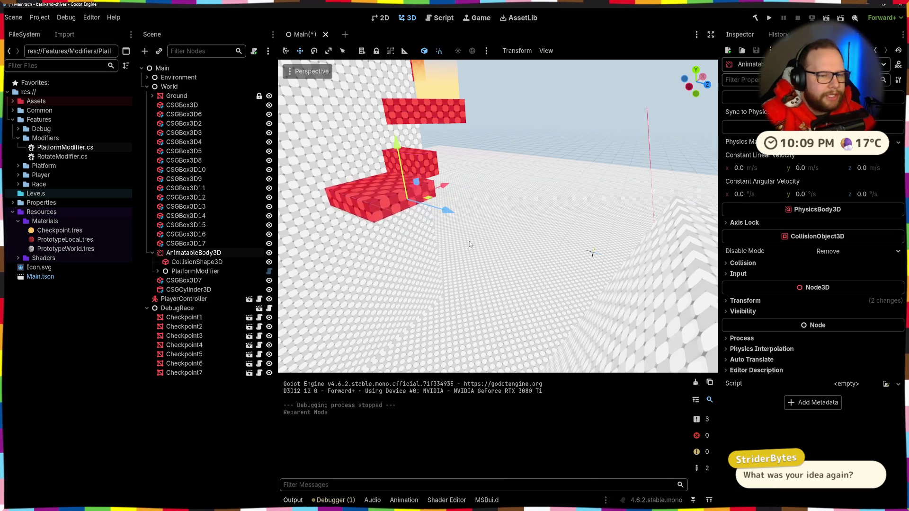
Drag CSGBox3D7 onto AnimatableBody3D so it becomes the body's first child, ahead of CollisionShape3D.
{"action": "scroll", "coordinate": [383, 222], "scroll_direction": "up", "scroll_amount": 3}
{"action": "scroll", "coordinate": [382, 222], "scroll_direction": "down", "scroll_amount": 3}
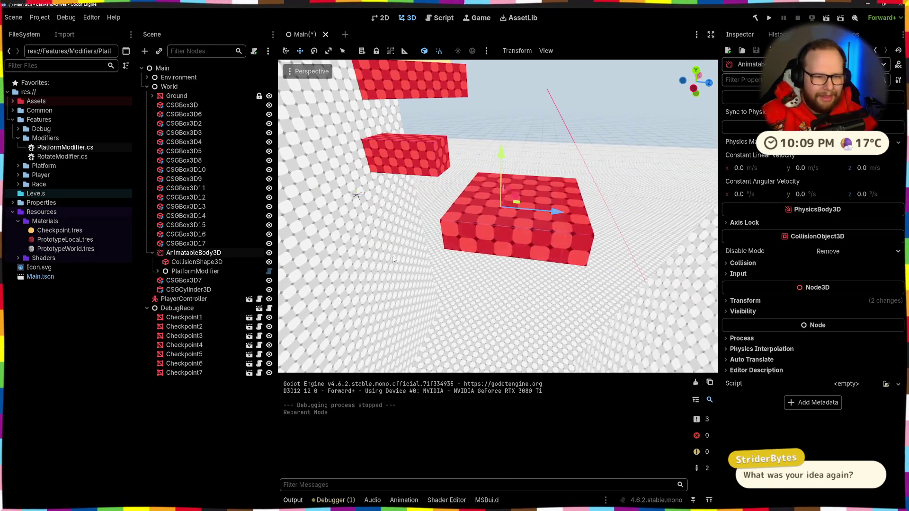
{"action": "left_click", "coordinate": [178, 272]}
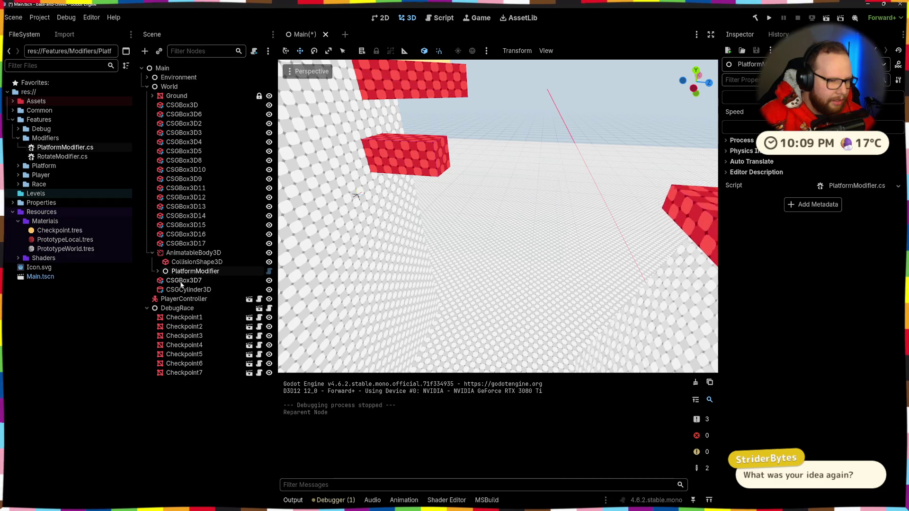
{"action": "left_click", "coordinate": [192, 263]}
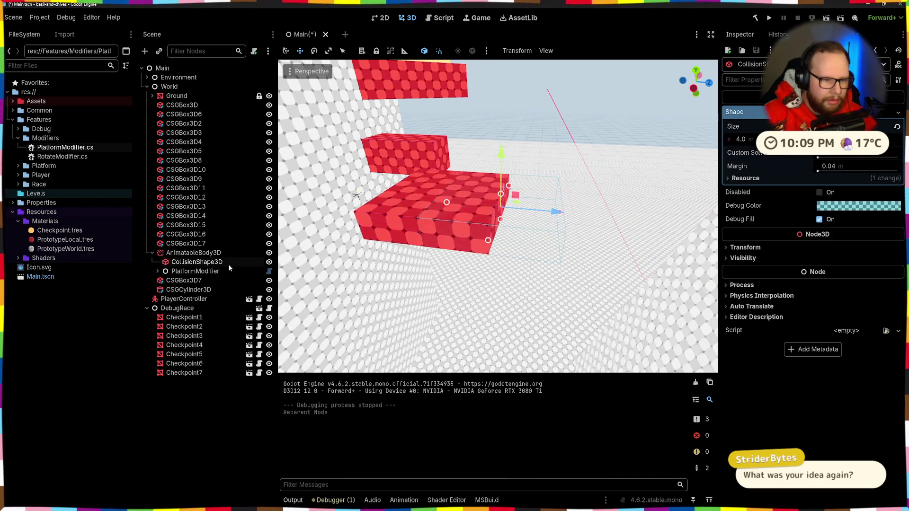
{"action": "left_click", "coordinate": [194, 253]}
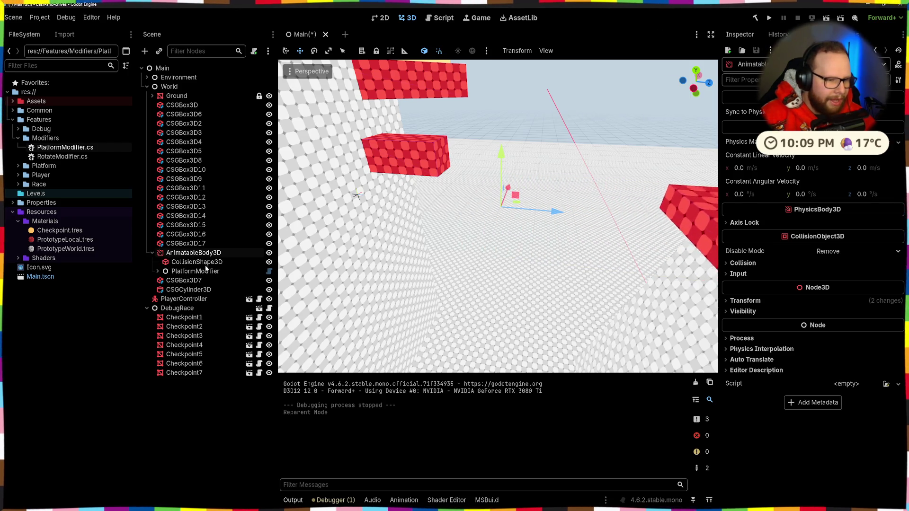
{"action": "left_click", "coordinate": [189, 279]}
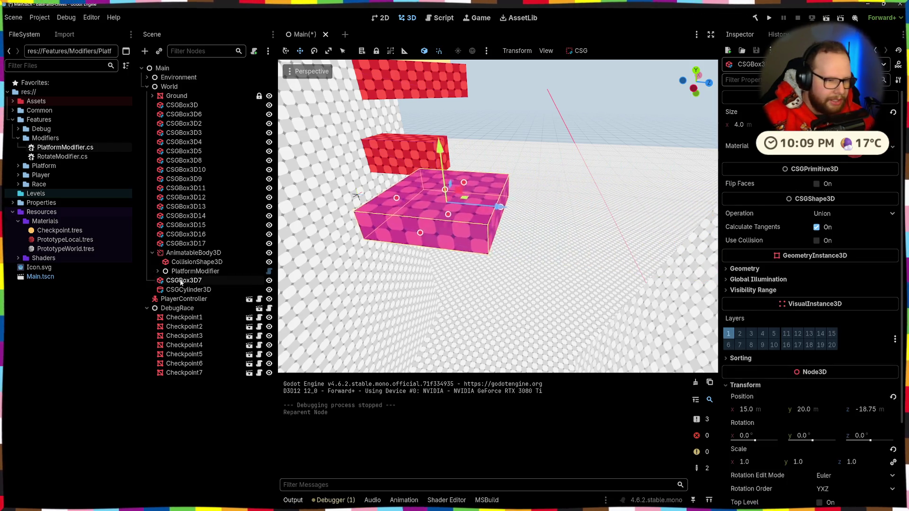
{"action": "left_click_drag", "start_coordinate": [189, 278], "coordinate": [194, 259]}
Save and reload Main.tscn via the Command Palette's Reload Saved Scene, then follow the moving box.
{"action": "key", "text": "ctrl+shift+p"}
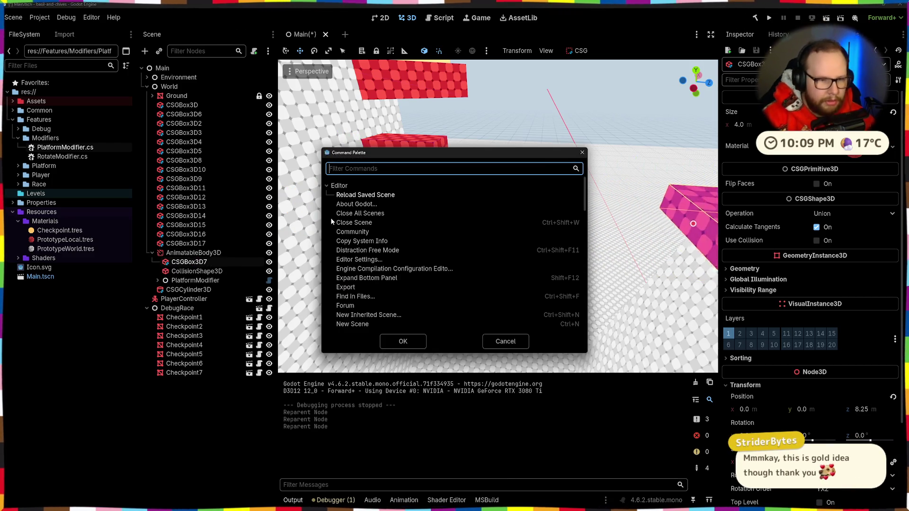
{"action": "type", "text": "reload"}
{"action": "key", "text": "Return"}
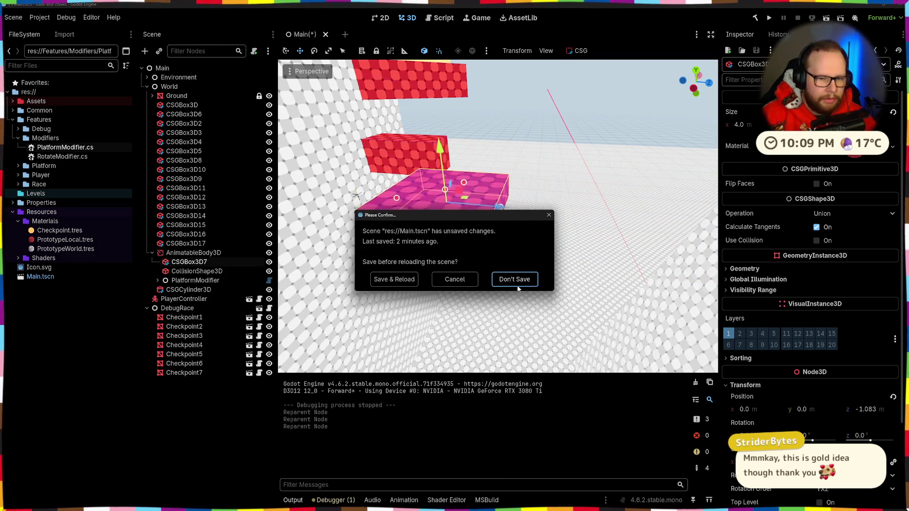
{"action": "left_click", "coordinate": [405, 279]}
{"action": "left_click_drag", "start_coordinate": [414, 263], "coordinate": [710, 211]}
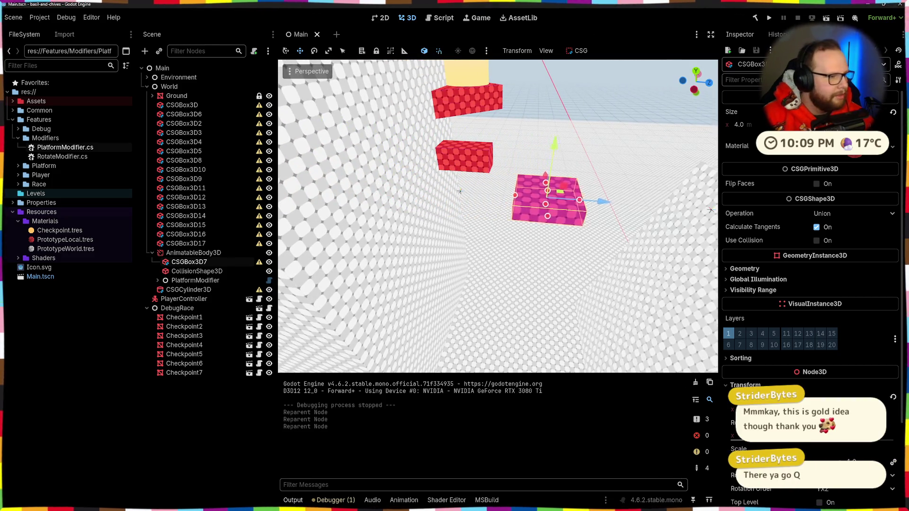
{"action": "left_click_drag", "start_coordinate": [511, 250], "coordinate": [473, 250]}
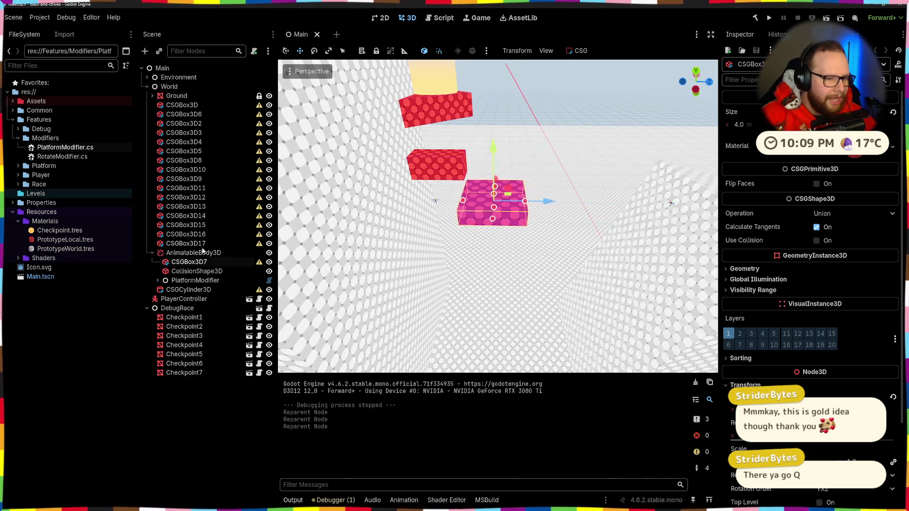
{"action": "left_click", "coordinate": [202, 252]}
{"action": "left_click", "coordinate": [189, 262]}
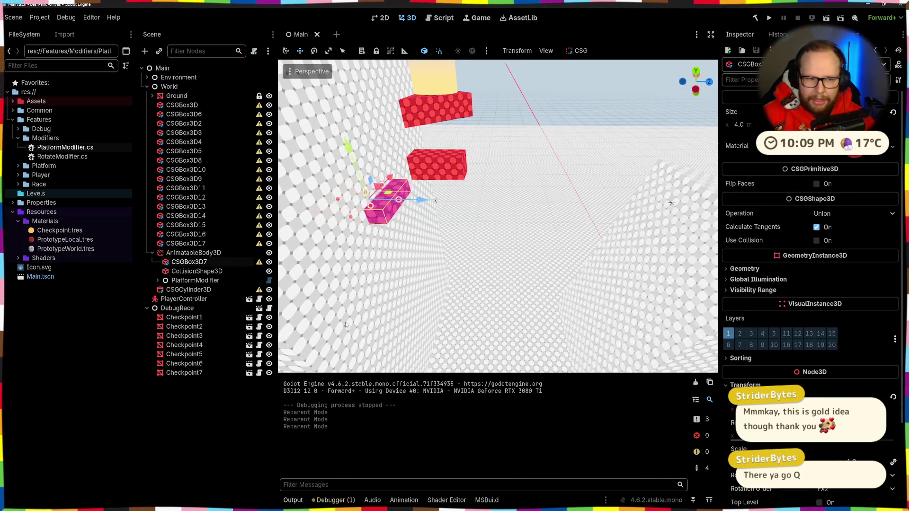
Inspect the collision shape and Point2, hide the Point2 marker, and save the scene.
{"action": "mouse_move", "coordinate": [258, 267]}
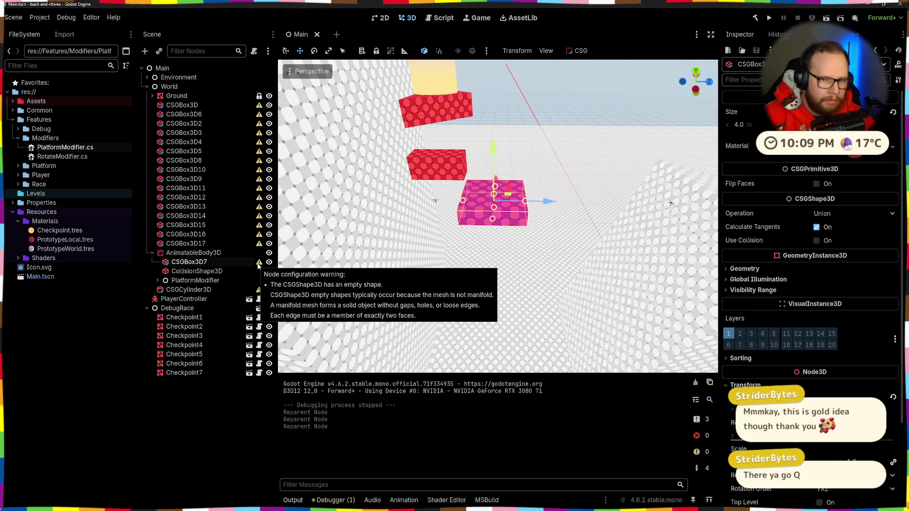
{"action": "scroll", "coordinate": [828, 201], "scroll_direction": "down", "scroll_amount": 3}
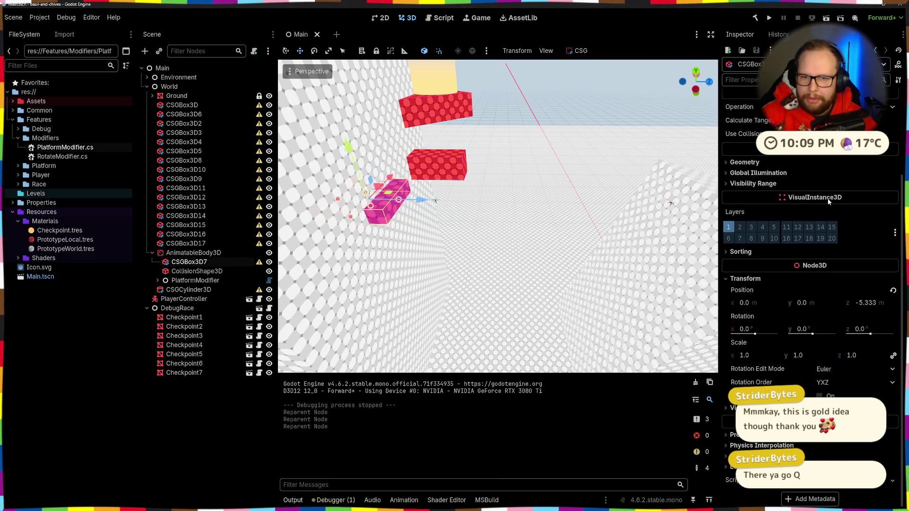
{"action": "left_click", "coordinate": [184, 271]}
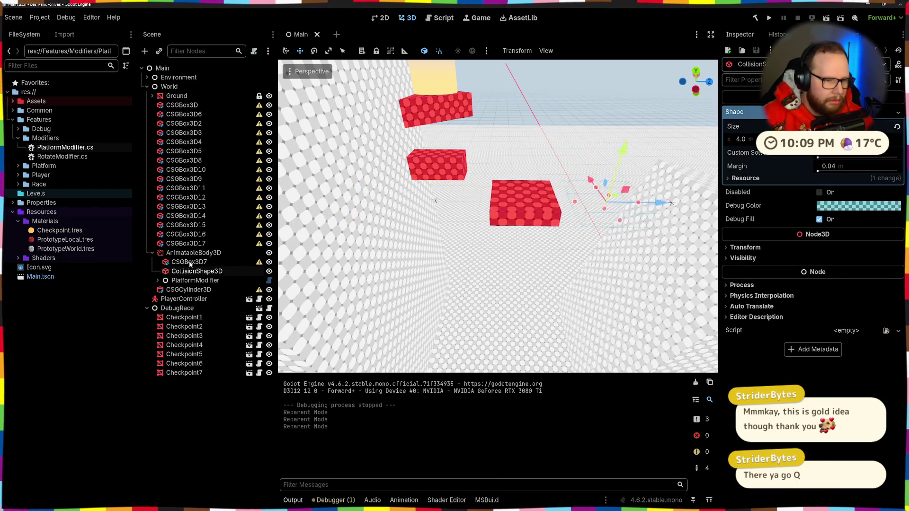
{"action": "left_click", "coordinate": [158, 280]}
{"action": "left_click", "coordinate": [185, 299]}
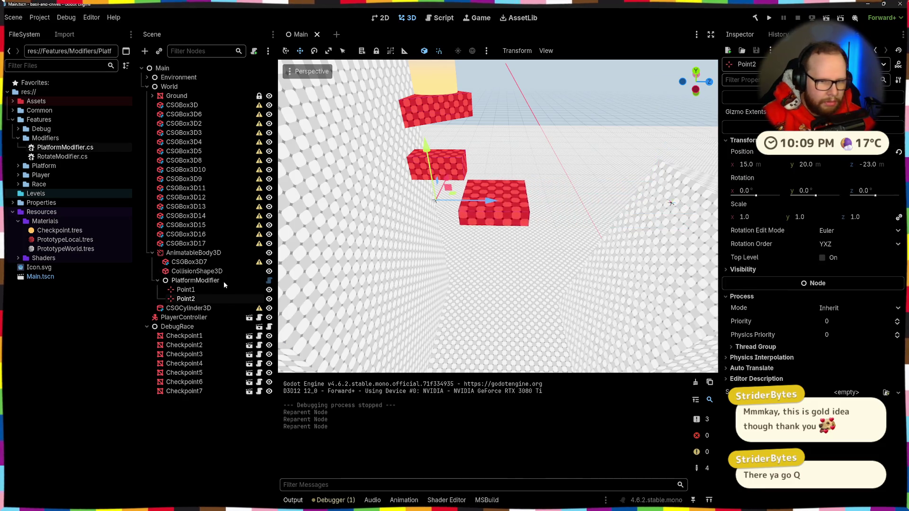
{"action": "left_click", "coordinate": [269, 299]}
{"action": "key", "text": "ctrl+s"}
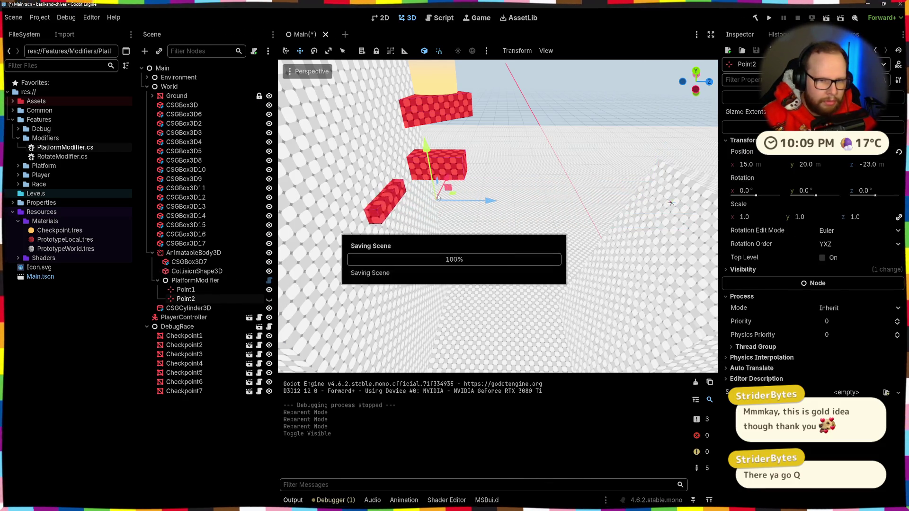
Show Point2 again and drag CSGBox3D7 above AnimatableBody3D, making the body its child.
{"action": "key", "text": "ctrl+shift+p"}
{"action": "key", "text": "Return"}
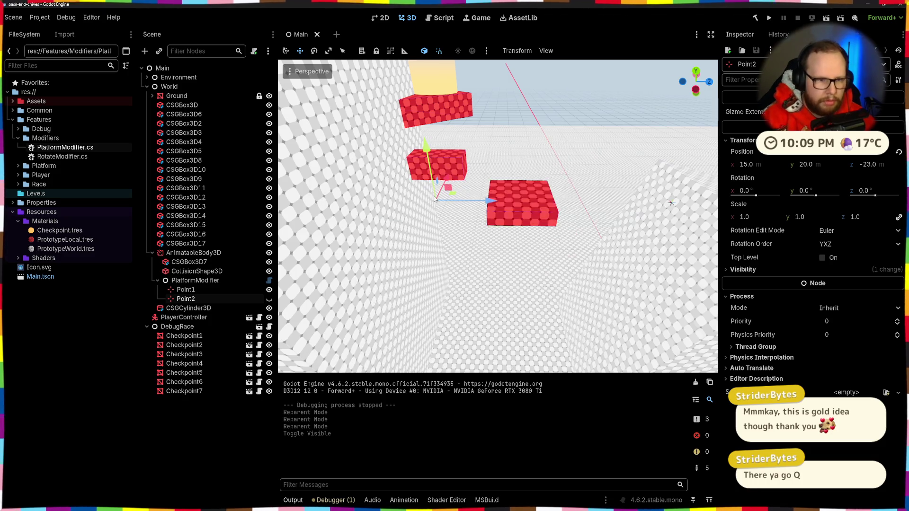
{"action": "left_click", "coordinate": [269, 298]}
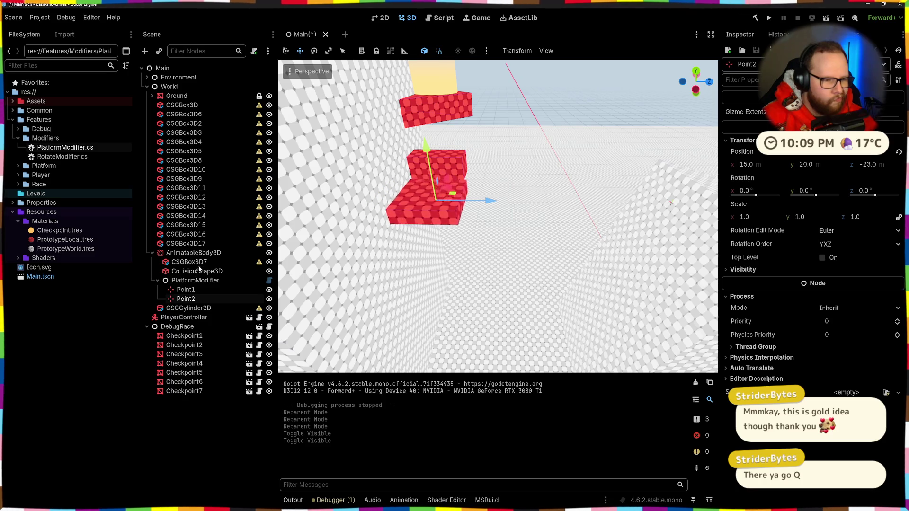
{"action": "mouse_move", "coordinate": [191, 262]}
{"action": "left_mouse_down"}
{"action": "mouse_move", "coordinate": [194, 248]}
{"action": "mouse_move", "coordinate": [197, 262]}
{"action": "mouse_move", "coordinate": [189, 255]}
{"action": "left_mouse_up"}
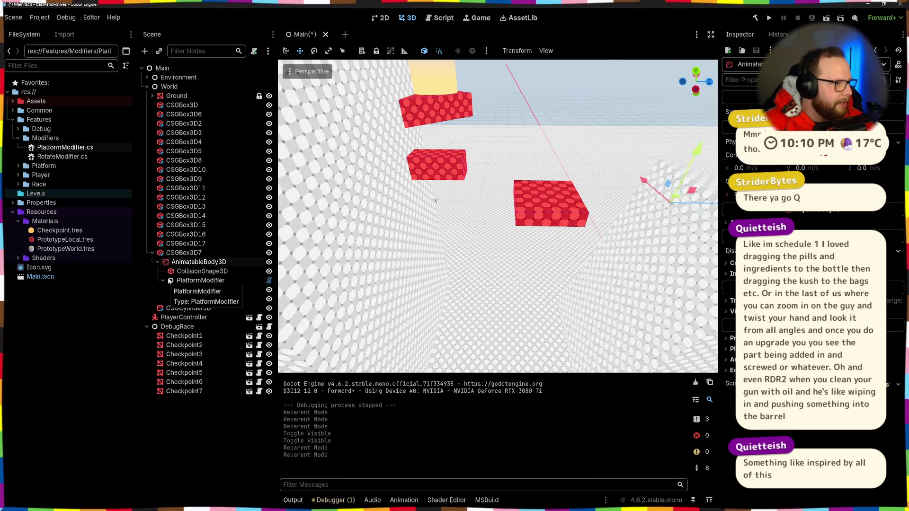
Review the moving platform's collision shape, AnimatableBody3D and PlatformModifier settings.
{"action": "key", "text": "w"}
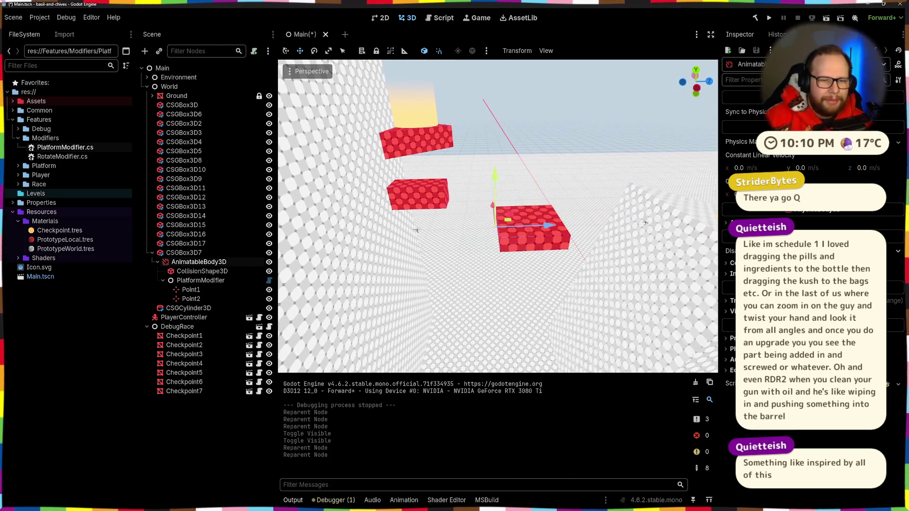
{"action": "key", "text": "s"}
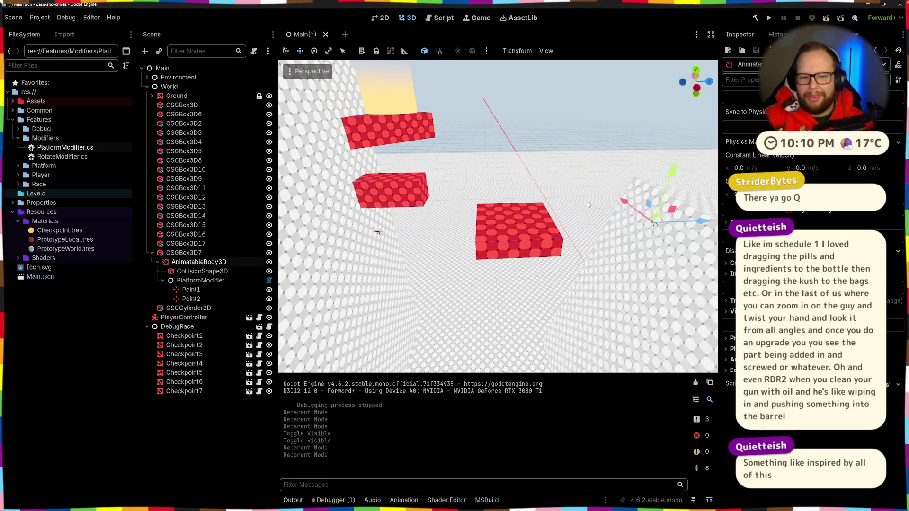
{"action": "left_click", "coordinate": [199, 272]}
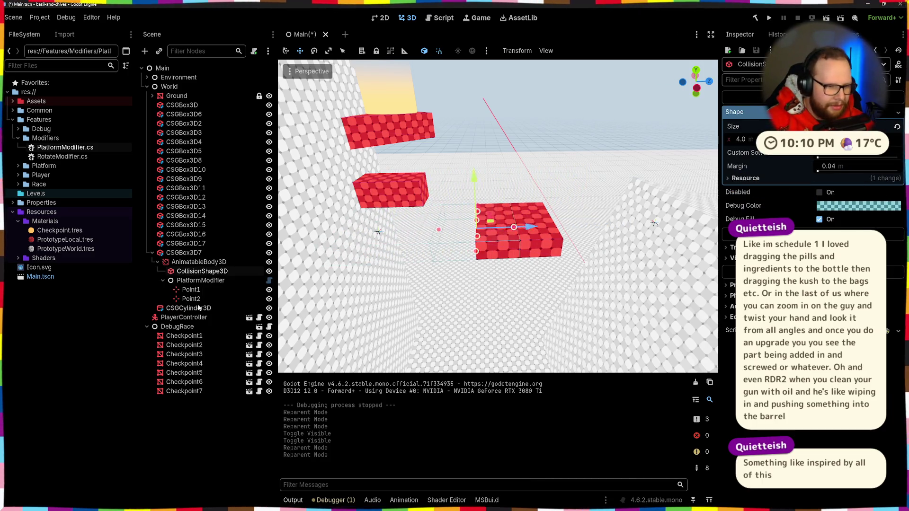
{"action": "left_click", "coordinate": [198, 262]}
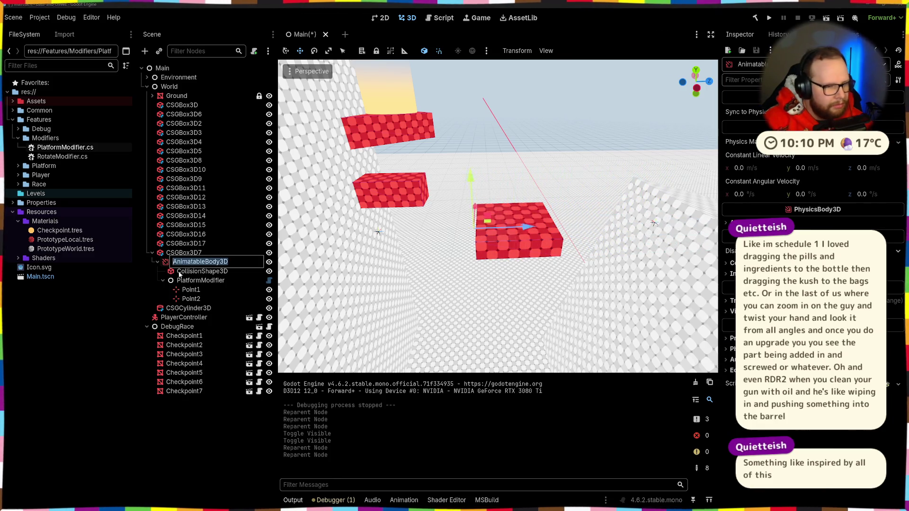
{"action": "left_click", "coordinate": [197, 280]}
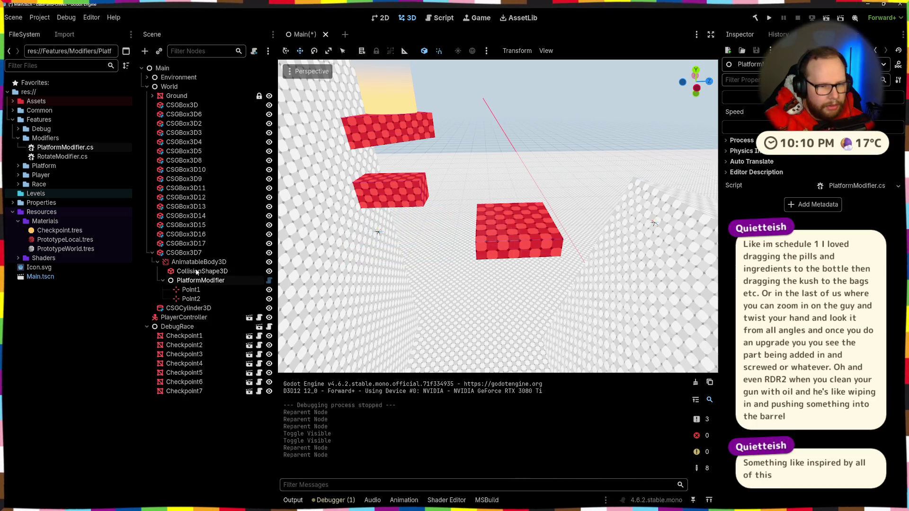
{"action": "left_click", "coordinate": [197, 272]}
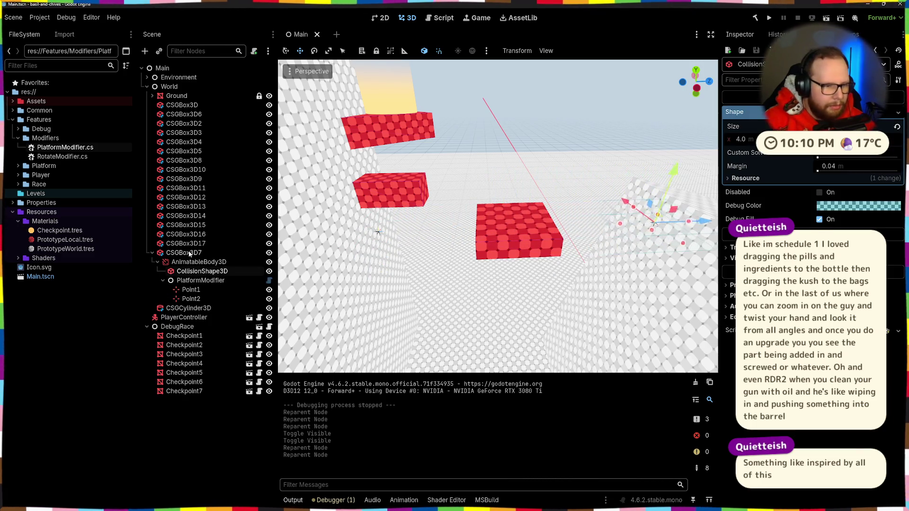
Move AnimatableBody3D back out to the World level and save the scene.
{"action": "left_click", "coordinate": [184, 253]}
{"action": "left_click_drag", "start_coordinate": [192, 269], "coordinate": [201, 266]}
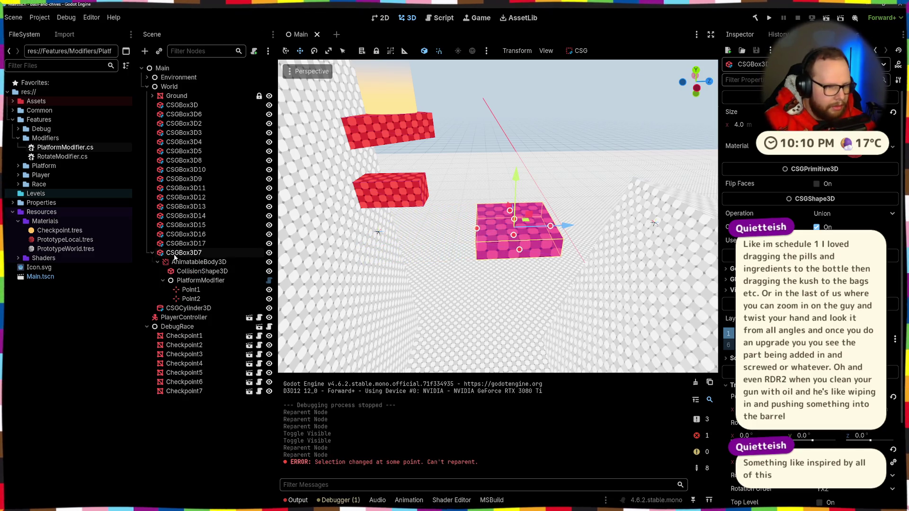
{"action": "left_click_drag", "start_coordinate": [182, 259], "coordinate": [188, 254]}
{"action": "left_click", "coordinate": [175, 301]}
{"action": "key", "text": "ctrl+s"}
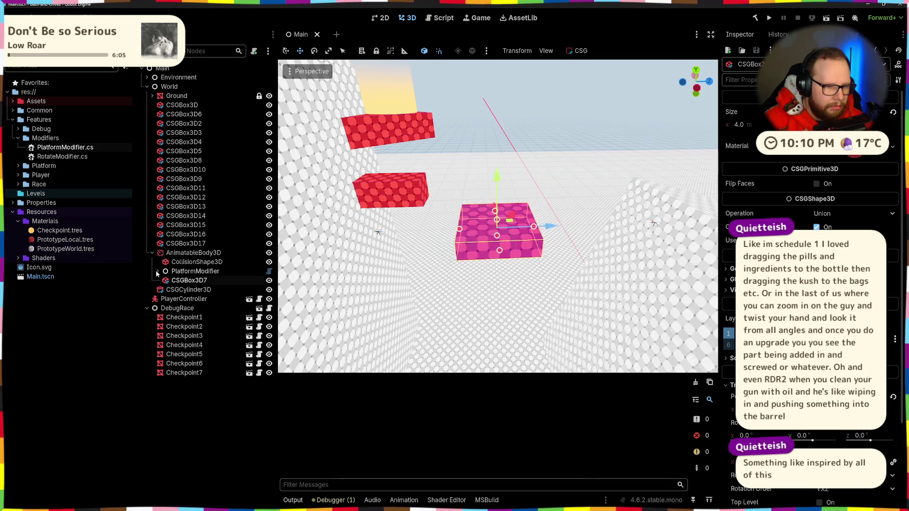
Make CSGBox3D7 the first child of AnimatableBody3D and run the project.
{"action": "left_click_drag", "start_coordinate": [178, 268], "coordinate": [193, 257]}
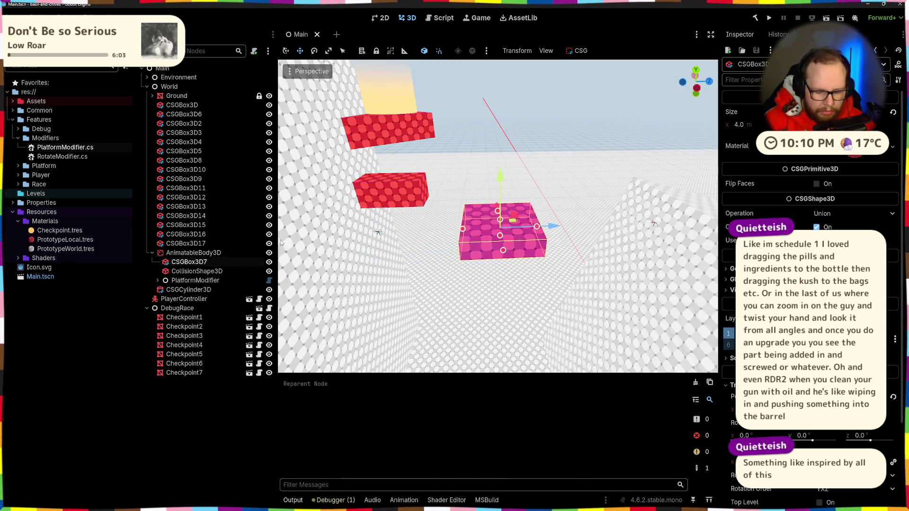
{"action": "key", "text": "ctrl+shift+p"}
{"action": "key", "text": "Escape"}
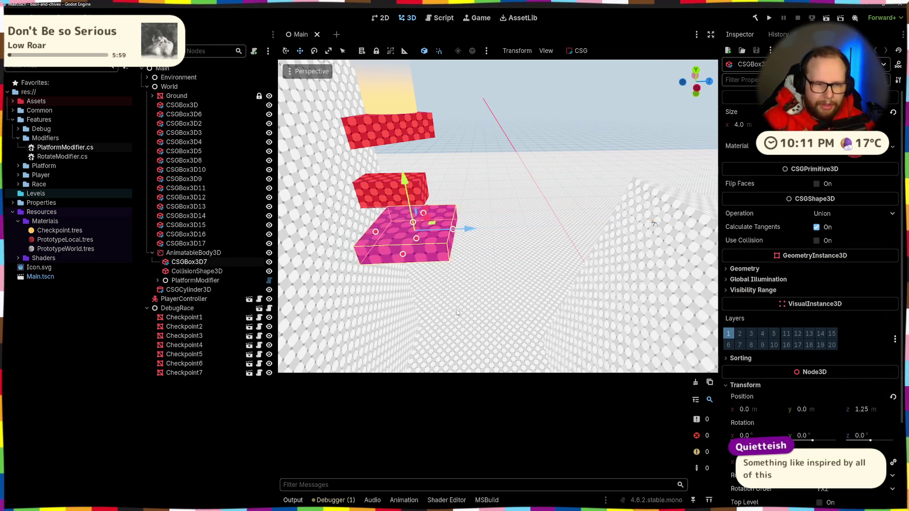
{"action": "left_click", "coordinate": [770, 18]}
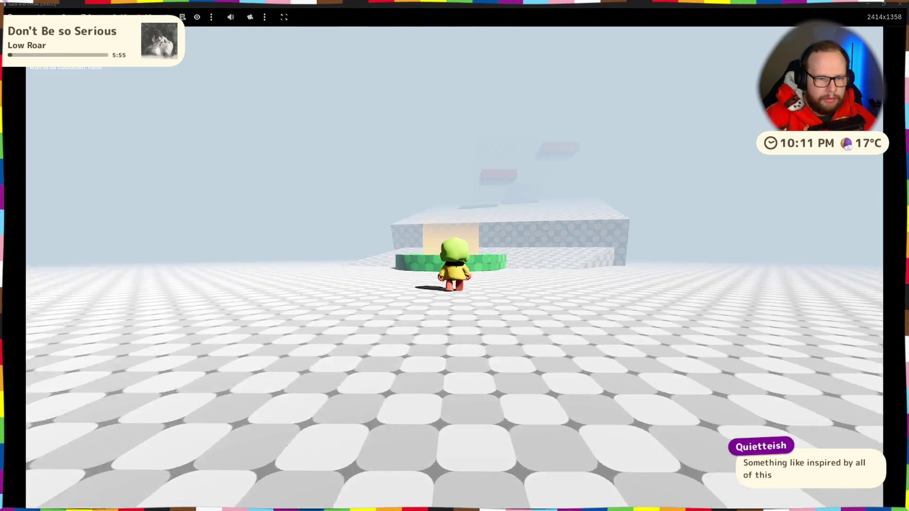
{"action": "key", "text": "w"}
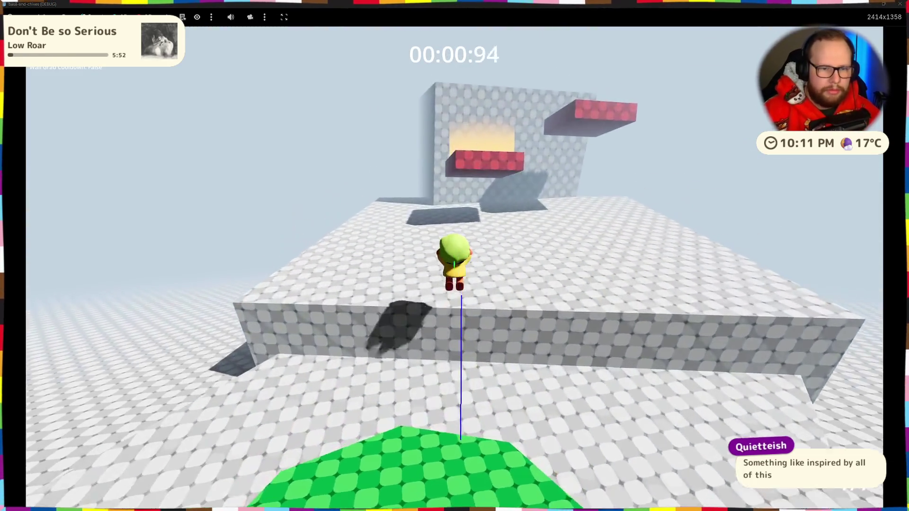
{"action": "key", "text": "space"}
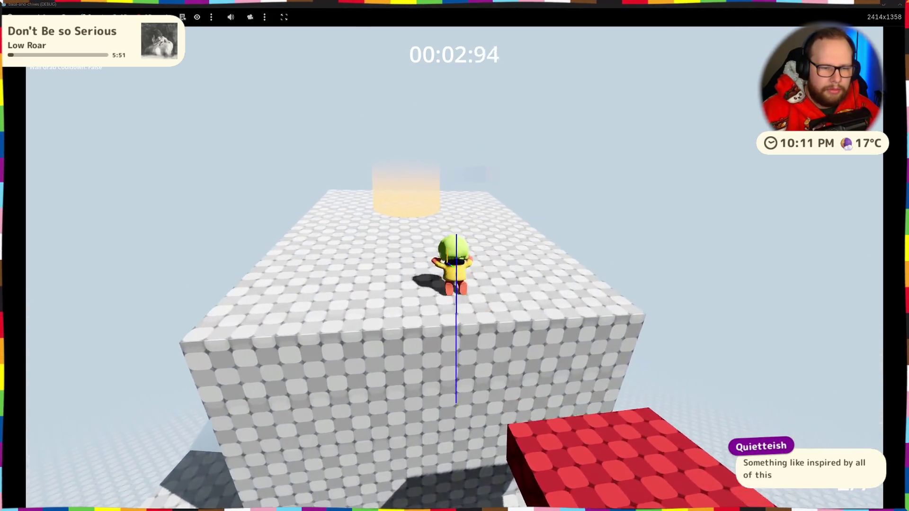
{"action": "key", "text": "w"}
{"action": "key", "text": "space"}
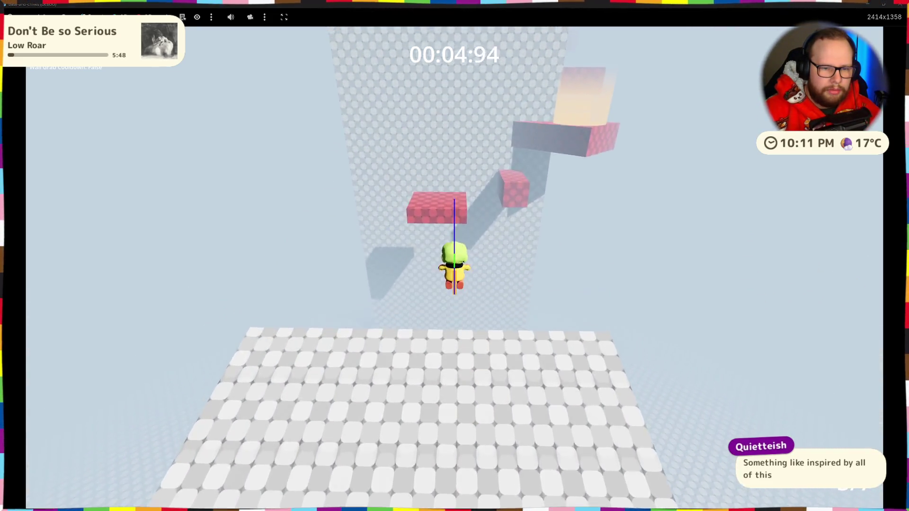
{"action": "key", "text": "d"}
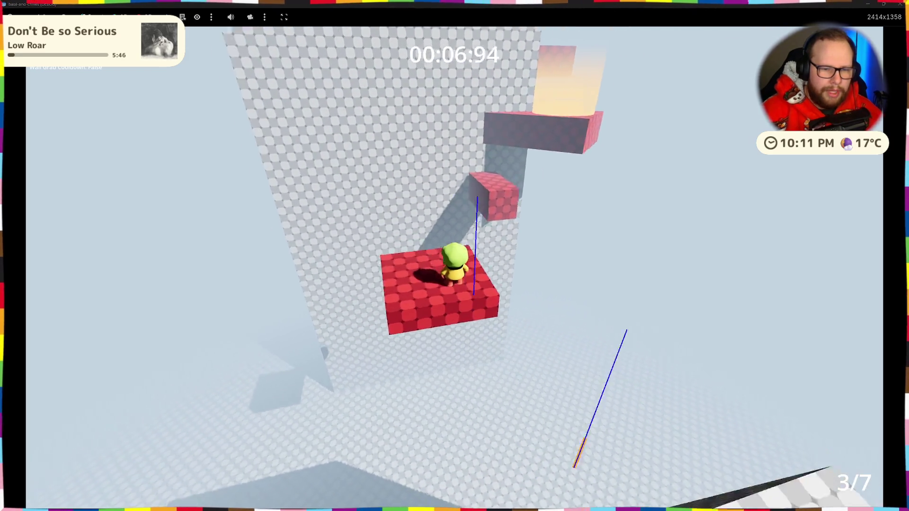
{"action": "key", "text": "Left"}
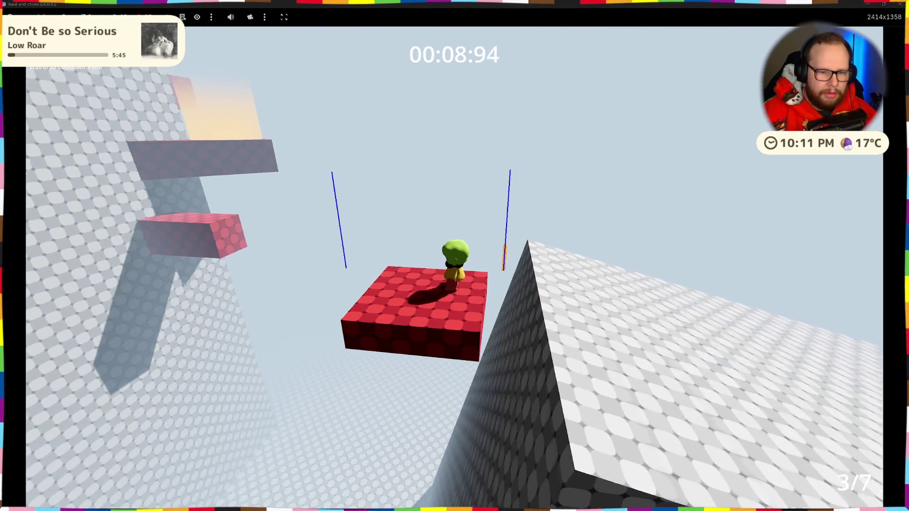
{"action": "key", "text": "Left"}
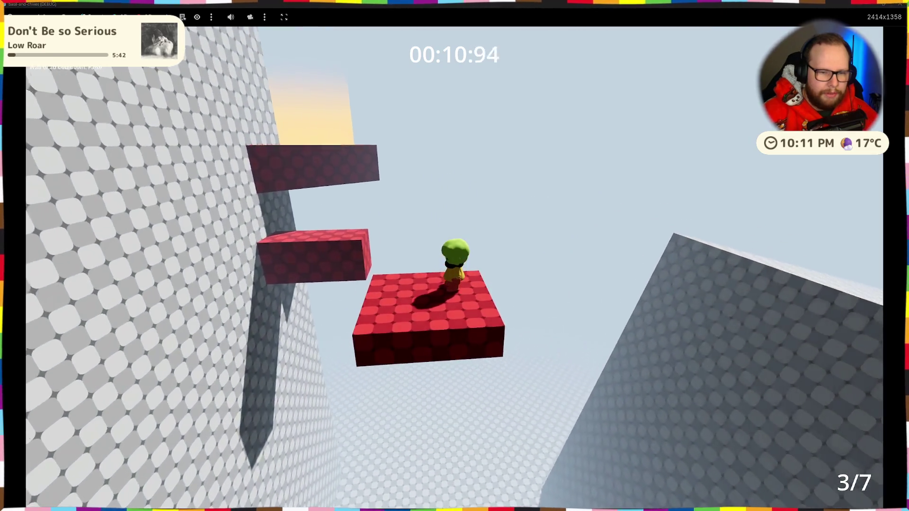
{"action": "key", "text": "Left"}
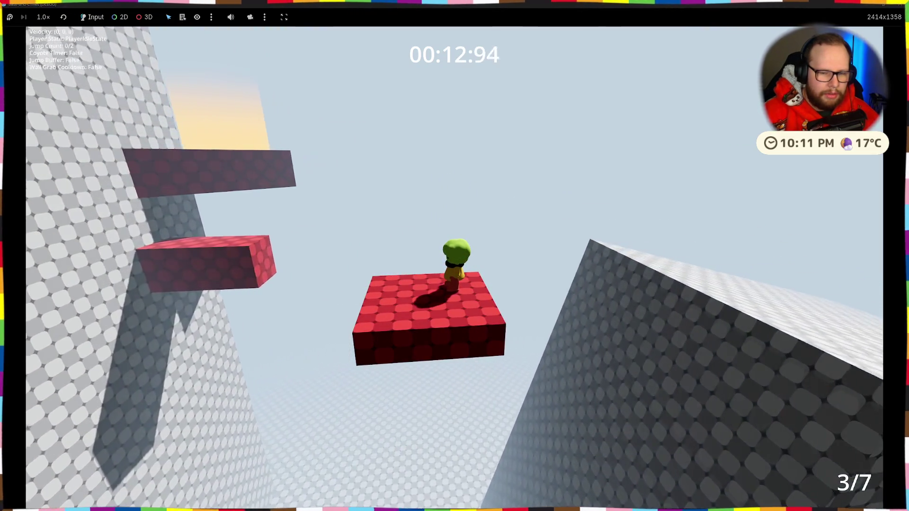
{"action": "key", "text": "Up"}
{"action": "key", "text": "Left"}
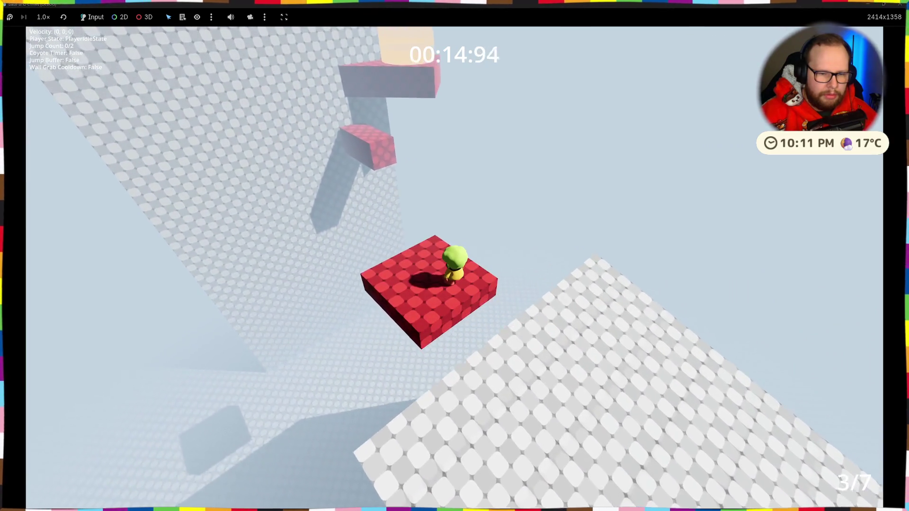
{"action": "key", "text": "Left"}
Stop the game, move Point2 along Z from -23 to -24, and save.
{"action": "key", "text": "F8"}
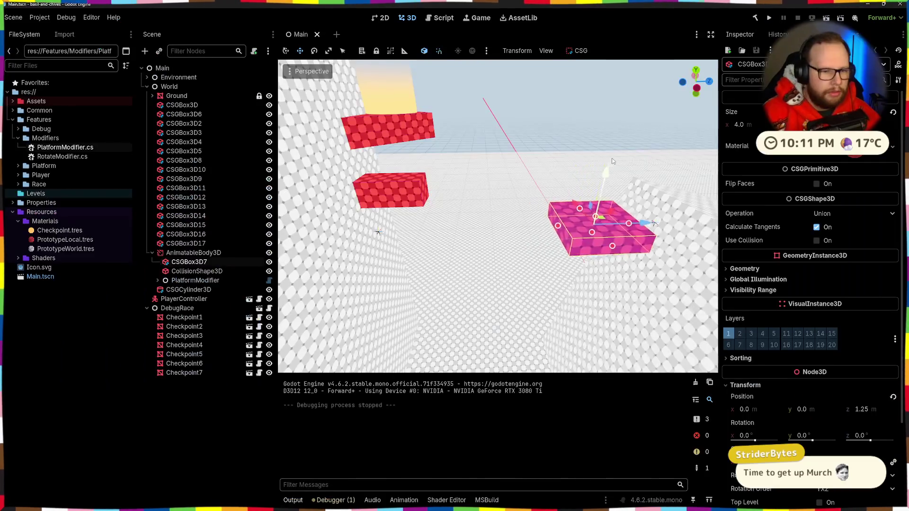
{"action": "left_click_drag", "start_coordinate": [426, 236], "coordinate": [326, 264]}
{"action": "left_click_drag", "start_coordinate": [483, 216], "coordinate": [483, 216]}
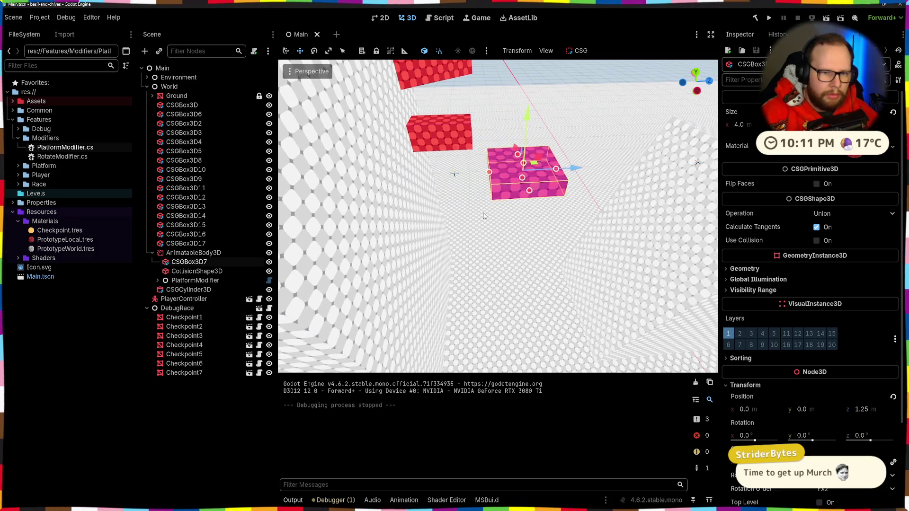
{"action": "left_click", "coordinate": [157, 281]}
{"action": "left_click", "coordinate": [185, 299]}
{"action": "left_click_drag", "start_coordinate": [515, 176], "coordinate": [495, 177]}
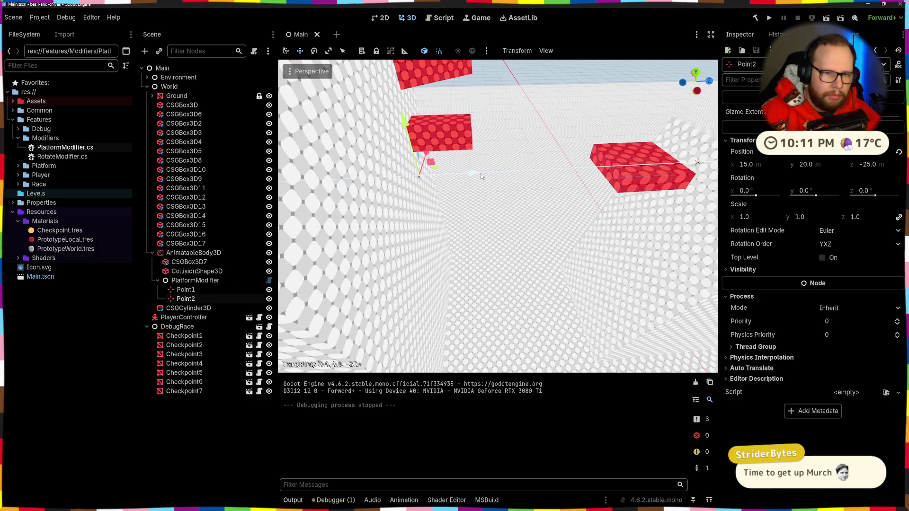
{"action": "key", "text": "ctrl+s"}
Fly around the red platforms, selecting AnimatableBody3D and CSGBox3D7 to check their placement.
{"action": "left_click_drag", "start_coordinate": [483, 216], "coordinate": [484, 216]}
{"action": "key", "text": "d"}
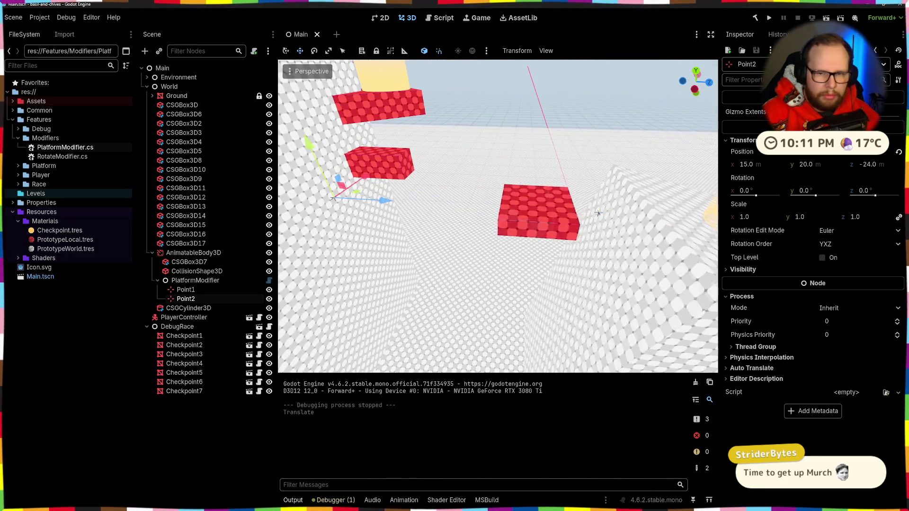
{"action": "key", "text": "a"}
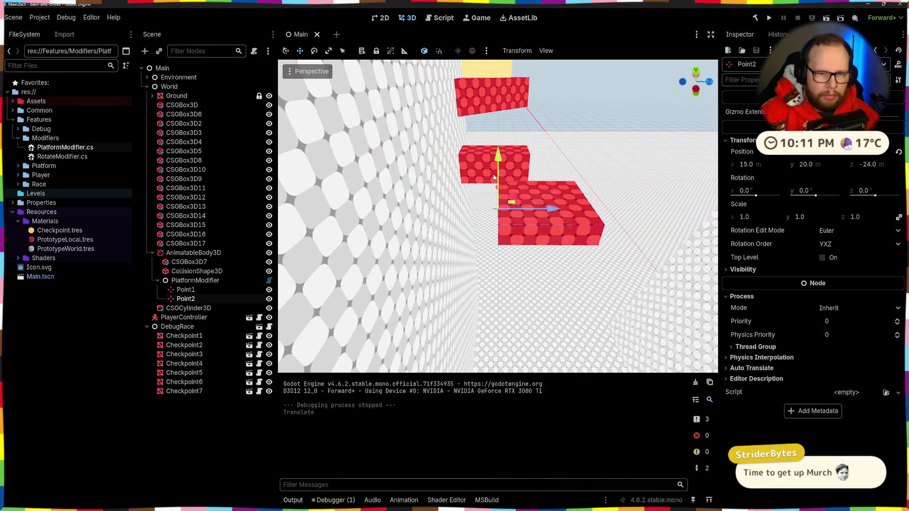
{"action": "key", "text": "d"}
{"action": "key", "text": "d"}
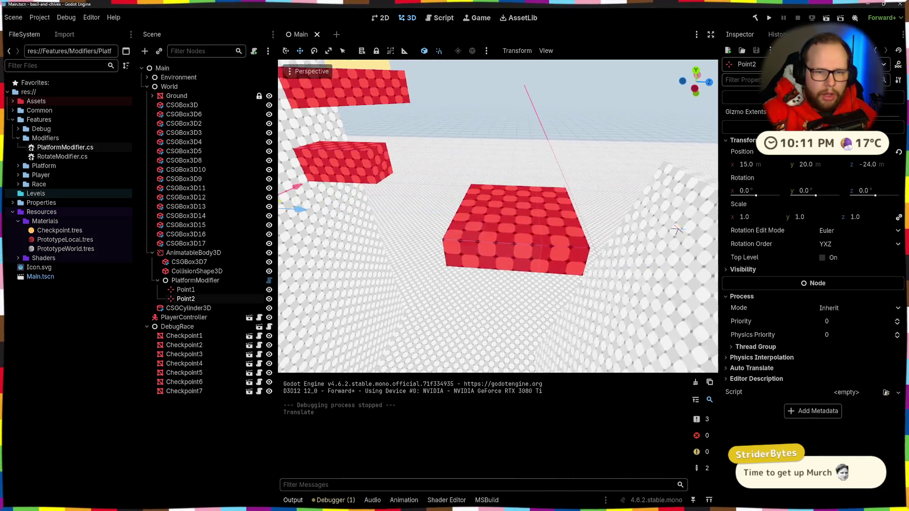
{"action": "key", "text": "a"}
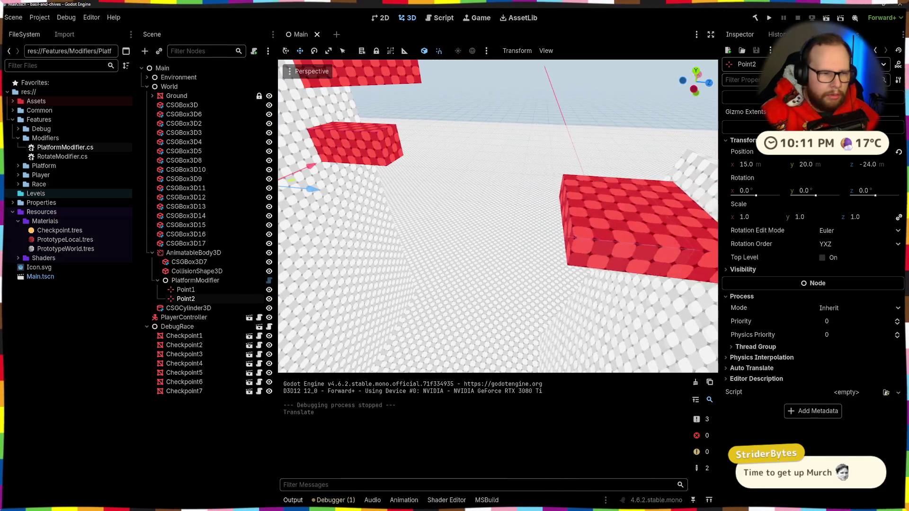
{"action": "left_click", "coordinate": [192, 254]}
{"action": "left_click", "coordinate": [192, 262]}
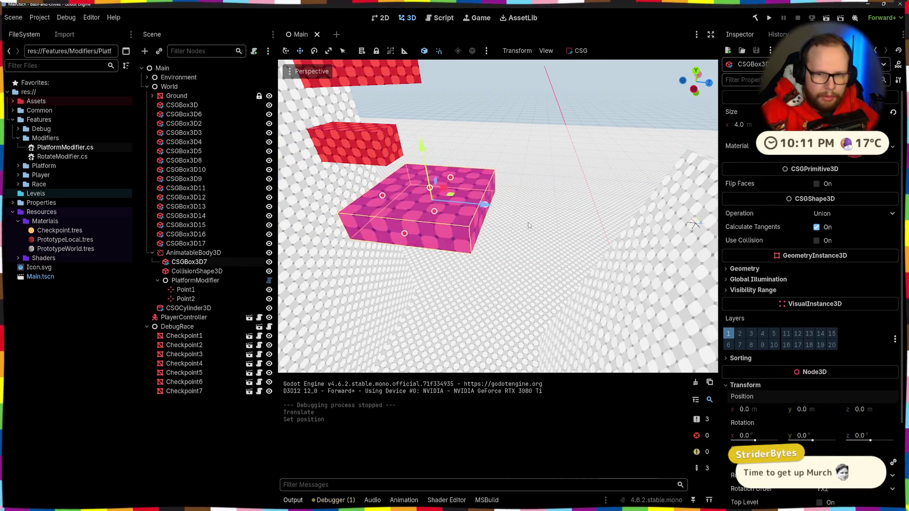
{"action": "key", "text": "a"}
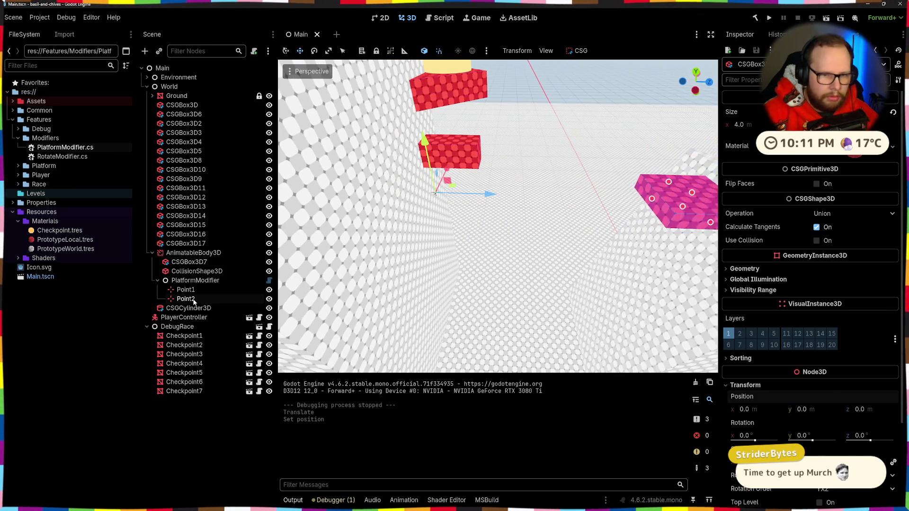
Check Point2's position among the red platforms, then launch the game for a play-test.
{"action": "left_click", "coordinate": [185, 299]}
{"action": "key", "text": "a"}
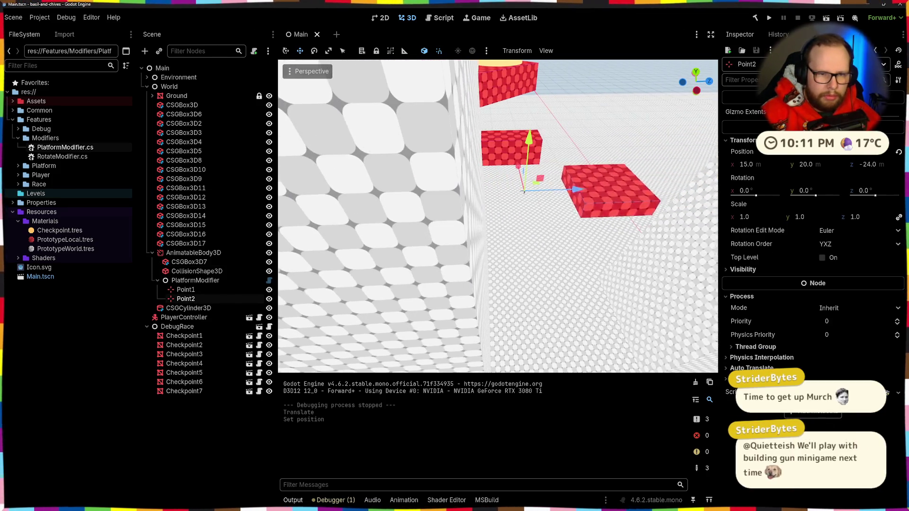
{"action": "key", "text": "d"}
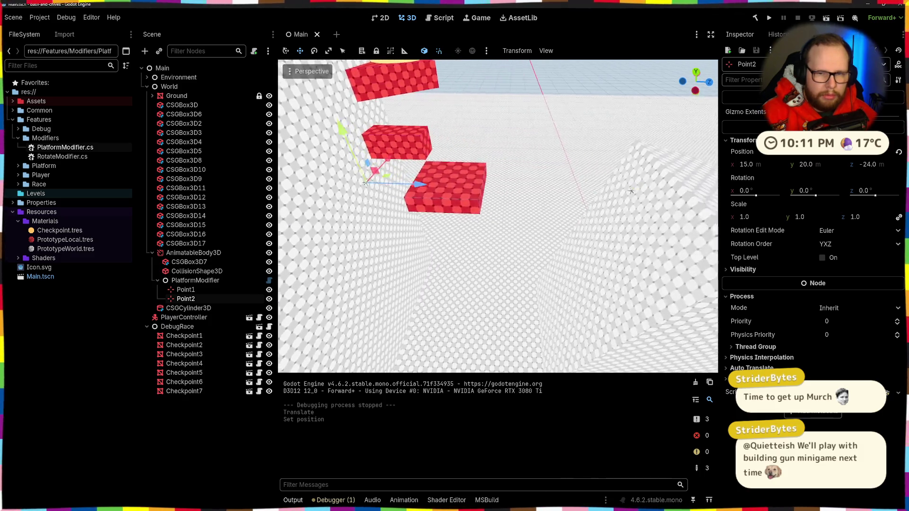
{"action": "key", "text": "d"}
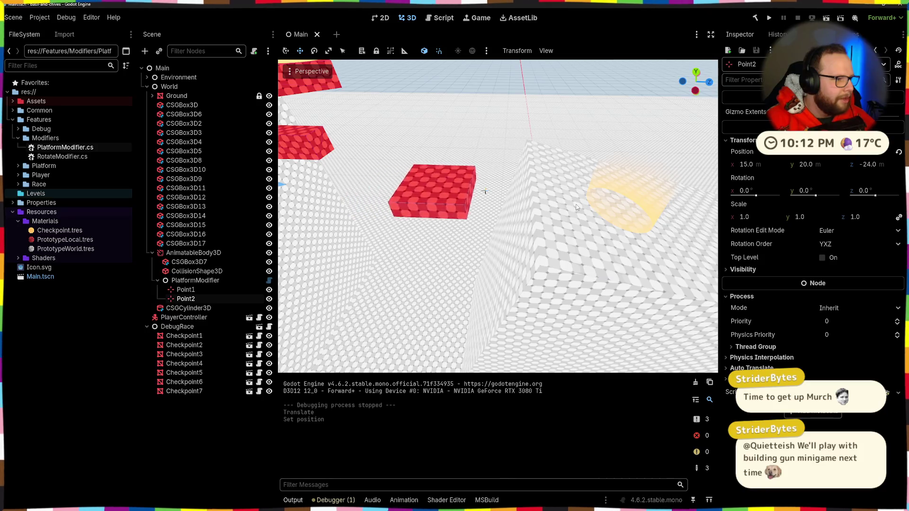
{"action": "key", "text": "d"}
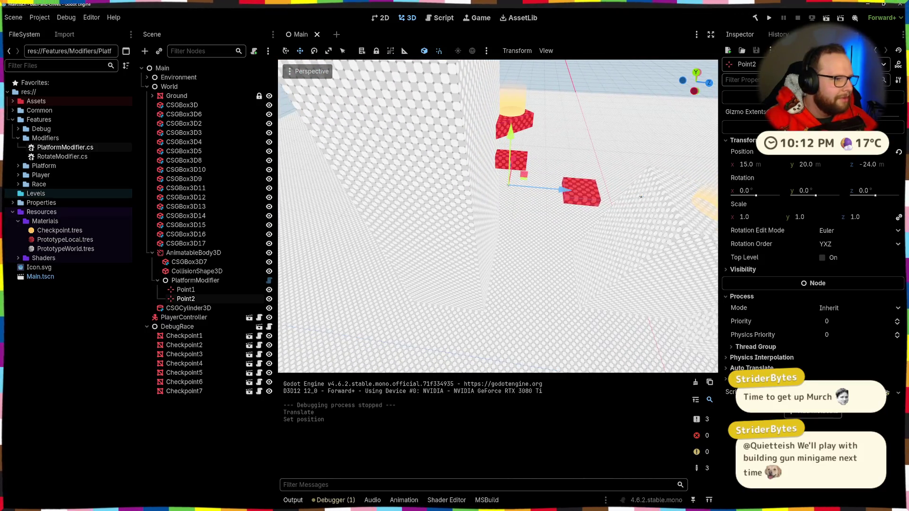
{"action": "key", "text": "d"}
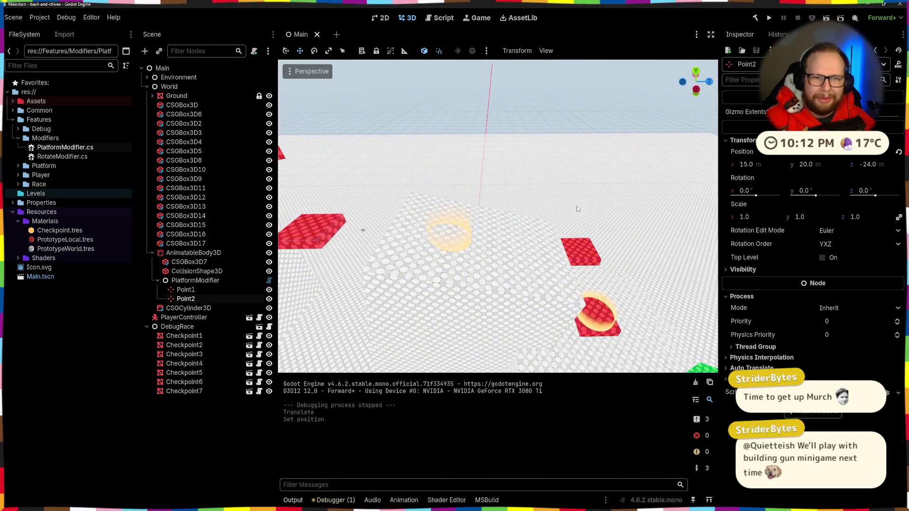
{"action": "left_click", "coordinate": [769, 18]}
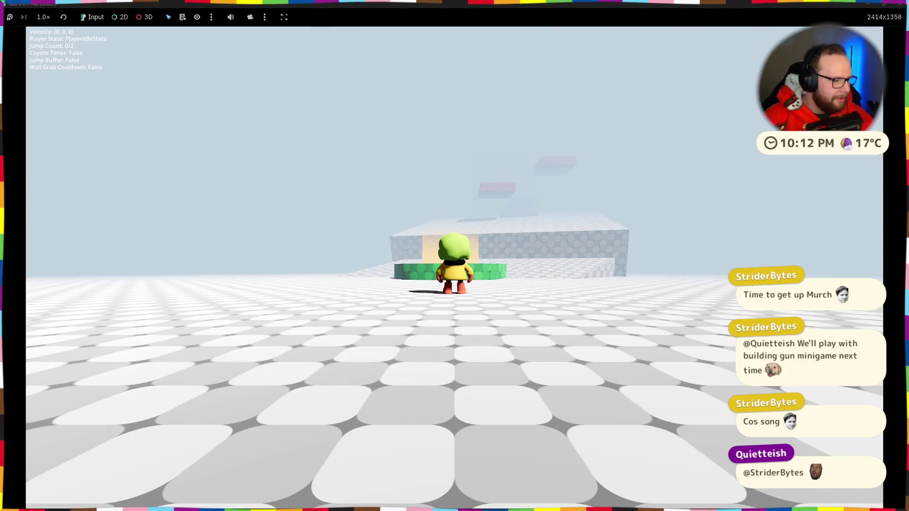
{"action": "key", "text": "w"}
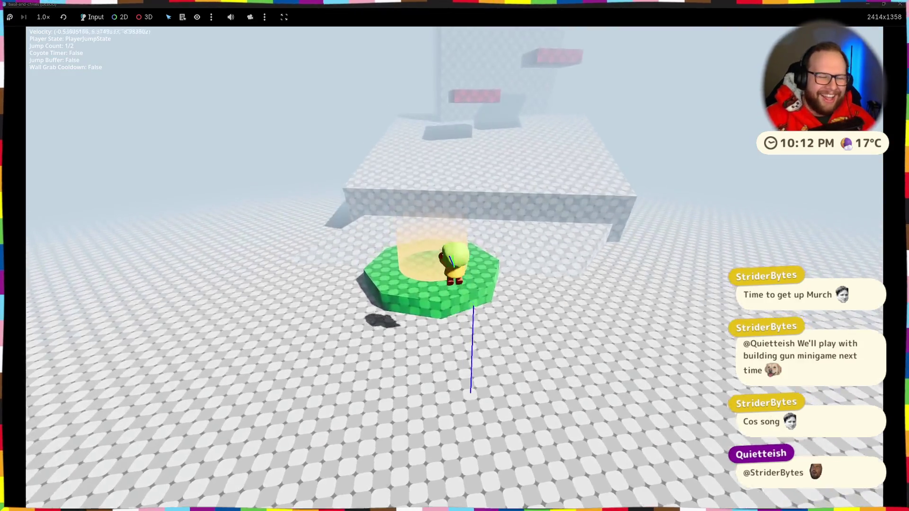
{"action": "key", "text": "w"}
{"action": "key", "text": "space"}
{"action": "key", "text": "space"}
{"action": "key", "text": "w"}
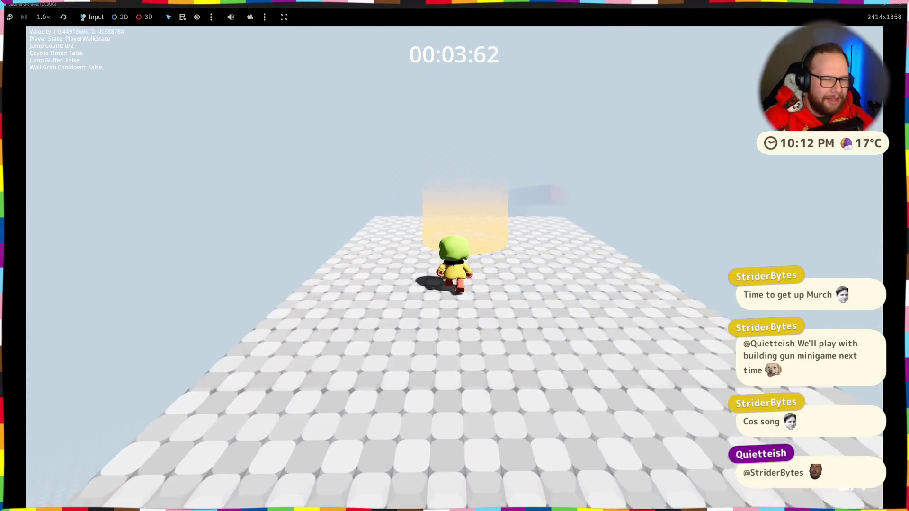
{"action": "key", "text": "space"}
{"action": "key", "text": "space"}
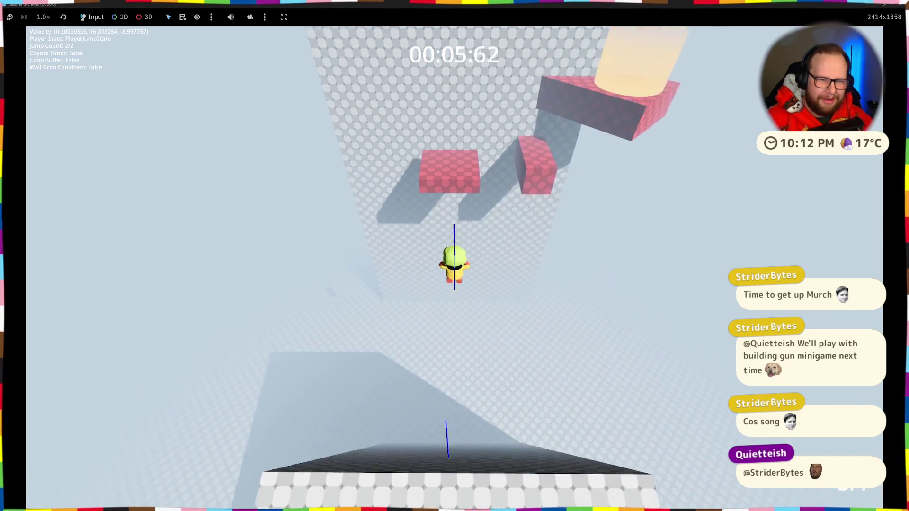
{"action": "key", "text": "w"}
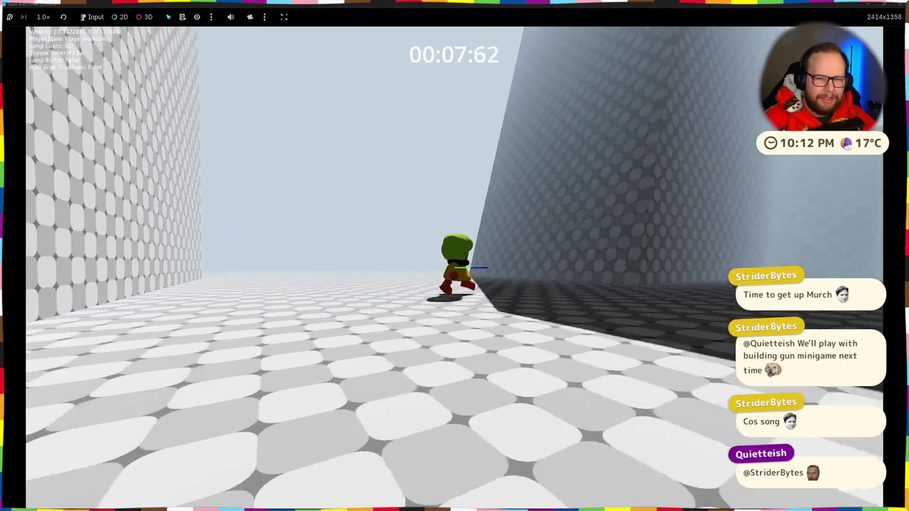
{"action": "key", "text": "space"}
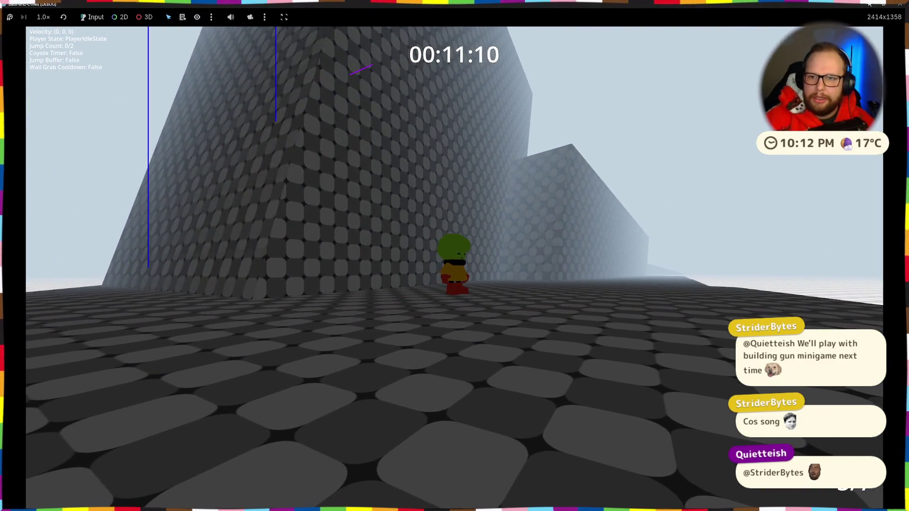
{"action": "left_click", "coordinate": [899, 3]}
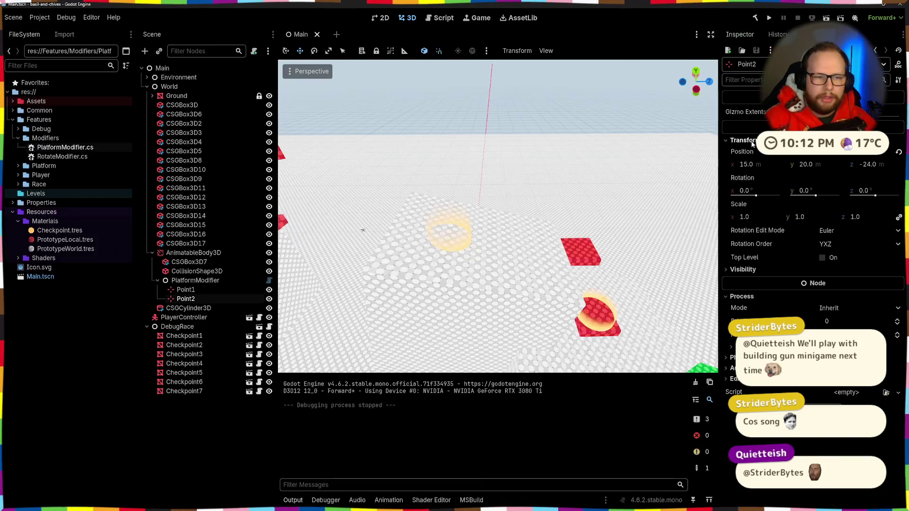
In PlayerWallGrabState.cs, make OnEnter zero Player.Velocity instead of calling ChangeState, then run the game.
{"action": "key", "text": "ctrl+super+Right"}
{"action": "key", "text": "ctrl+super+Left"}
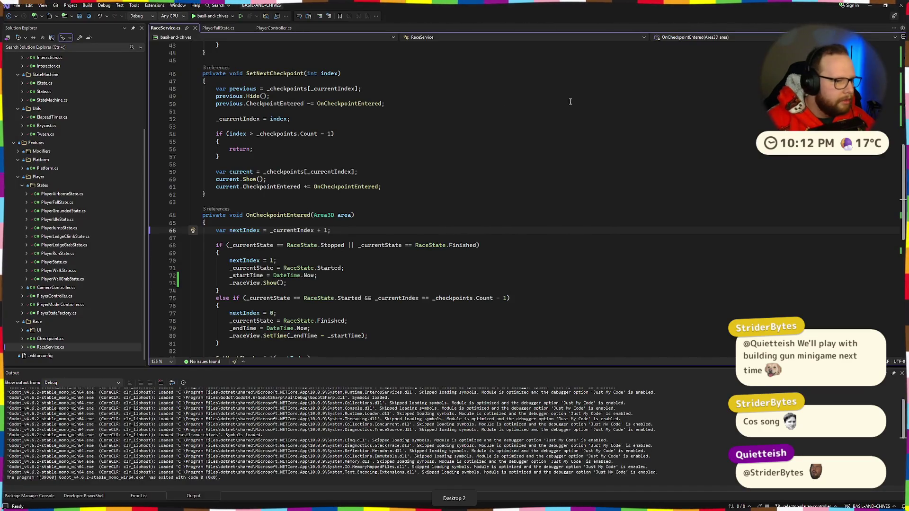
{"action": "double_click", "coordinate": [71, 279]}
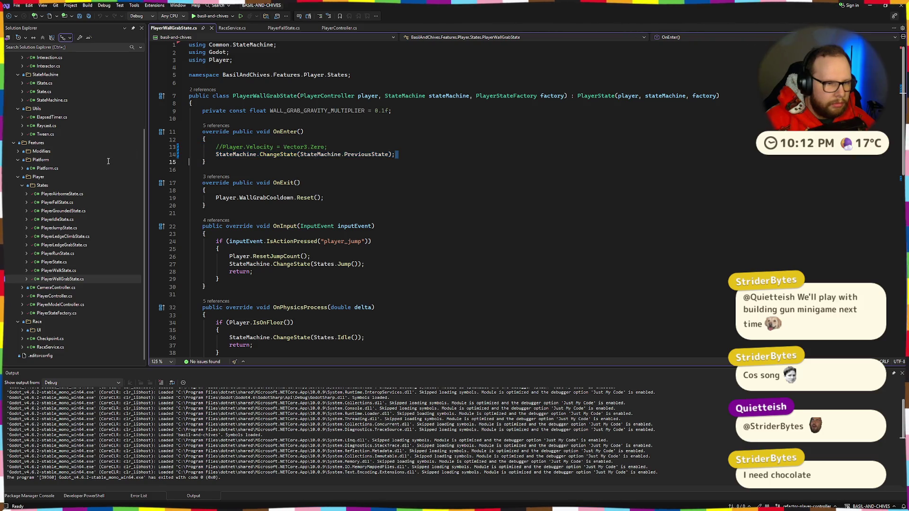
{"action": "key", "text": "BackSpace"}
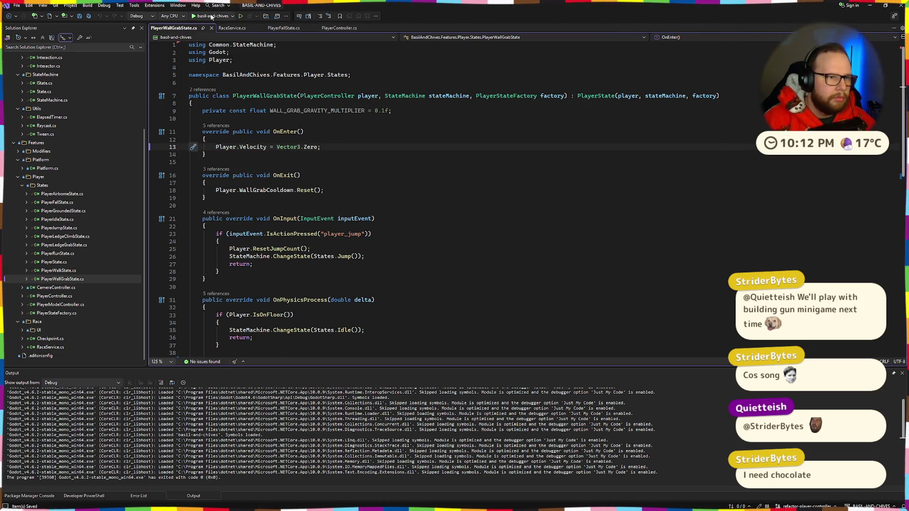
{"action": "left_click", "coordinate": [212, 16]}
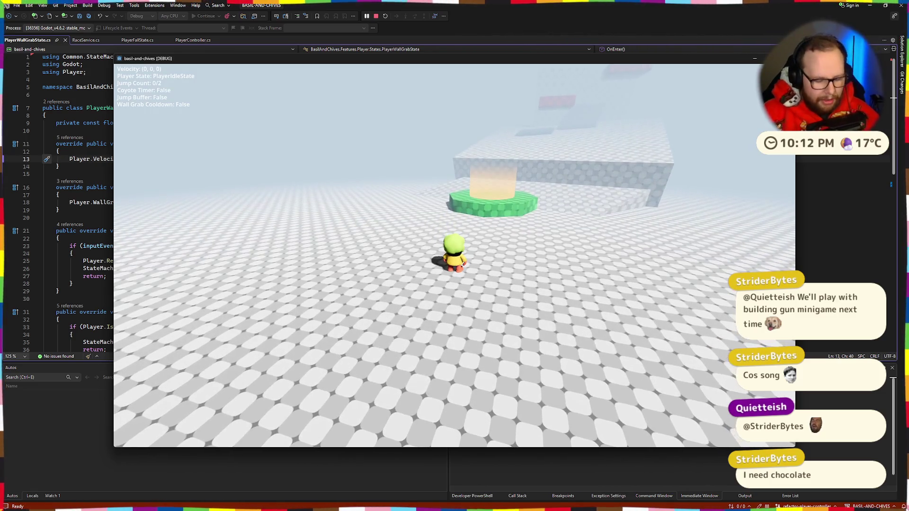
Go fullscreen, cross the green platform, then grab and climb the dark wall.
{"action": "key", "text": "F11"}
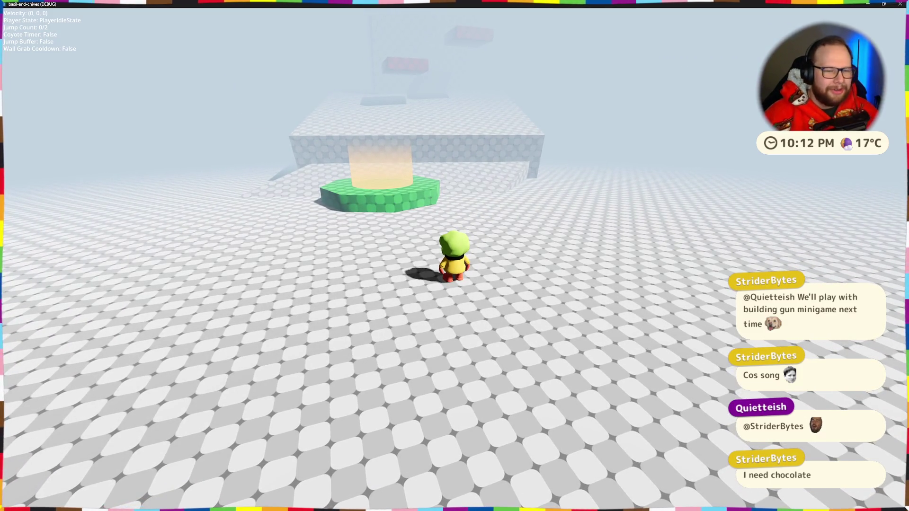
{"action": "key", "text": "w"}
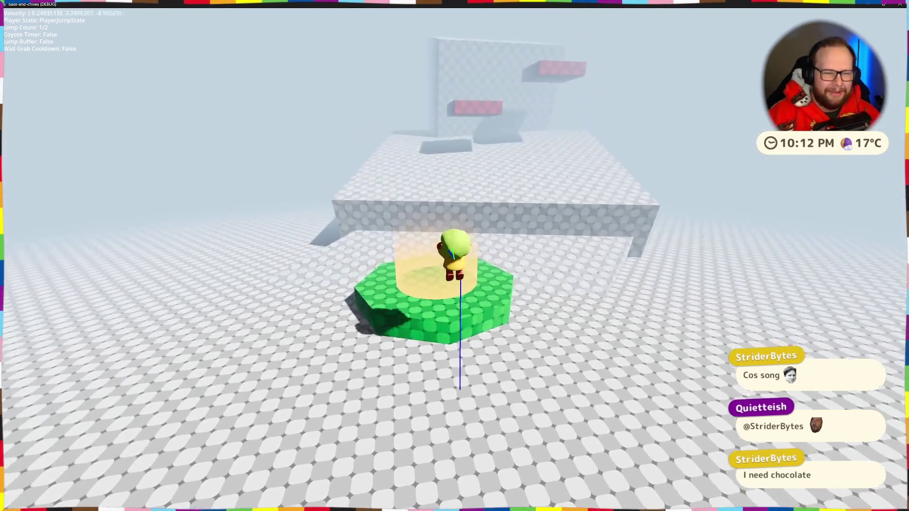
{"action": "key", "text": "space"}
{"action": "key", "text": "space"}
{"action": "key", "text": "space"}
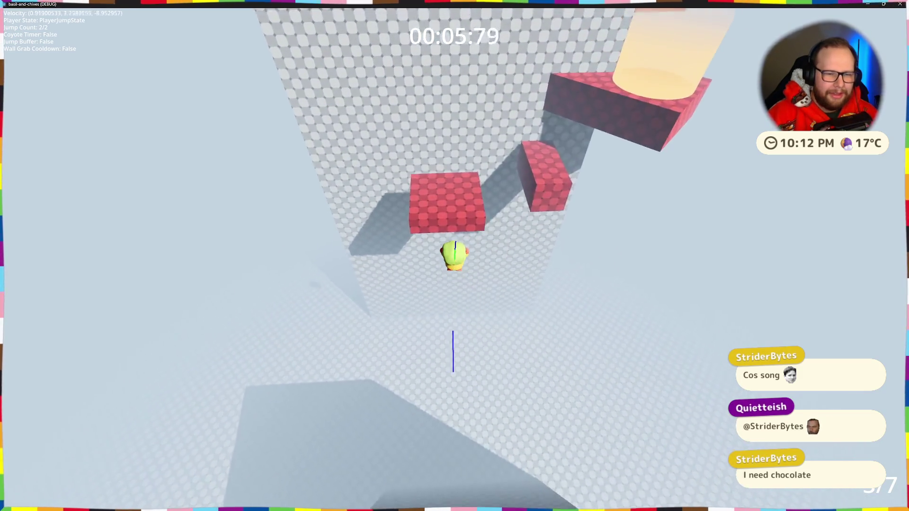
{"action": "key", "text": "w"}
{"action": "key", "text": "space"}
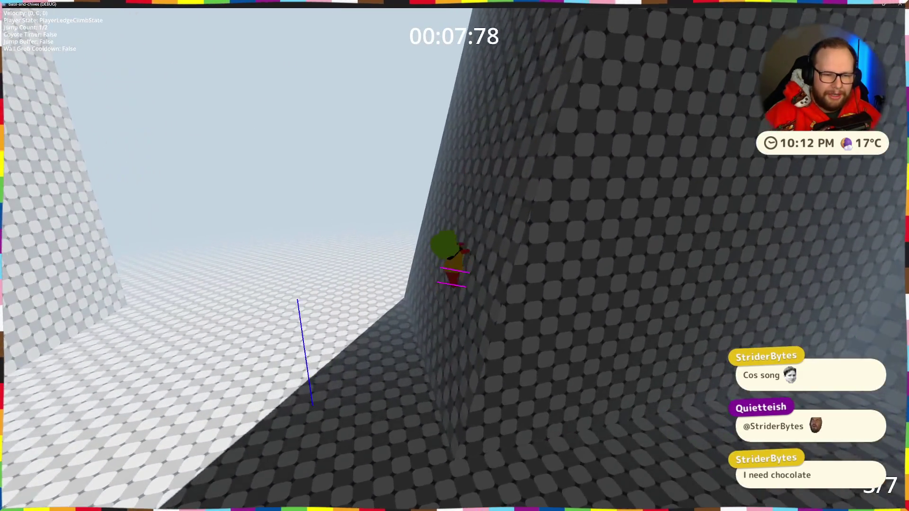
{"action": "key", "text": "w"}
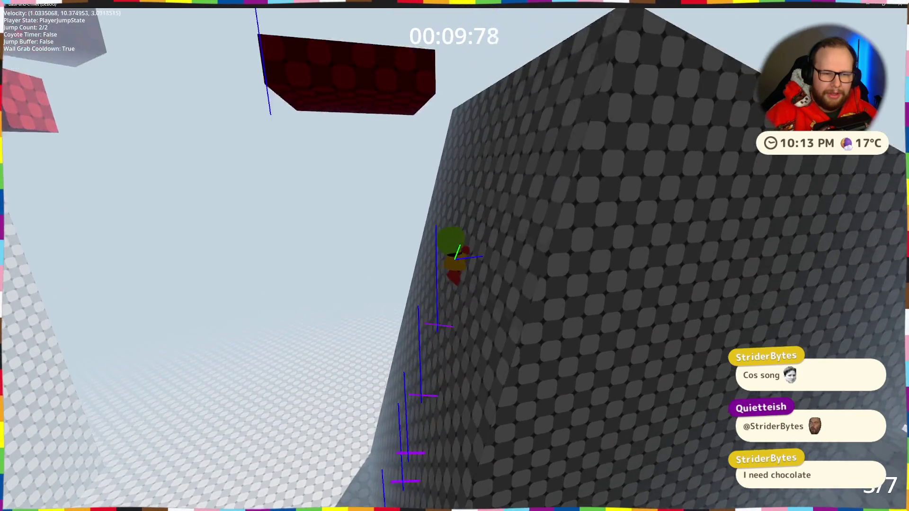
{"action": "key", "text": "space"}
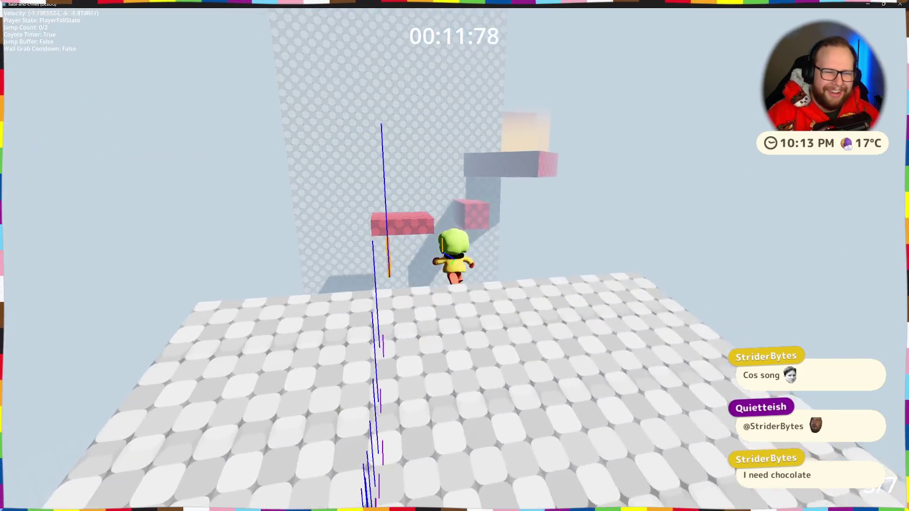
Jump up the red platforms onto the wall top, then jump off toward the tall block.
{"action": "key", "text": "space"}
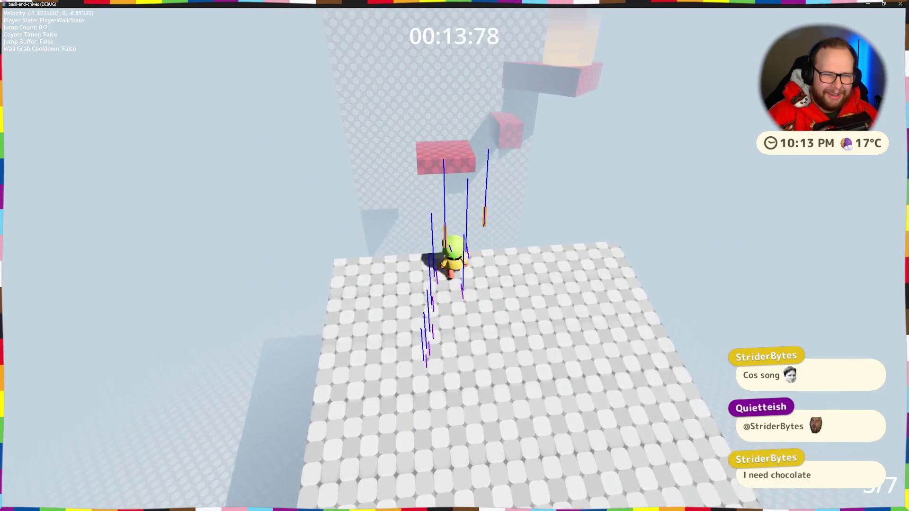
{"action": "key", "text": "space"}
{"action": "key", "text": "space"}
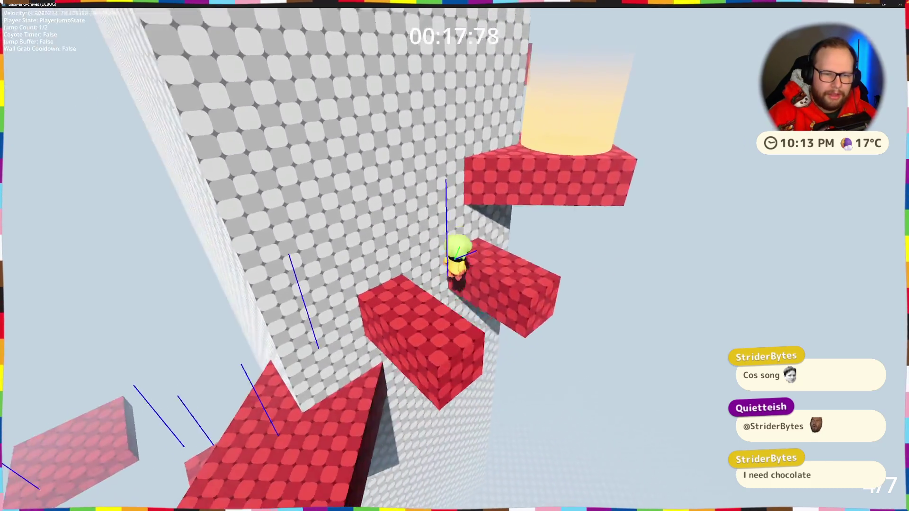
{"action": "key", "text": "space"}
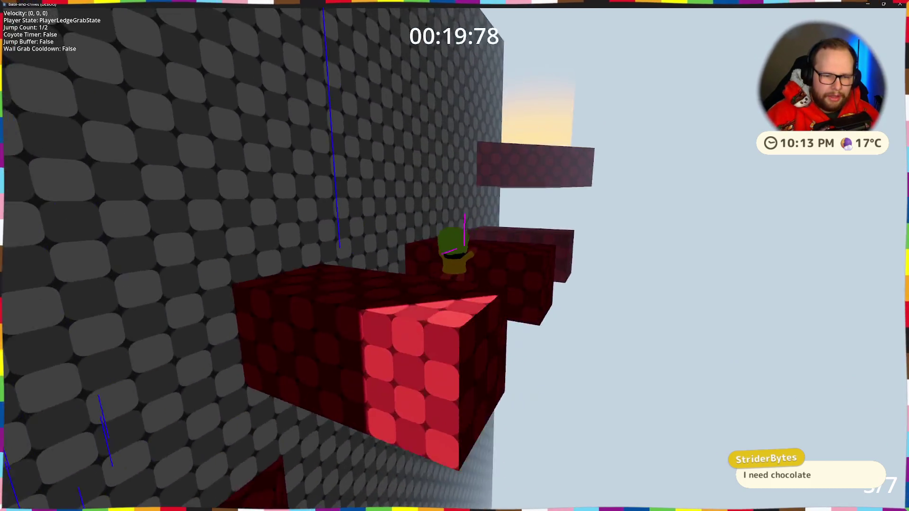
{"action": "key", "text": "space"}
{"action": "key", "text": "w"}
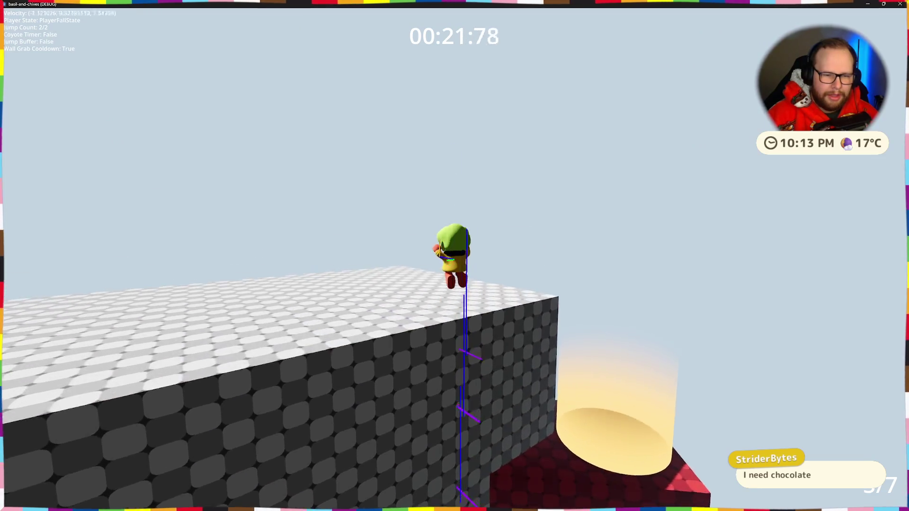
{"action": "key", "text": "w"}
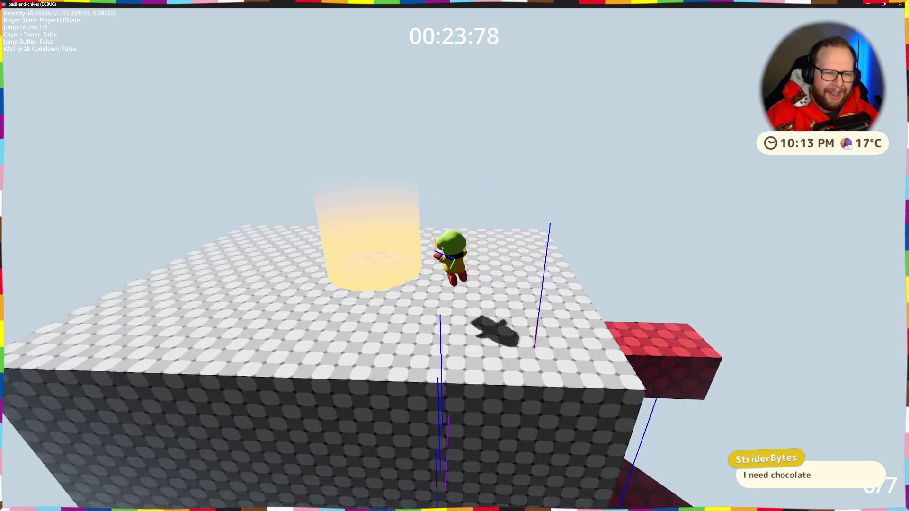
{"action": "key", "text": "space"}
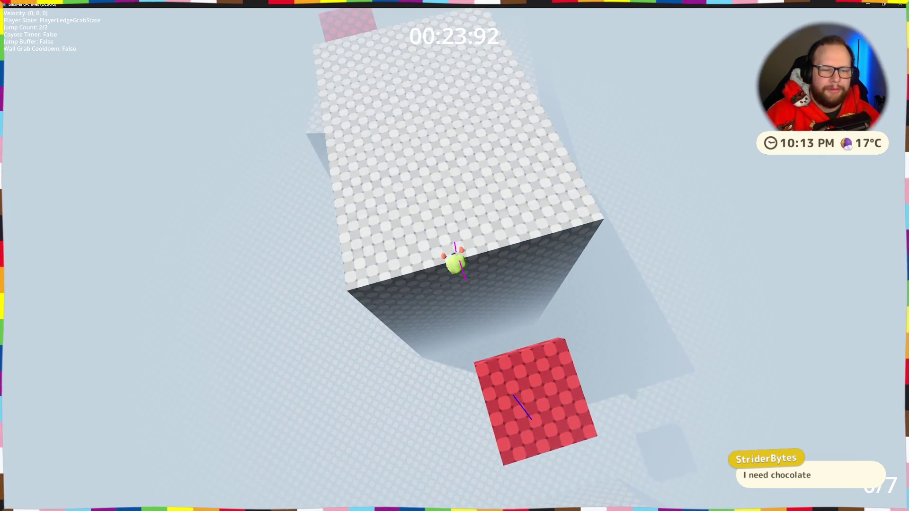
Cross the red platform top, double jump, and climb the grey wall until hanging from its ledge.
{"action": "key", "text": "w"}
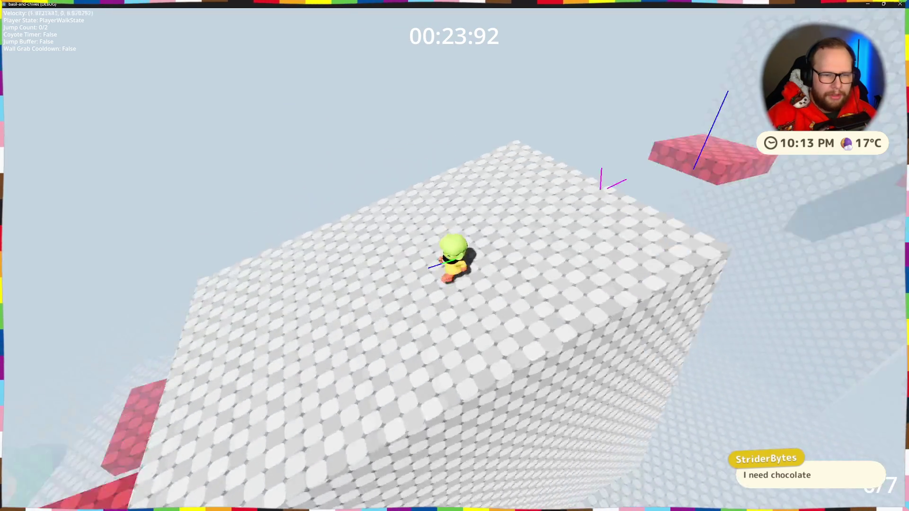
{"action": "key", "text": "space"}
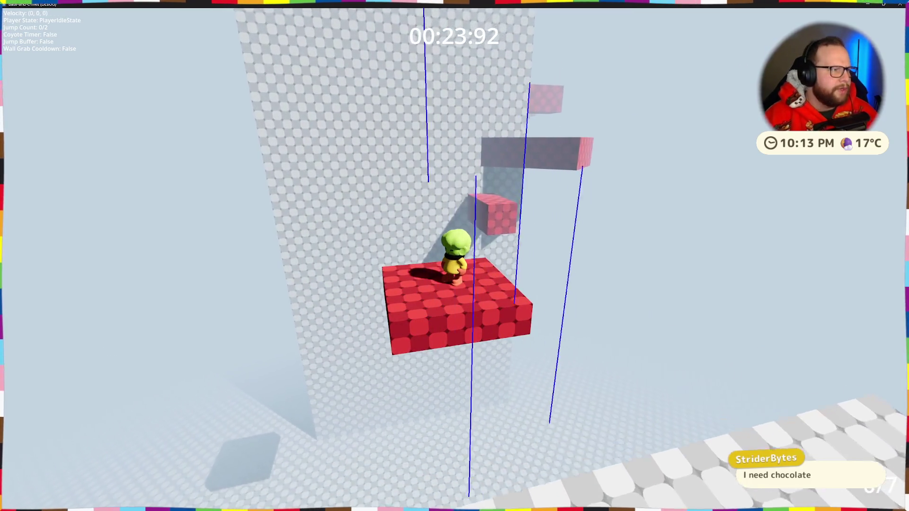
{"action": "mouse_move", "coordinate": [455, 256]}
{"action": "key", "text": "space"}
{"action": "key", "text": "space"}
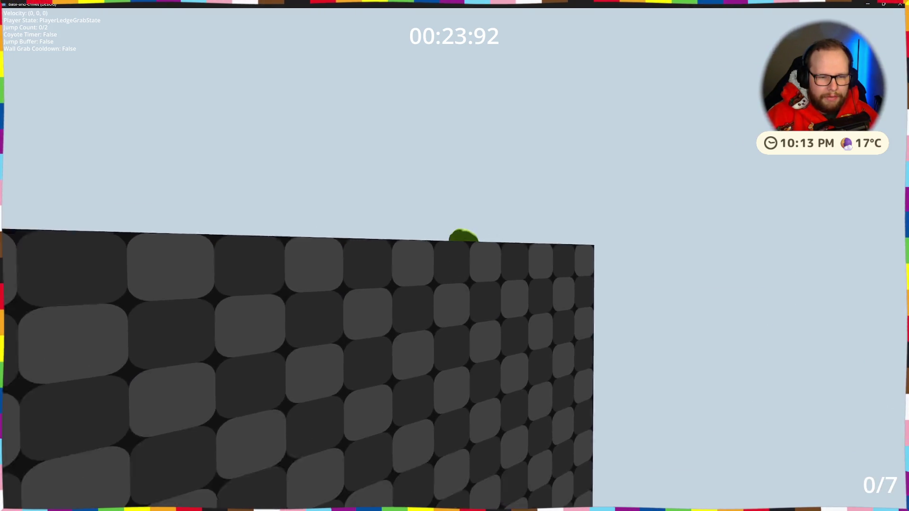
Climb onto the block, hang from its edges, then double jump off and drop from the ledge.
{"action": "key", "text": "space"}
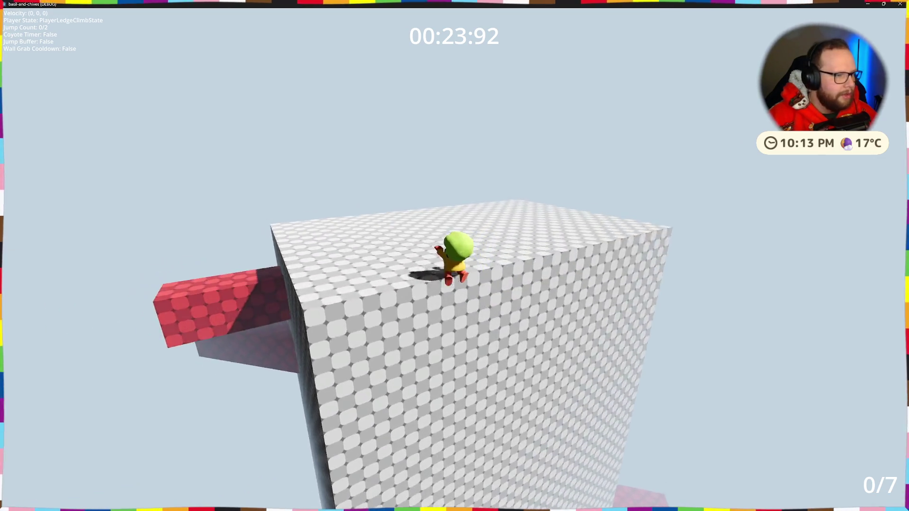
{"action": "key", "text": "w"}
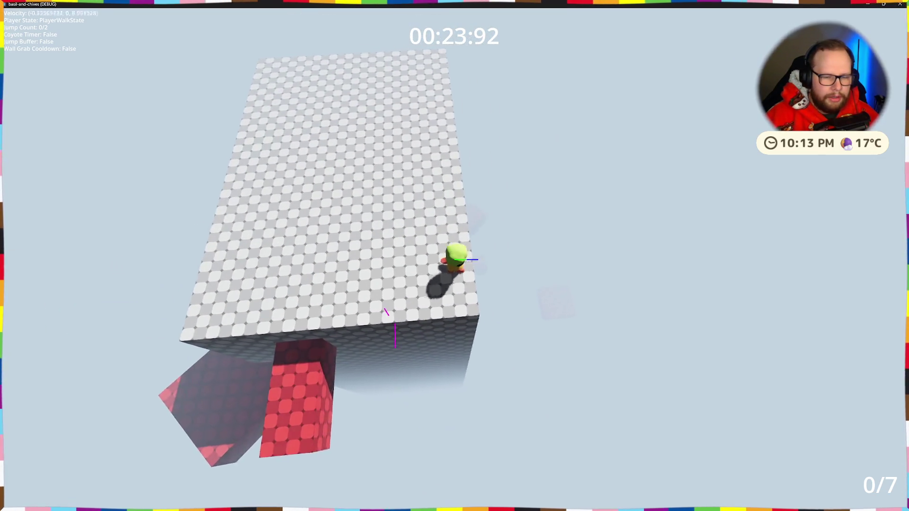
{"action": "key", "text": "space"}
{"action": "key", "text": "w"}
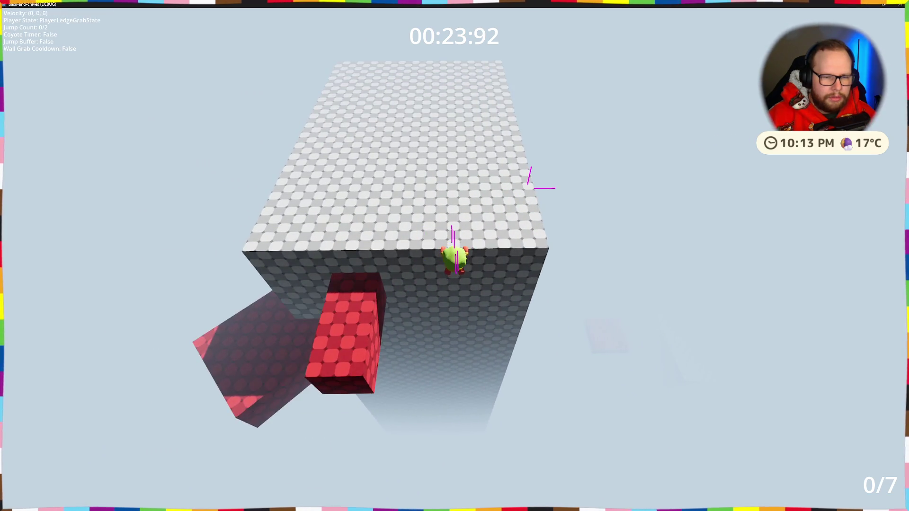
{"action": "key", "text": "space"}
{"action": "key", "text": "space"}
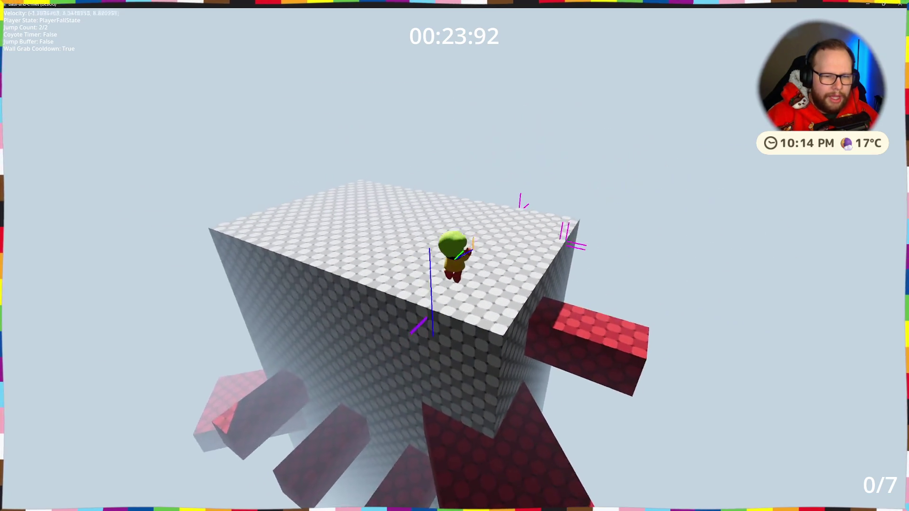
{"action": "key", "text": "w"}
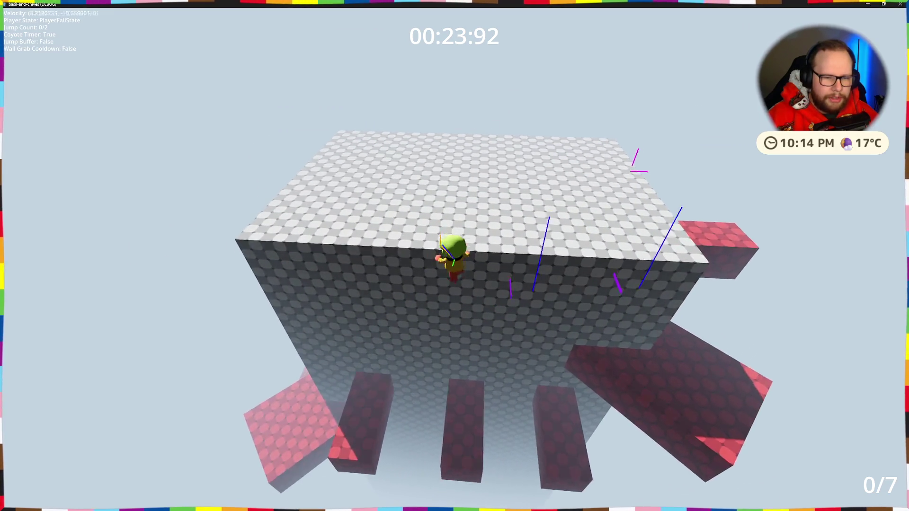
{"action": "key", "text": "space"}
{"action": "key", "text": "space"}
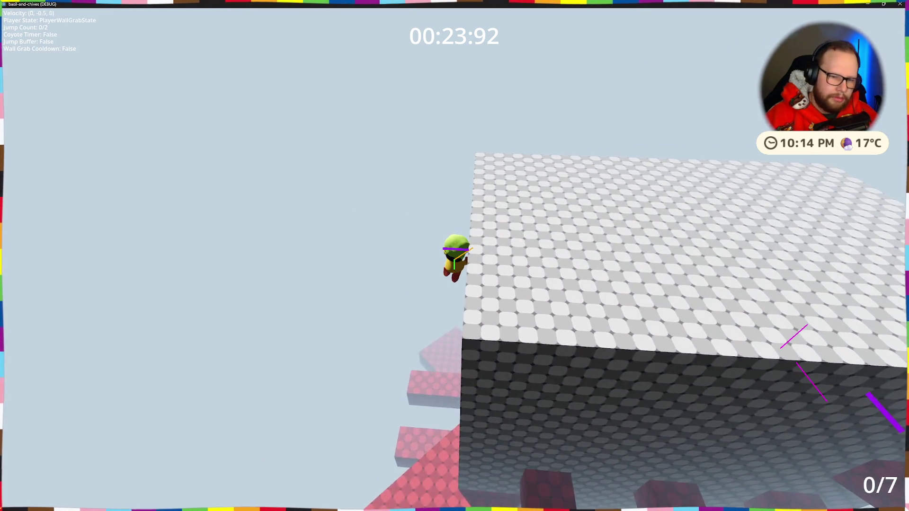
Walk off the block edges, steer the falls, and walk across the tiles and platform.
{"action": "key", "text": "w"}
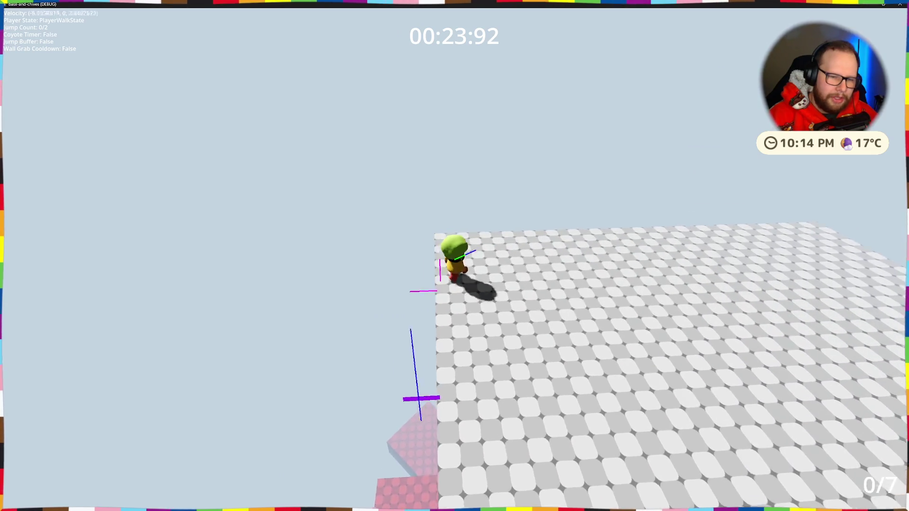
{"action": "key", "text": "s"}
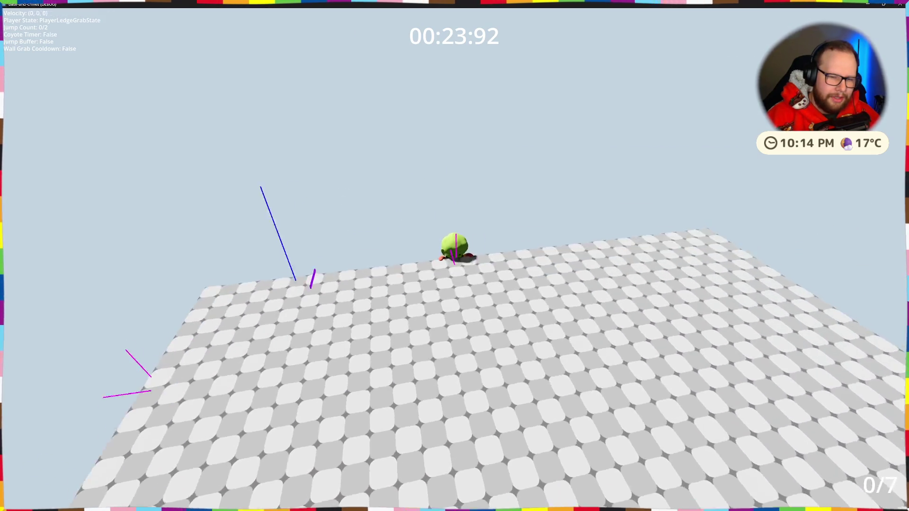
{"action": "key", "text": "w"}
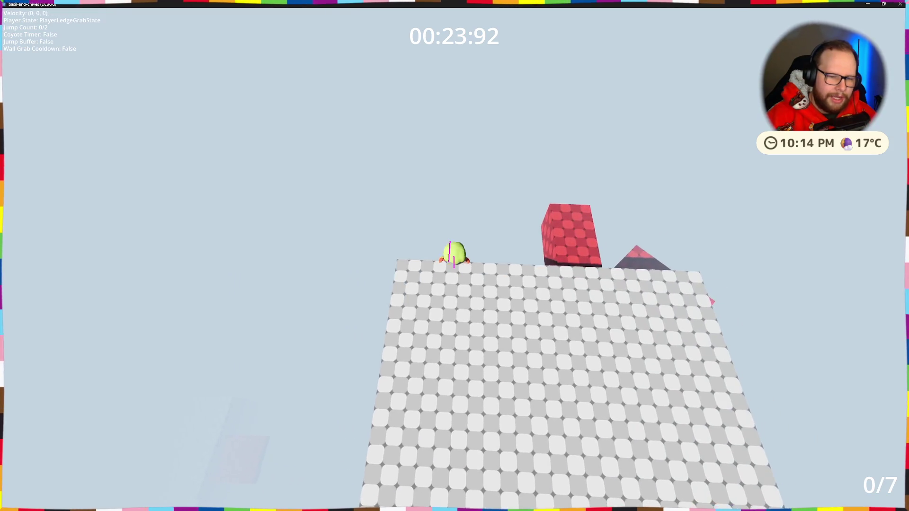
{"action": "key", "text": "w"}
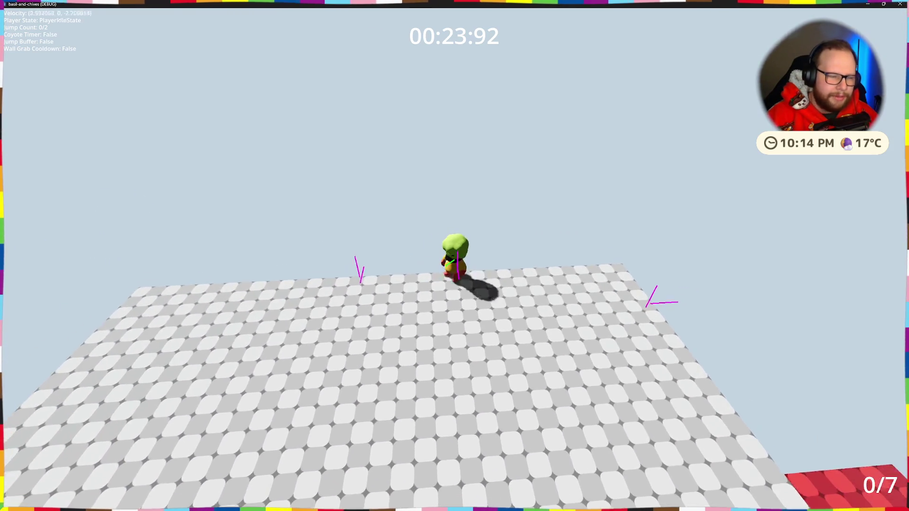
{"action": "key", "text": "space"}
{"action": "key", "text": "space"}
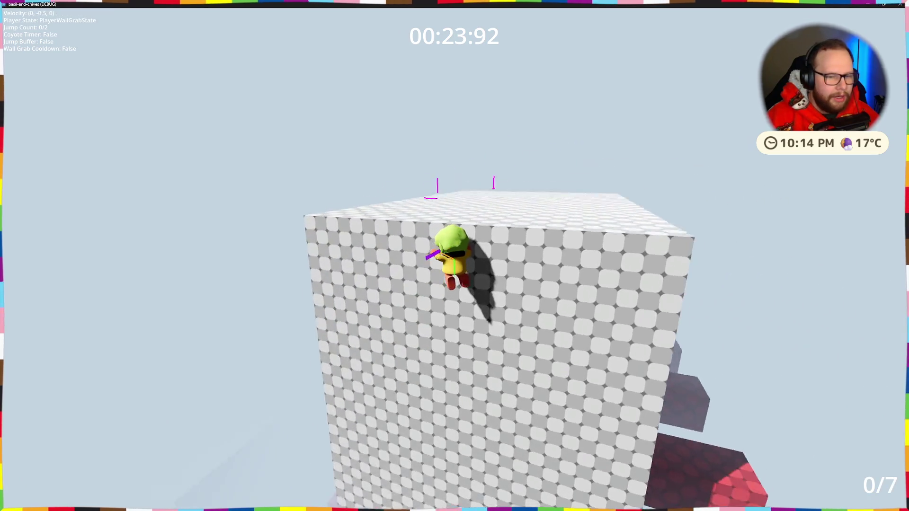
{"action": "key", "text": "w"}
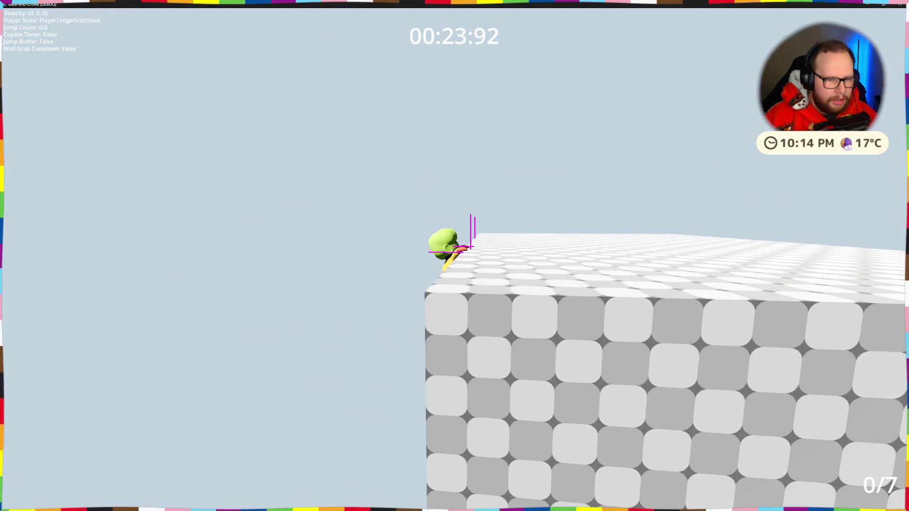
{"action": "key", "text": "w"}
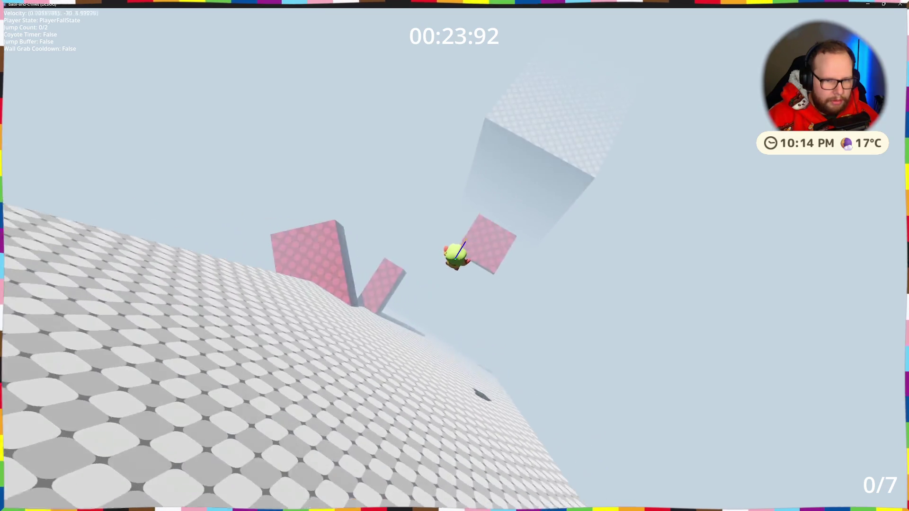
Run across the tall block and double-jump from the red tiles onto the green pad to restart.
{"action": "key", "text": "w"}
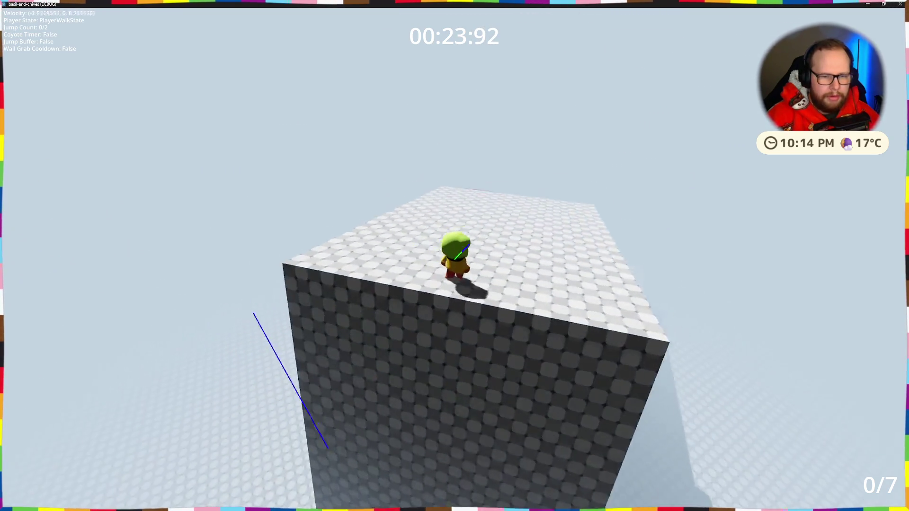
{"action": "key", "text": "w"}
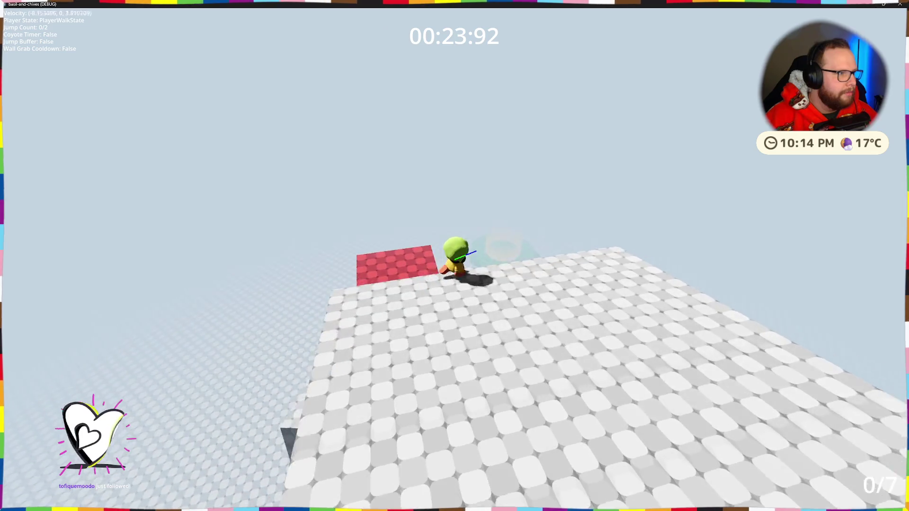
{"action": "key", "text": "w"}
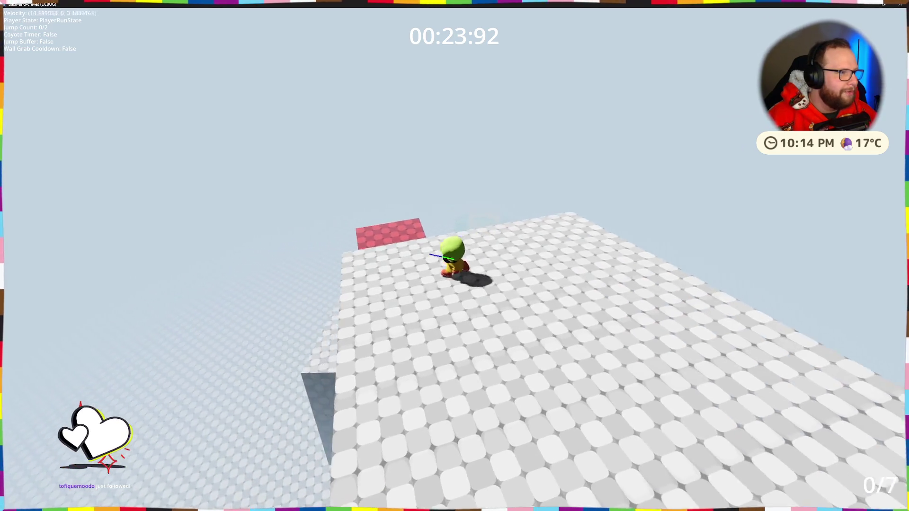
{"action": "key", "text": "space"}
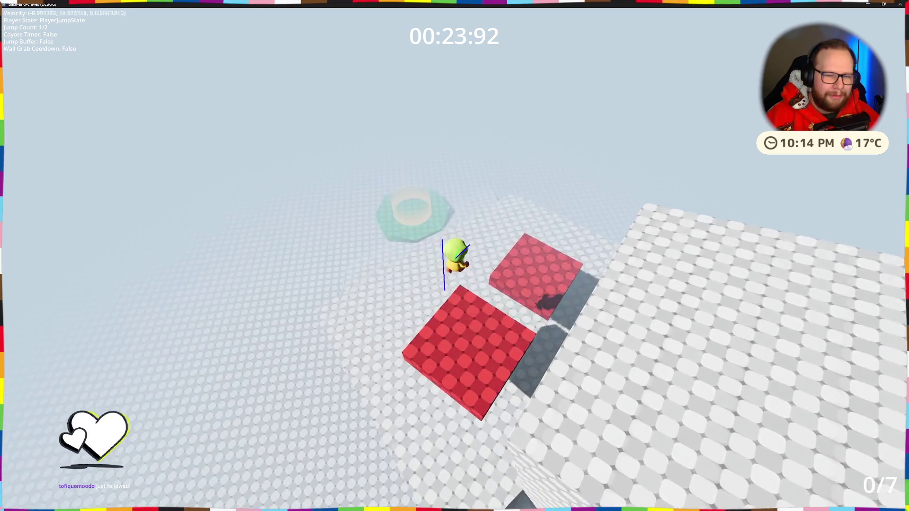
{"action": "key", "text": "space"}
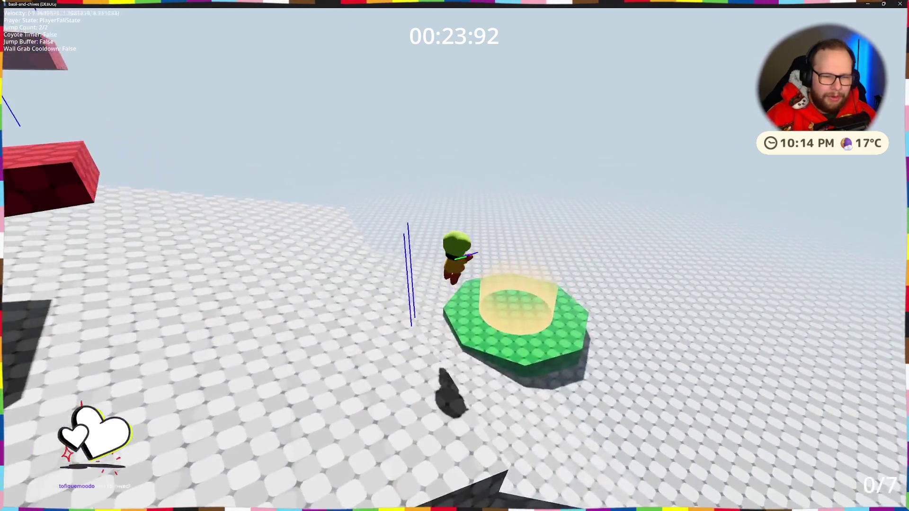
{"action": "key", "text": "space"}
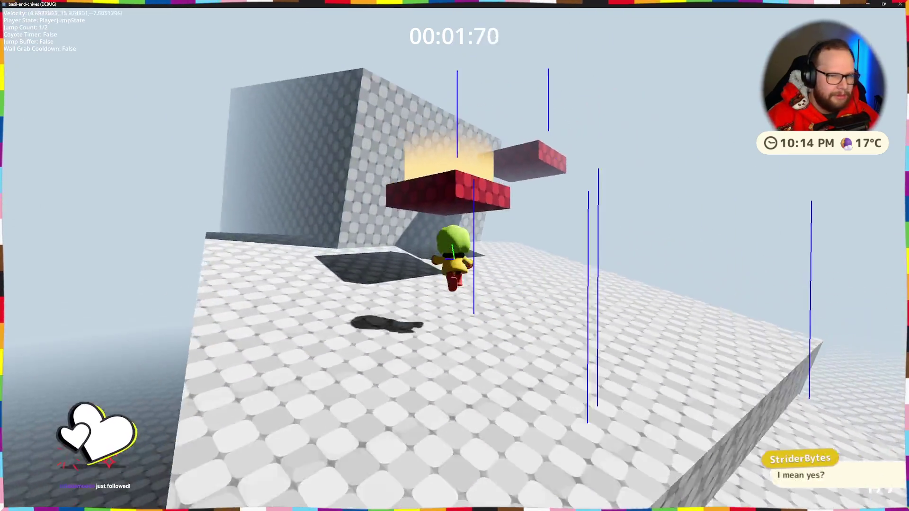
Jump up the tower's red steps and ledges to a red block, timer stopping at 00:15:91.
{"action": "key", "text": "space"}
{"action": "key", "text": "space"}
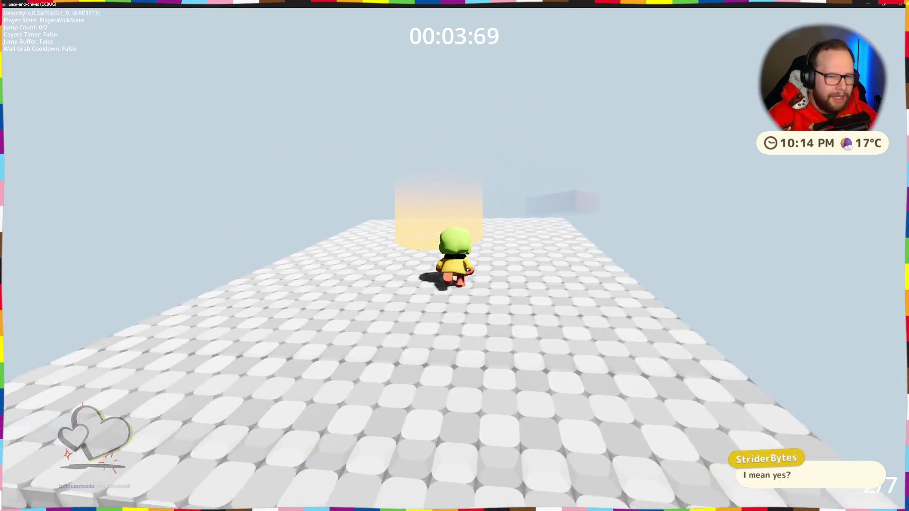
{"action": "key", "text": "space"}
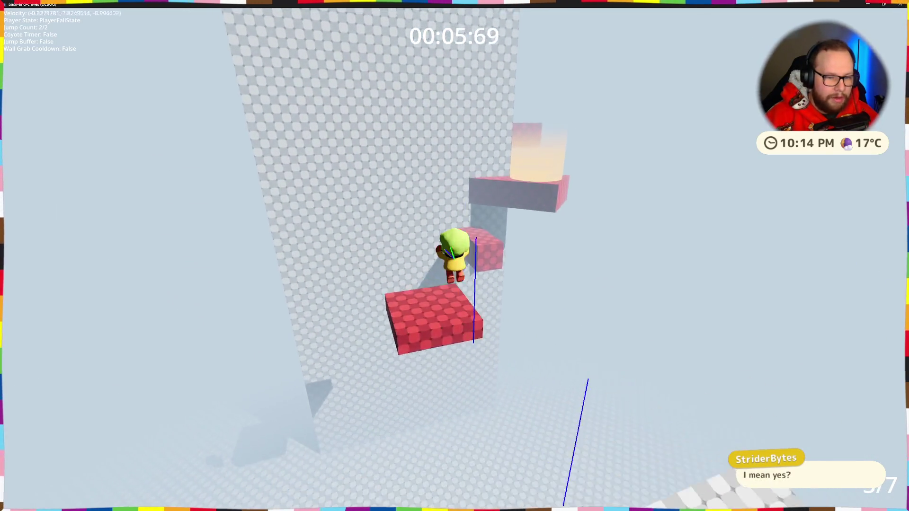
{"action": "key", "text": "space"}
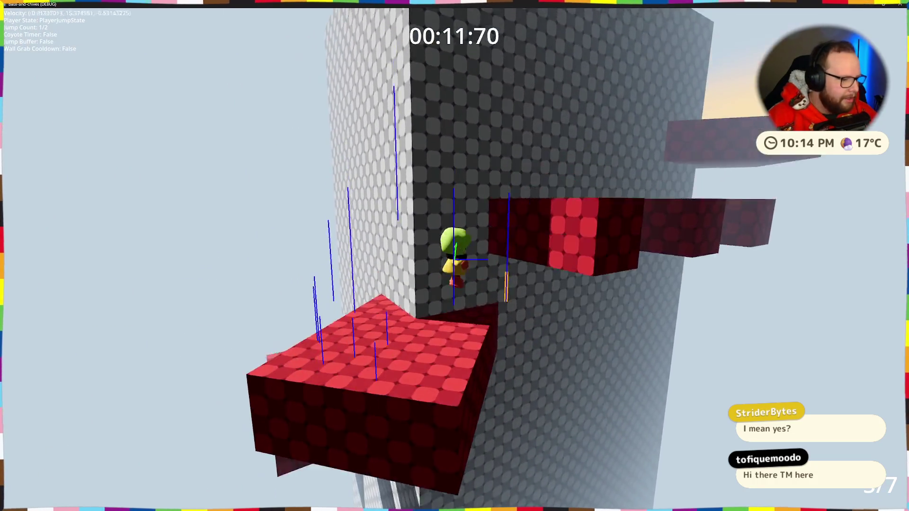
{"action": "key", "text": "space"}
{"action": "key", "text": "space"}
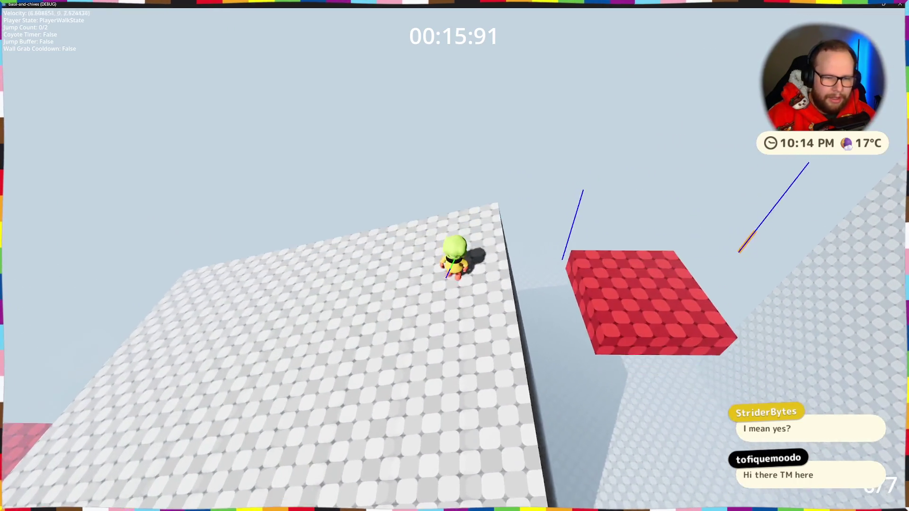
{"action": "key", "text": "space"}
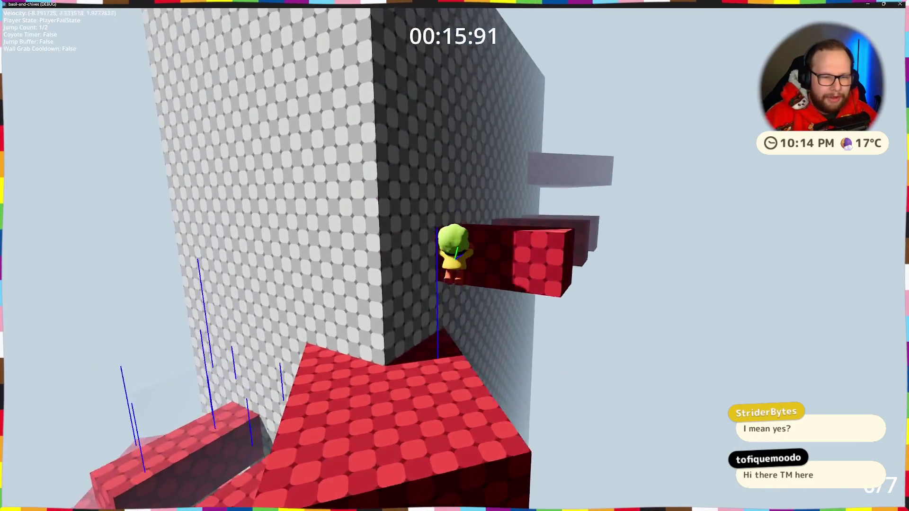
{"action": "key", "text": "space"}
{"action": "key", "text": "space"}
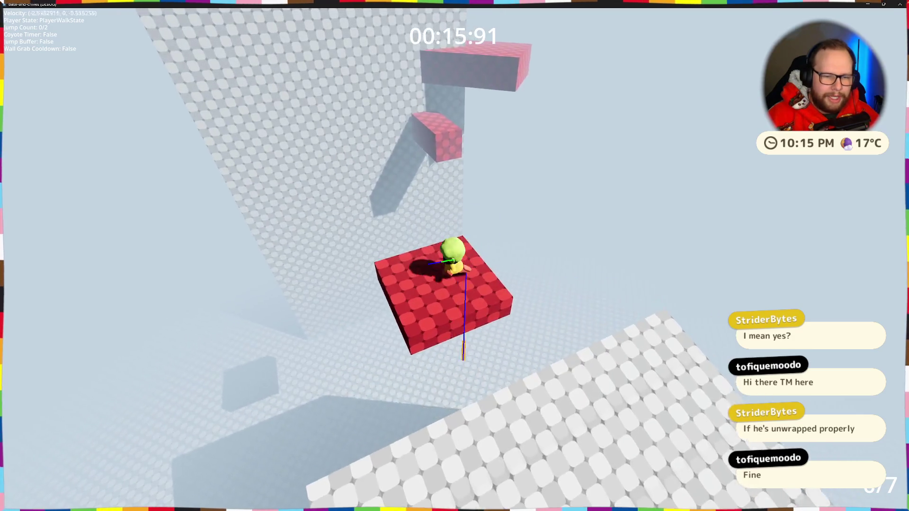
Wall-grab, jump off, and ledge-climb between the red blocks onto the large white tiled floor.
{"action": "key", "text": "space"}
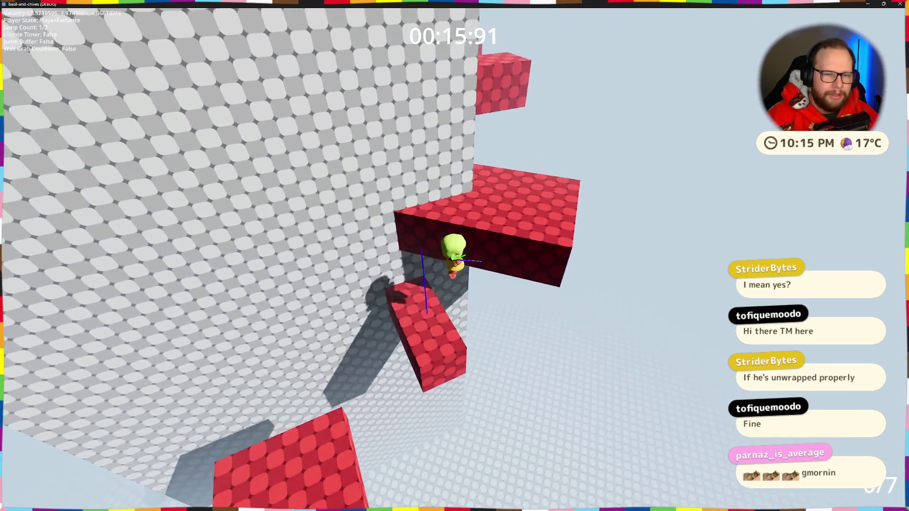
{"action": "key", "text": "space"}
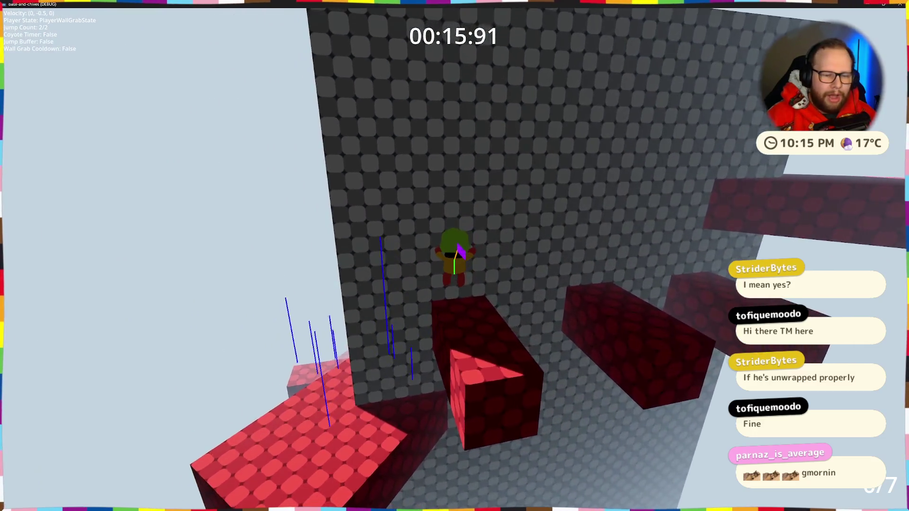
{"action": "key", "text": "space"}
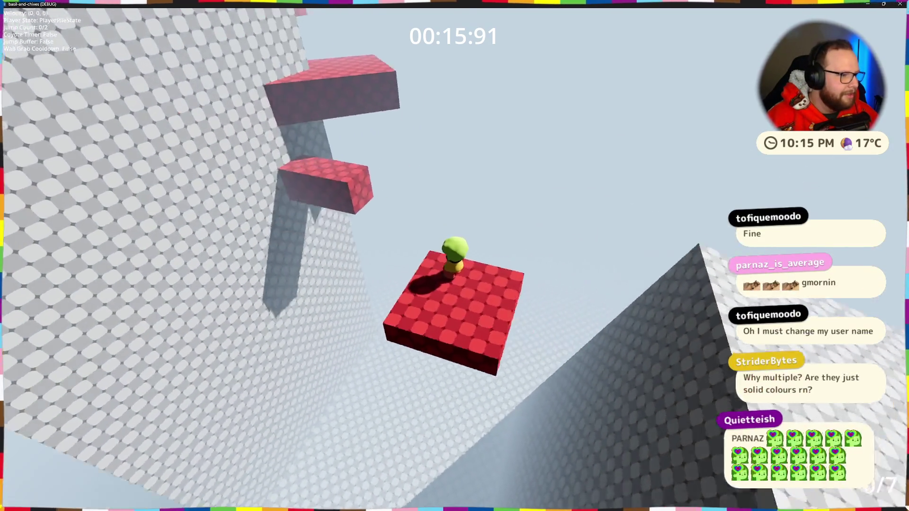
{"action": "key", "text": "space"}
{"action": "key", "text": "space"}
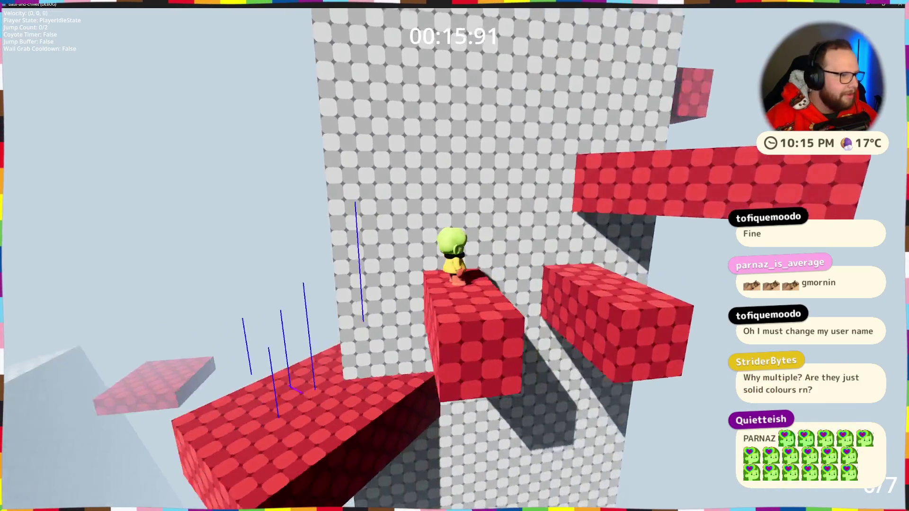
{"action": "key", "text": "space"}
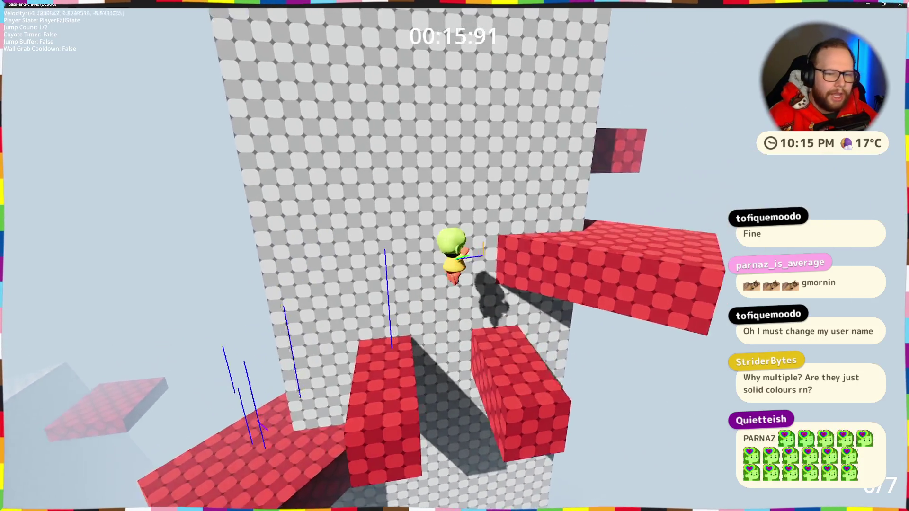
{"action": "key", "text": "space"}
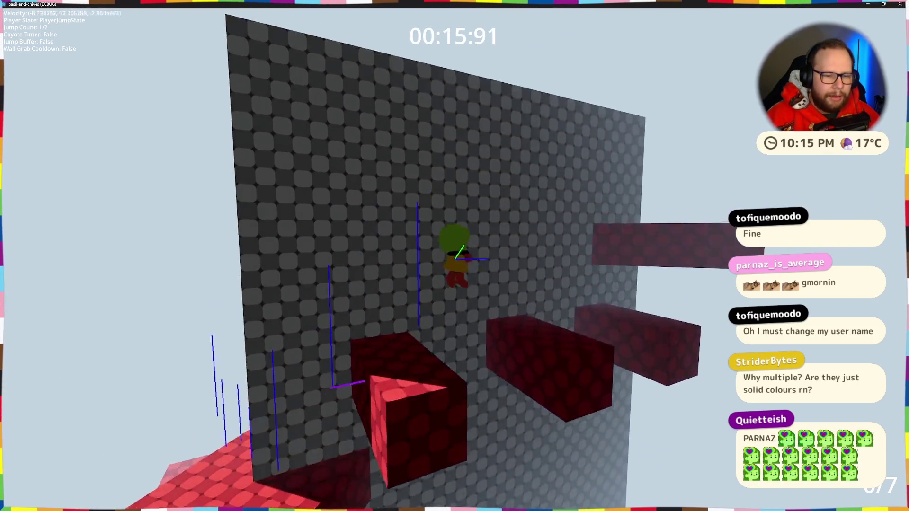
{"action": "key", "text": "space"}
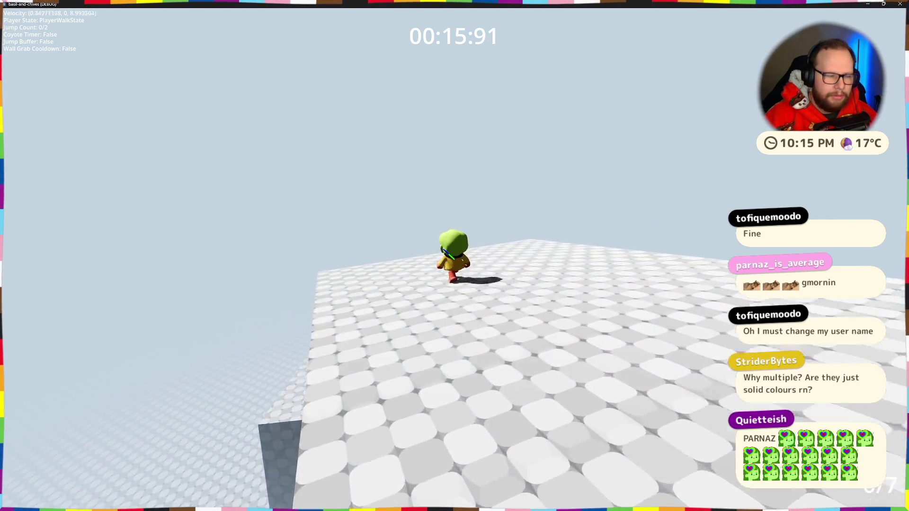
Turn back, run and double-jump across the blocks, climb the grey cube, then drop off.
{"action": "key", "text": "s"}
{"action": "key", "text": "shift"}
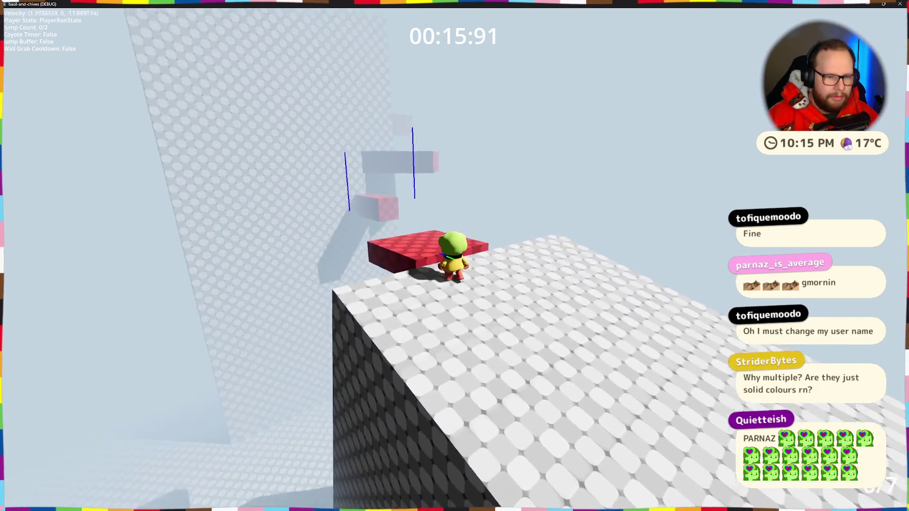
{"action": "key", "text": "space"}
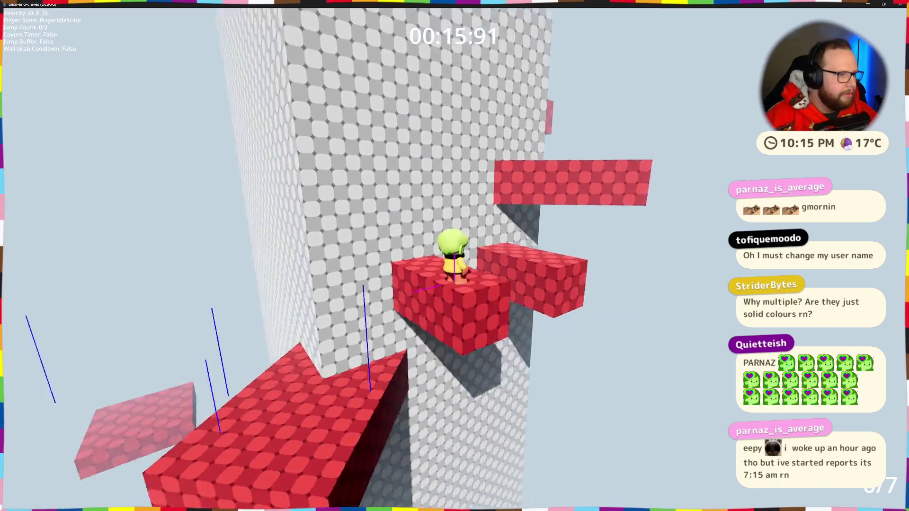
{"action": "key", "text": "space"}
{"action": "key", "text": "space"}
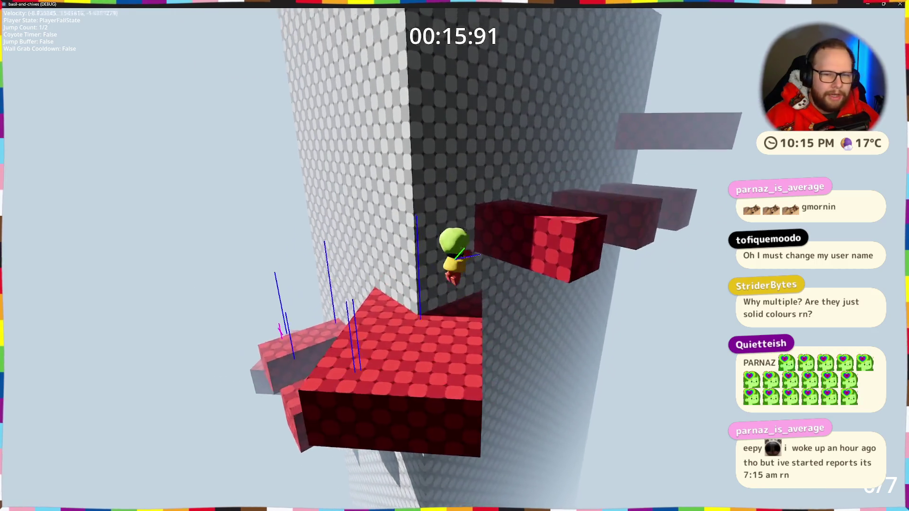
{"action": "key", "text": "space"}
{"action": "key", "text": "space"}
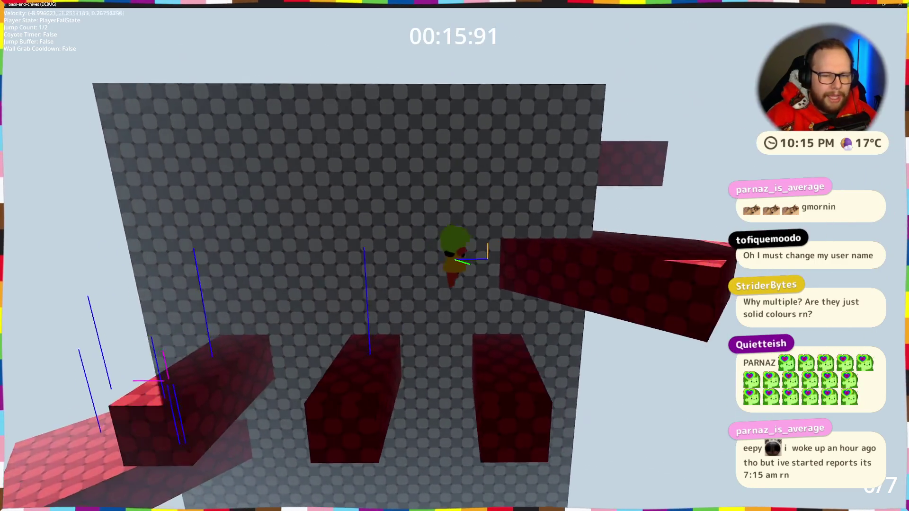
{"action": "key", "text": "space"}
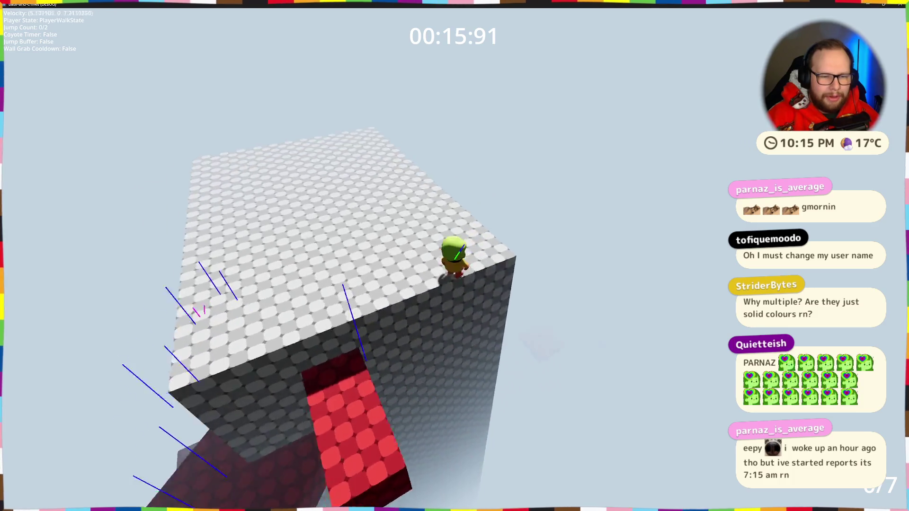
{"action": "key", "text": "space"}
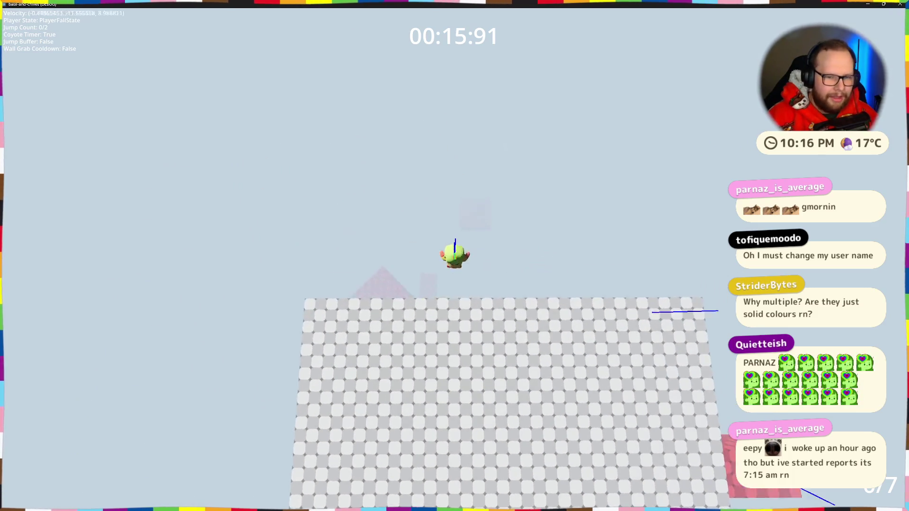
Walk along the wall to a stop and end the play-test.
{"action": "key", "text": "w"}
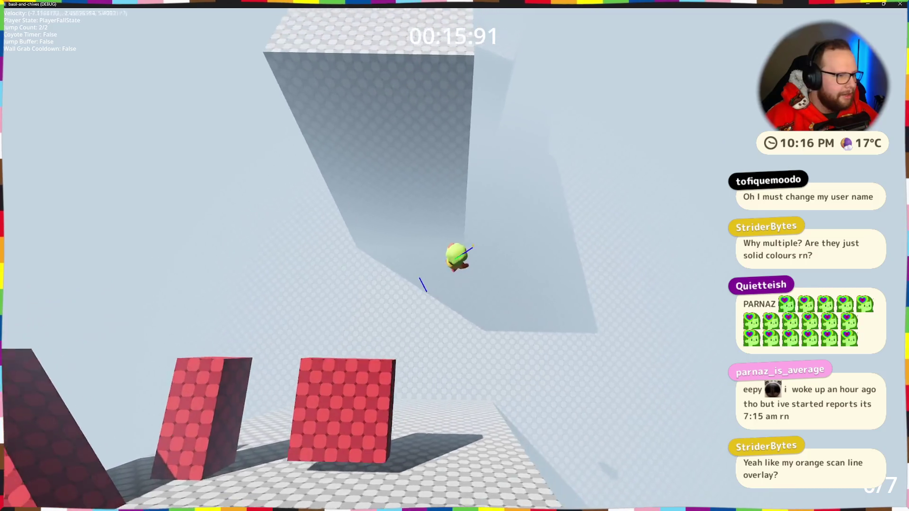
{"action": "key", "text": "w"}
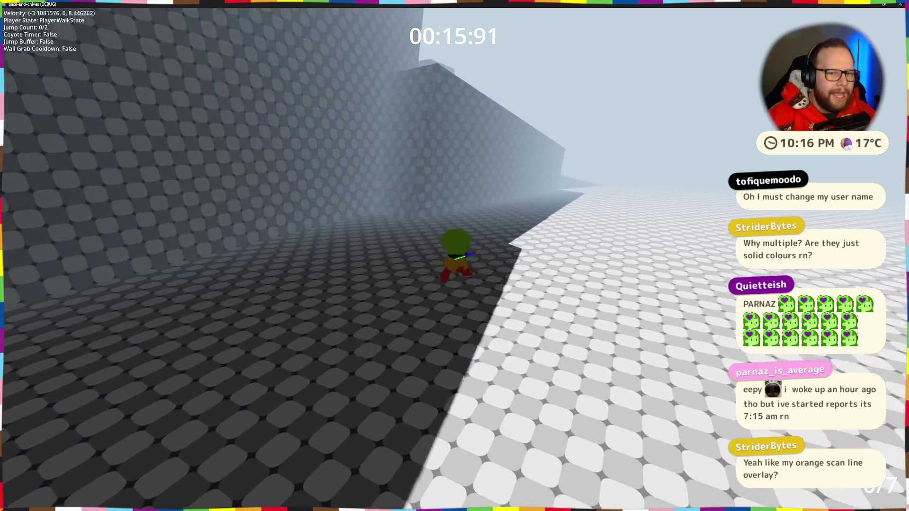
{"action": "key", "text": "w"}
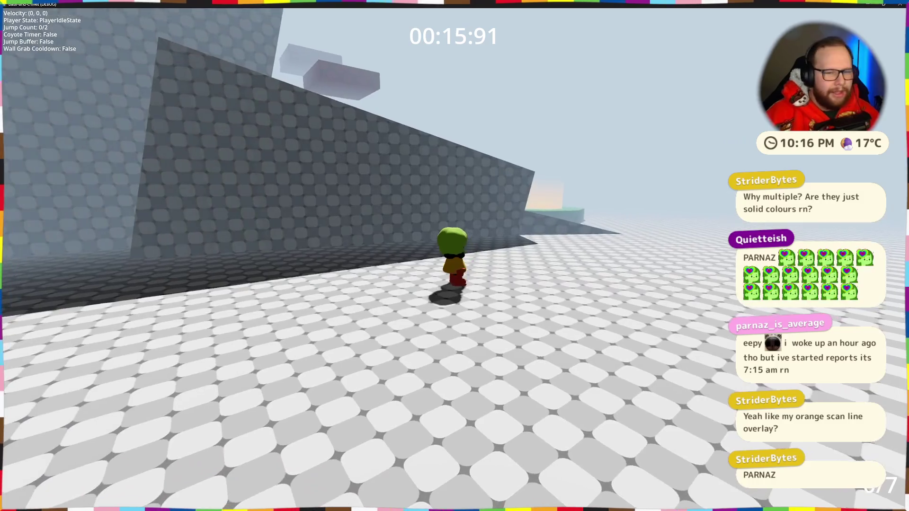
{"action": "key", "text": "Escape"}
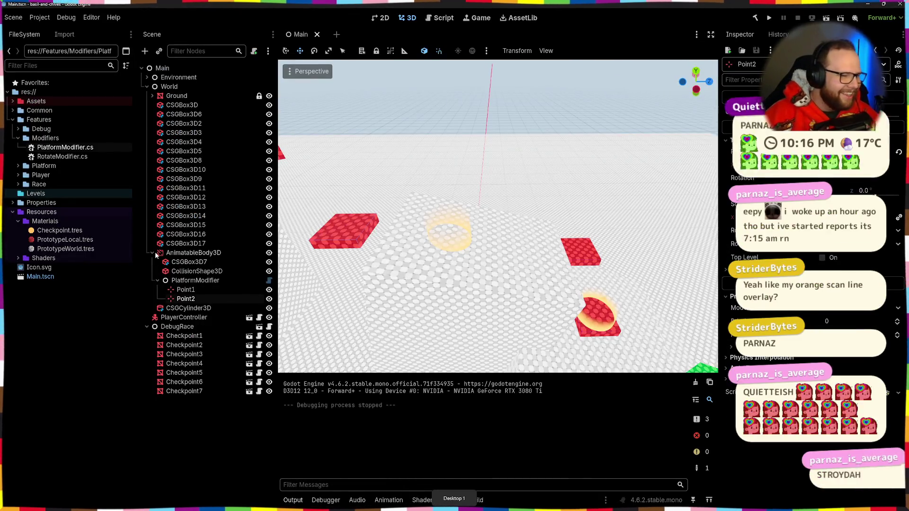
Collapse the AnimatableBody3D and World nodes, then quick-open PlayerController.tscn by searching 'playerc'.
{"action": "left_click", "coordinate": [152, 252]}
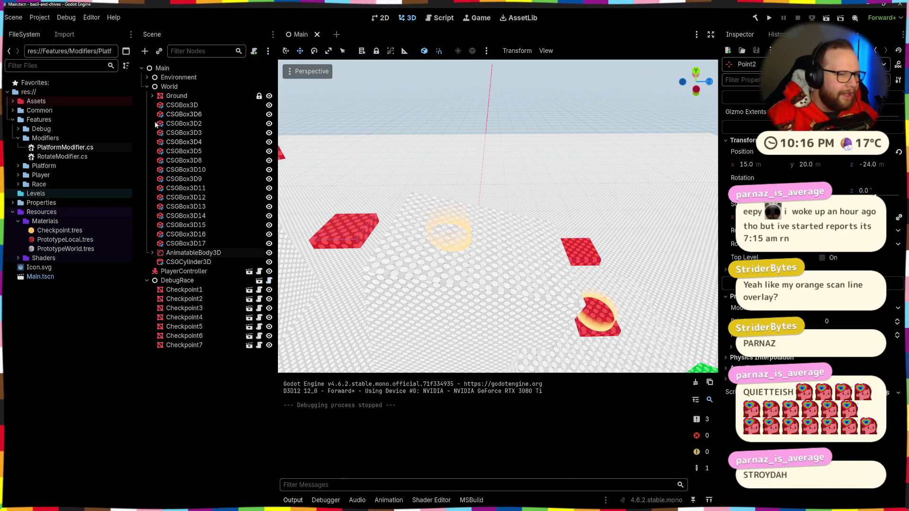
{"action": "left_click", "coordinate": [146, 87]}
{"action": "key", "text": "ctrl+shift+p"}
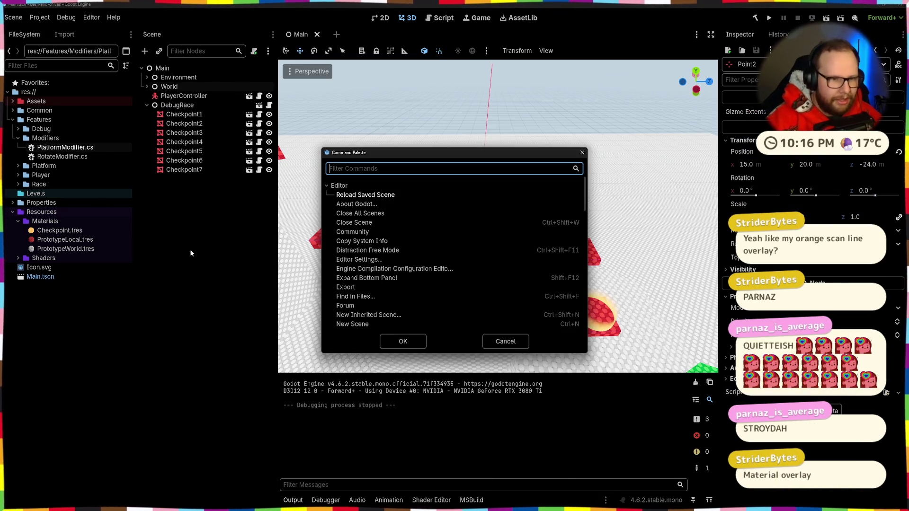
{"action": "key", "text": "shift+alt+o"}
{"action": "type", "text": "pater"}
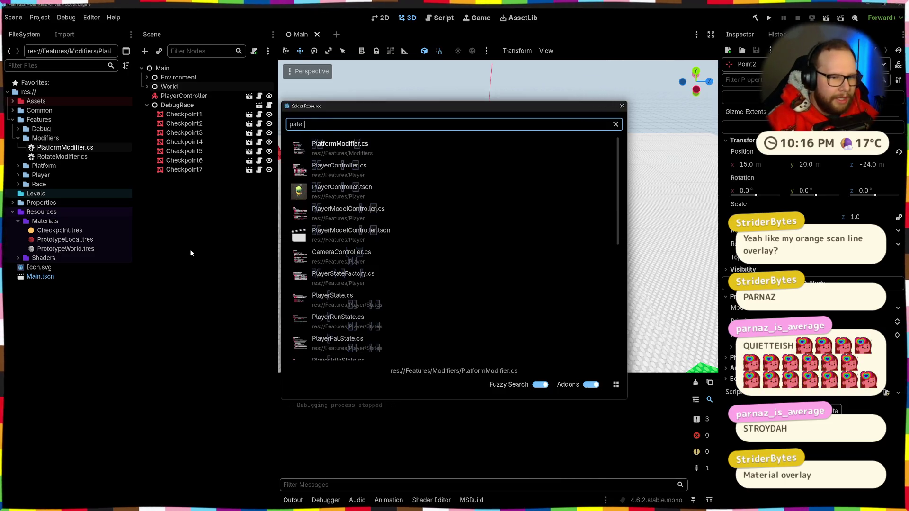
{"action": "key", "text": "BackSpace"}
{"action": "key", "text": "BackSpace"}
{"action": "key", "text": "BackSpace"}
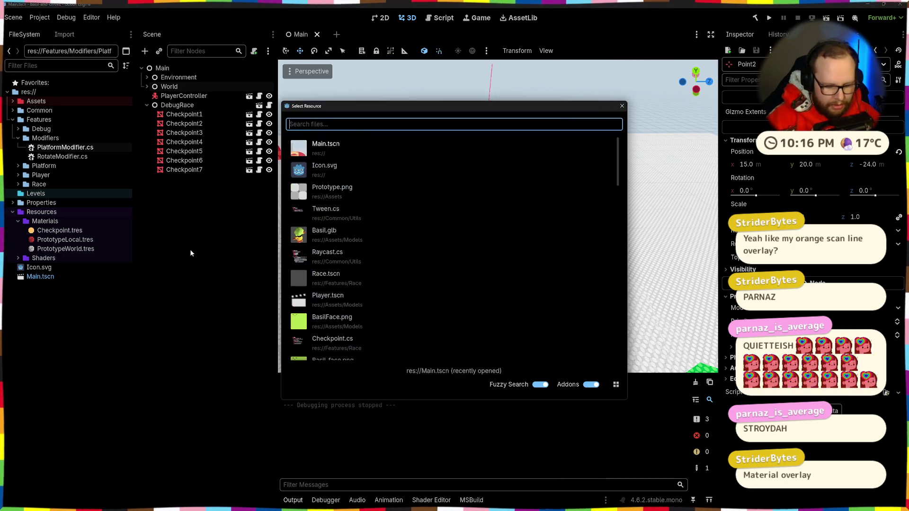
{"action": "type", "text": "pplayerc"}
{"action": "key", "text": "Down"}
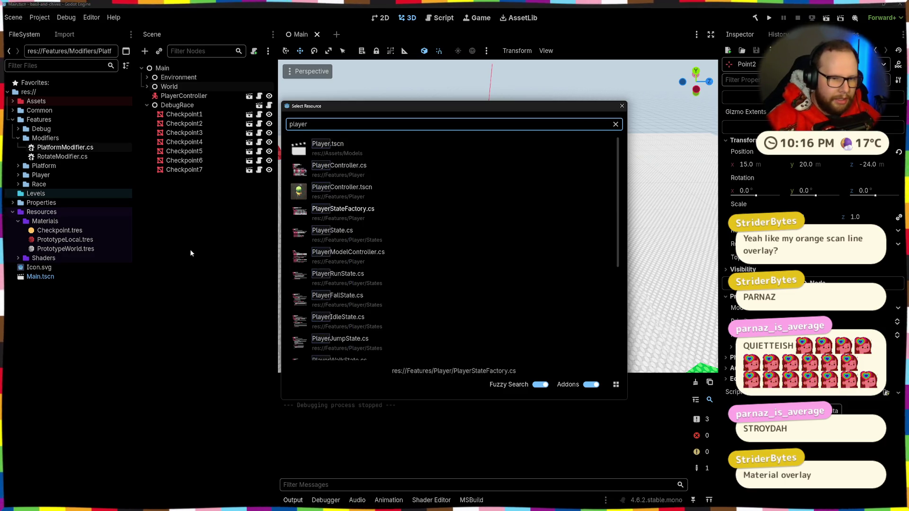
{"action": "key", "text": "Return"}
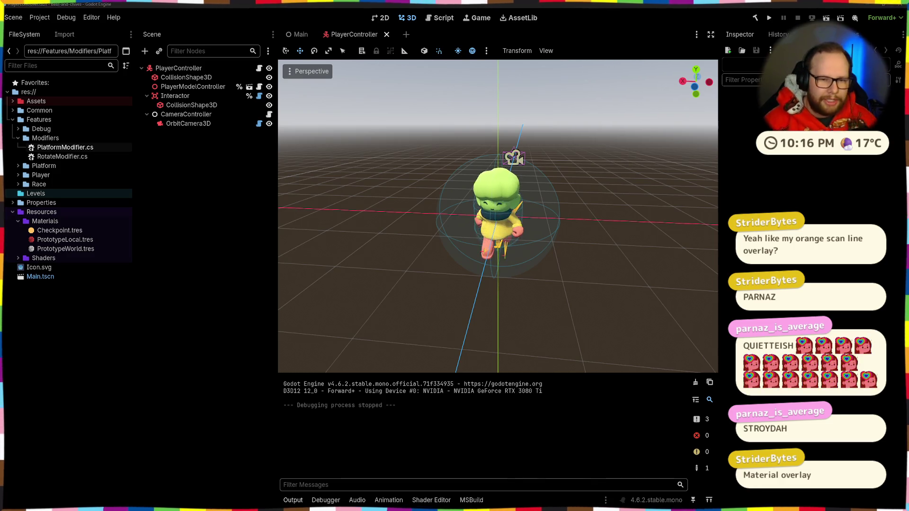
Orbit the viewport to face the player character from the front and clear the node selection.
{"action": "mouse_move", "coordinate": [519, 218]}
{"action": "left_mouse_down"}
{"action": "mouse_move", "coordinate": [541, 198]}
{"action": "mouse_move", "coordinate": [521, 228]}
{"action": "left_mouse_up"}
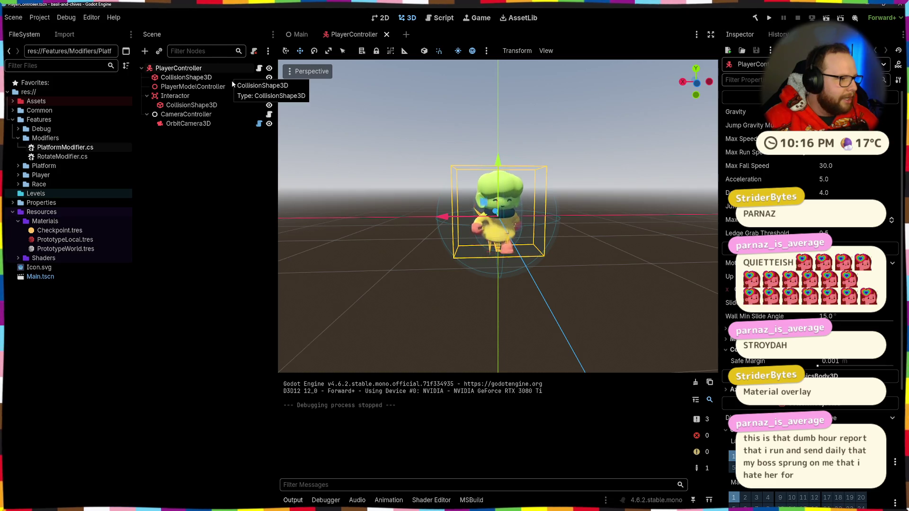
{"action": "left_click", "coordinate": [217, 181]}
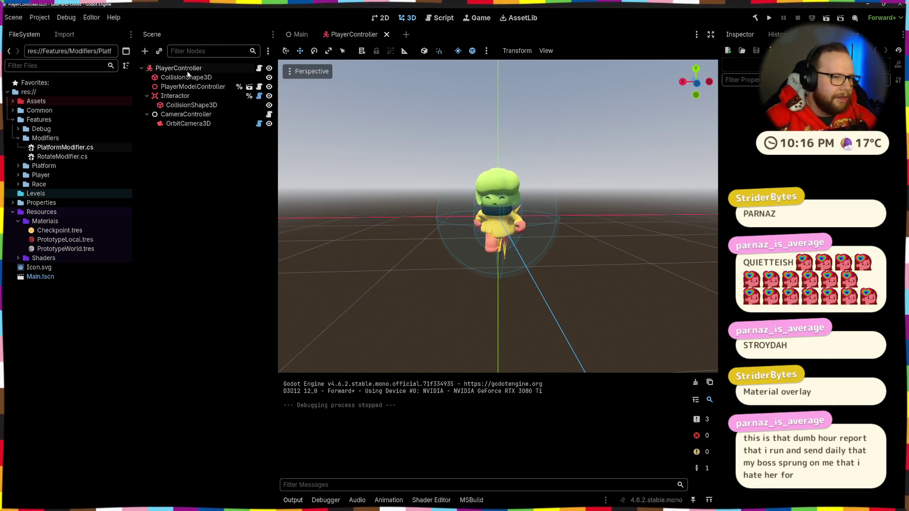
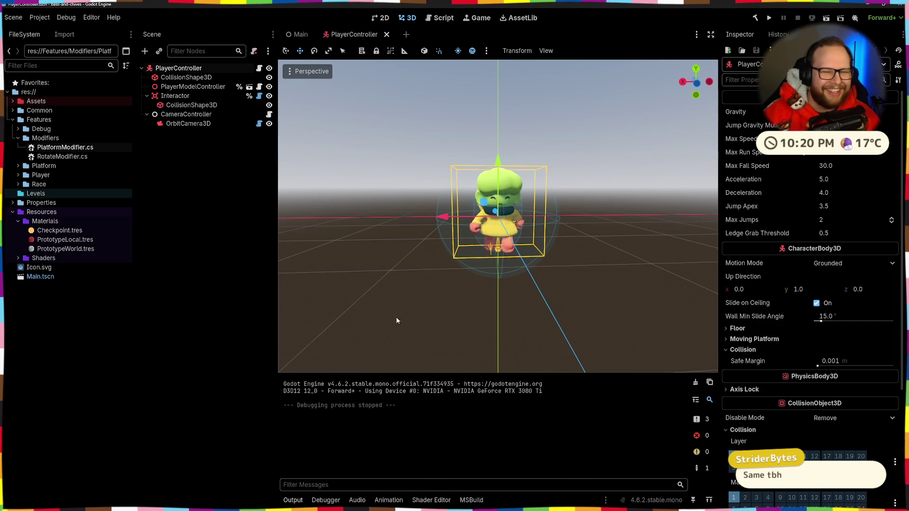
Find the PlayerModelController node and open its scene for editing.
{"action": "scroll", "coordinate": [842, 213], "scroll_direction": "down", "scroll_amount": 5}
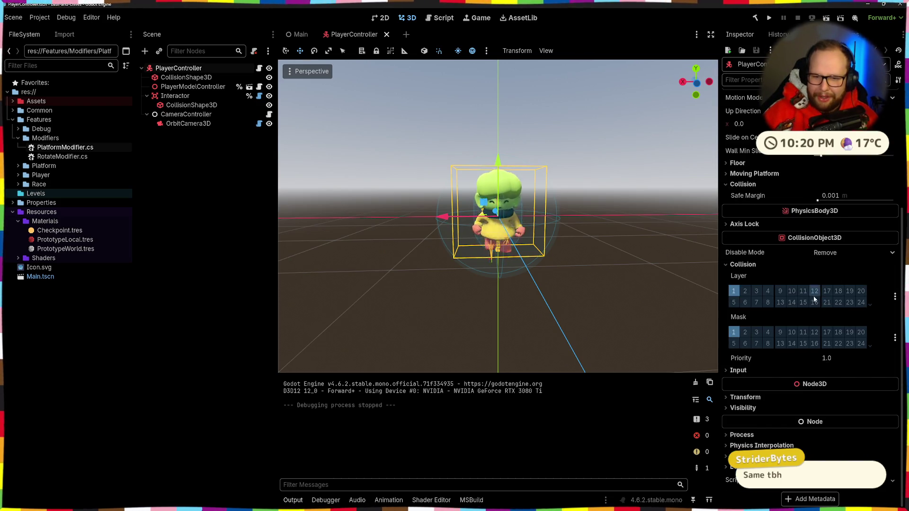
{"action": "scroll", "coordinate": [765, 420], "scroll_direction": "up", "scroll_amount": 5}
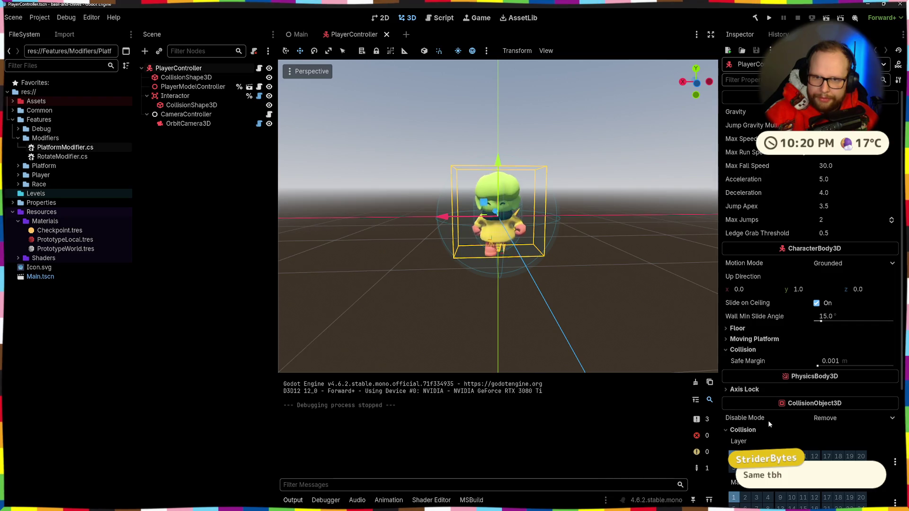
{"action": "scroll", "coordinate": [768, 420], "scroll_direction": "down", "scroll_amount": 3}
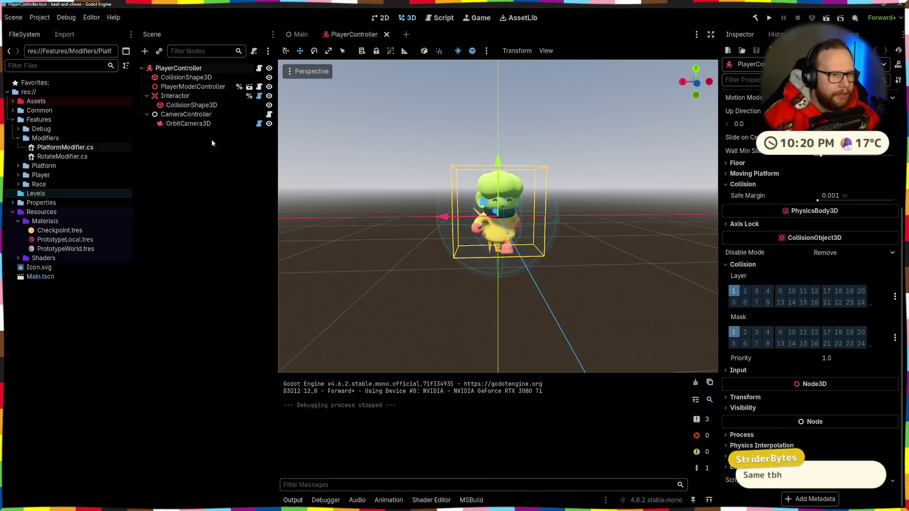
{"action": "left_click", "coordinate": [208, 88]}
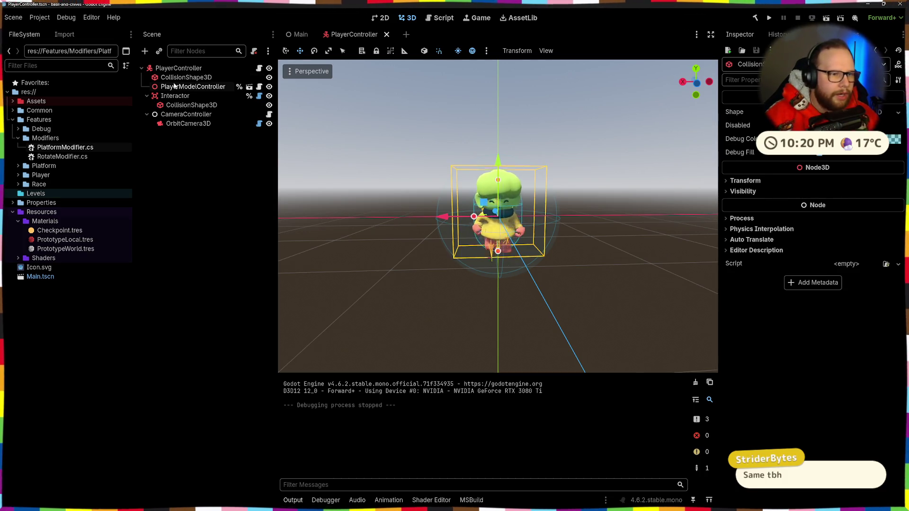
{"action": "double_click", "coordinate": [198, 86]}
Select the Skeleton3D and step through the Body and Wellies meshes.
{"action": "left_click", "coordinate": [197, 87]}
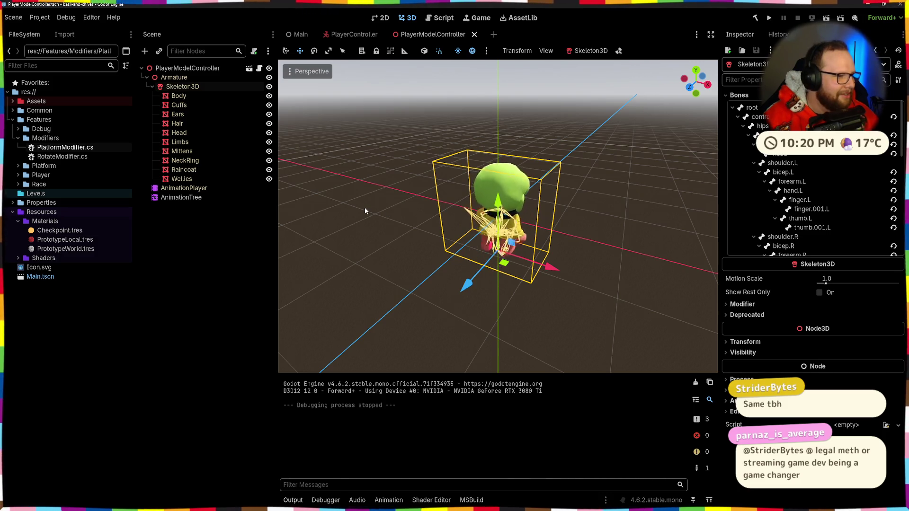
{"action": "left_click", "coordinate": [180, 97]}
{"action": "left_click", "coordinate": [190, 181], "text": "shift"}
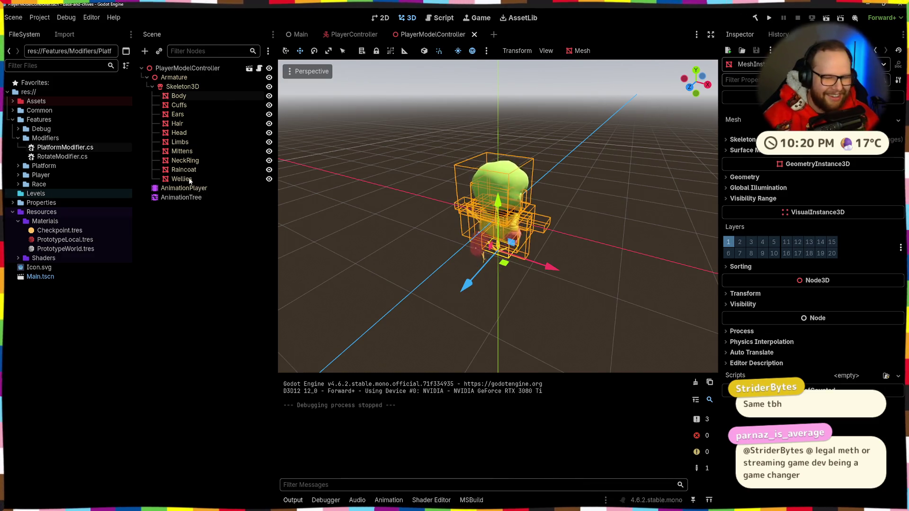
{"action": "left_click", "coordinate": [190, 180]}
{"action": "left_click", "coordinate": [182, 97]}
{"action": "left_click", "coordinate": [185, 106]}
{"action": "left_click", "coordinate": [186, 114]}
Inspect the Hair, Raincoat, NeckRing and Wellies meshes one by one.
{"action": "left_click", "coordinate": [187, 124]}
{"action": "left_click", "coordinate": [185, 132]}
{"action": "left_click", "coordinate": [183, 142]}
{"action": "left_click", "coordinate": [182, 151]}
{"action": "left_click", "coordinate": [179, 168]}
{"action": "left_click", "coordinate": [179, 161]}
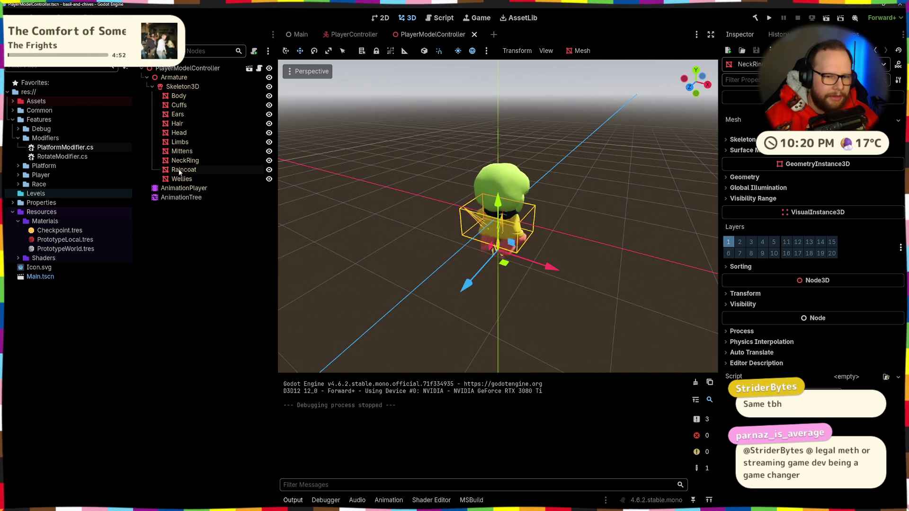
{"action": "left_click", "coordinate": [188, 179]}
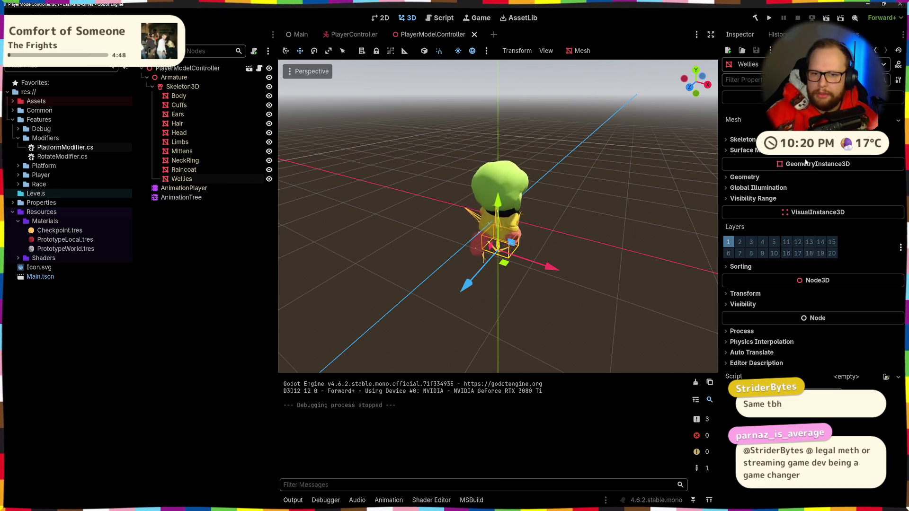
Inspect the Armature, expanding its Process, Physics Interpolation, Auto Translate and Editor Description sections.
{"action": "left_click", "coordinate": [176, 77]}
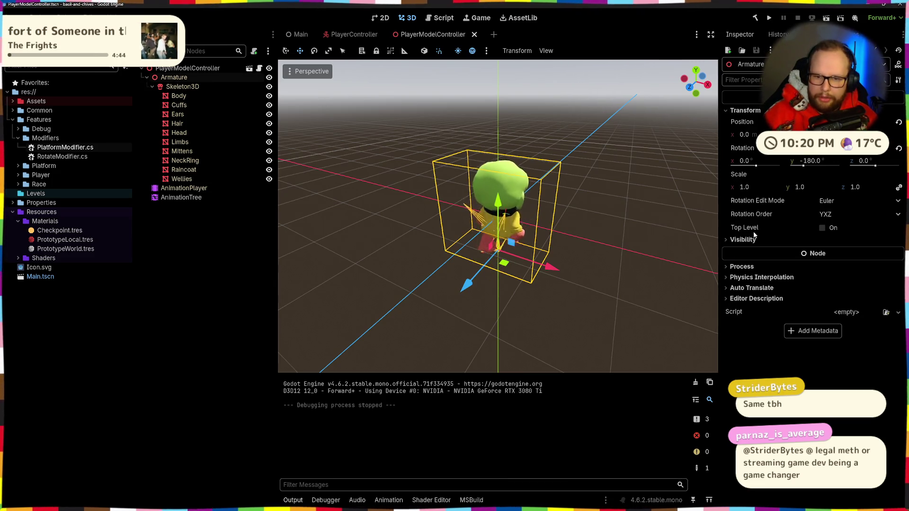
{"action": "left_click", "coordinate": [743, 266]}
{"action": "left_click", "coordinate": [742, 327]}
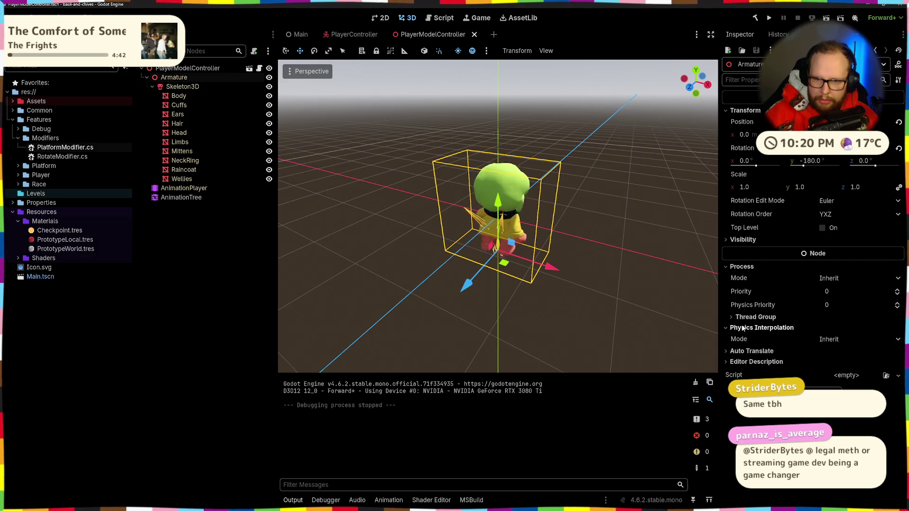
{"action": "left_click", "coordinate": [752, 350]}
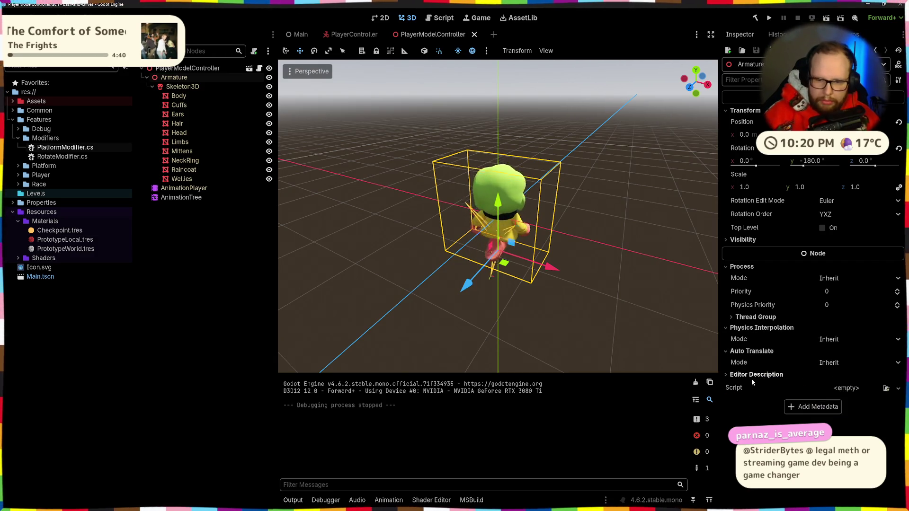
{"action": "left_click", "coordinate": [754, 375]}
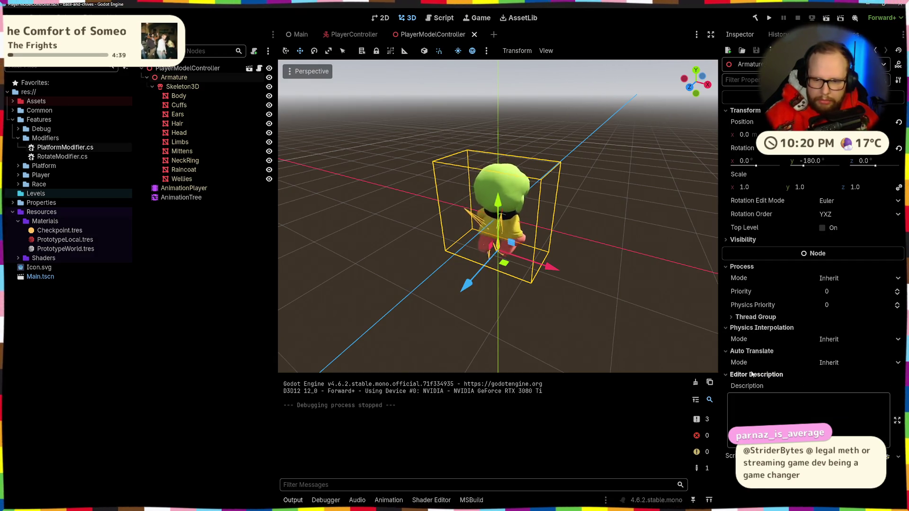
Select the AnimationPlayer to show the imported animation tracks, also checking the AnimationTree.
{"action": "left_click", "coordinate": [170, 71]}
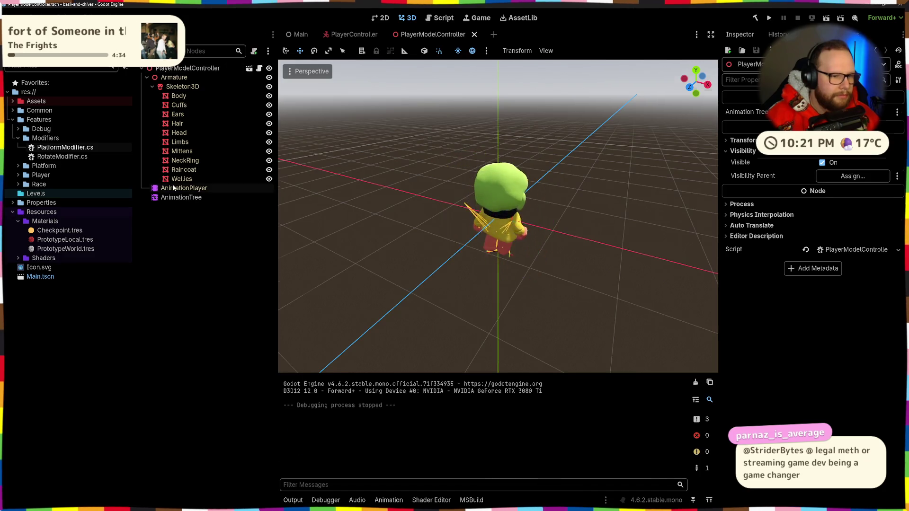
{"action": "left_click", "coordinate": [184, 189]}
{"action": "left_click", "coordinate": [178, 198]}
{"action": "left_click", "coordinate": [184, 188]}
{"action": "left_click", "coordinate": [186, 179]}
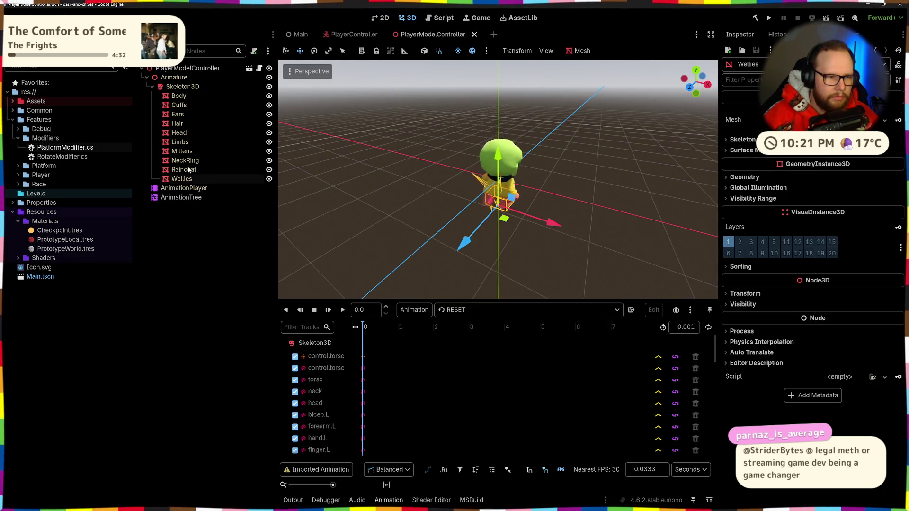
Orbit around the character and select the whole Armature.
{"action": "scroll", "coordinate": [450, 179], "scroll_direction": "up", "scroll_amount": 5}
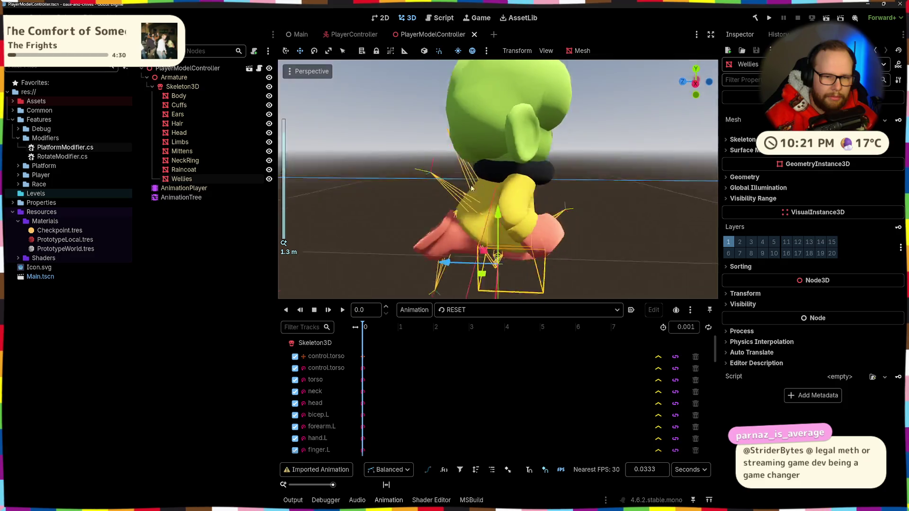
{"action": "left_click_drag", "start_coordinate": [451, 180], "coordinate": [462, 180]}
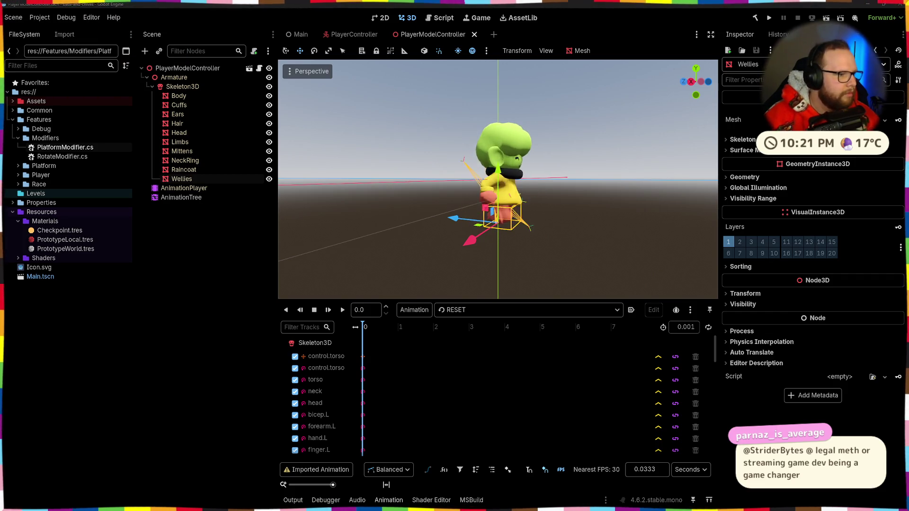
{"action": "left_click", "coordinate": [687, 185]}
{"action": "left_click_drag", "start_coordinate": [688, 186], "coordinate": [305, 171]}
{"action": "left_click", "coordinate": [171, 77]}
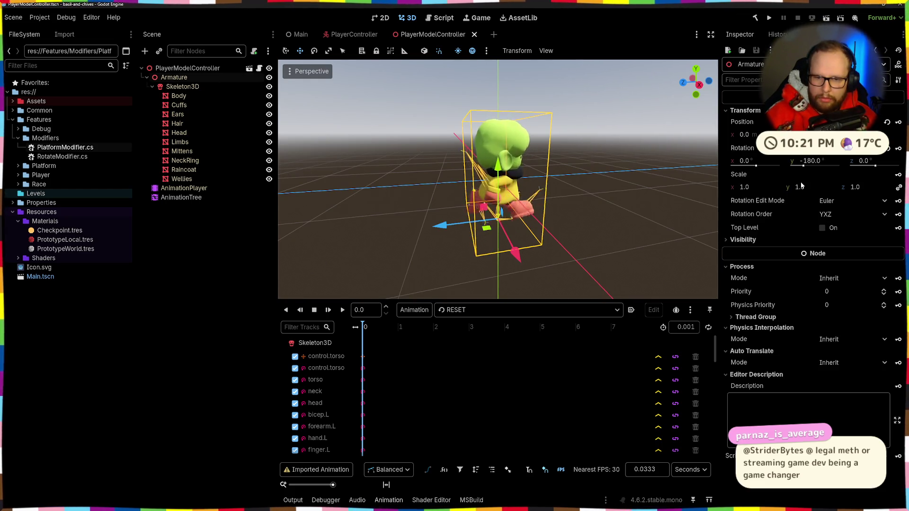
{"action": "left_click_drag", "start_coordinate": [700, 190], "coordinate": [464, 170]}
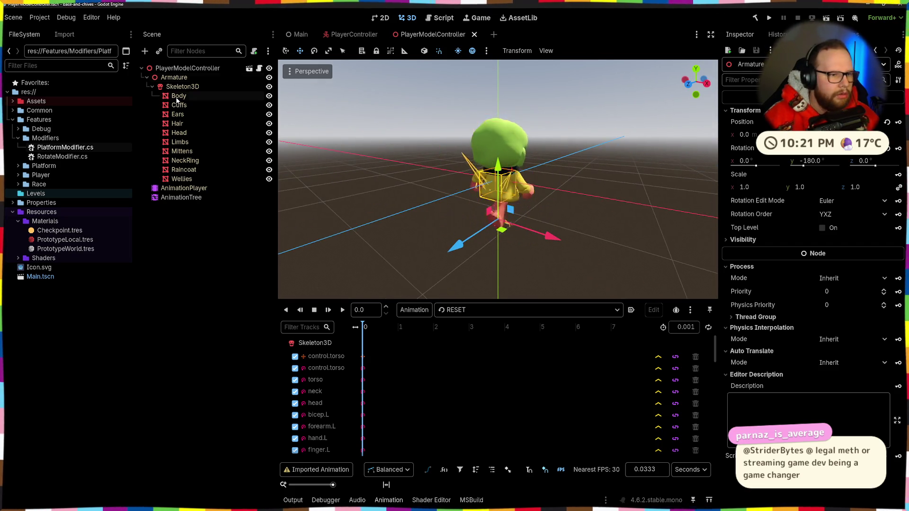
Check the Body and Cuffs surface materials, then expand Assets to show the Models folder.
{"action": "left_click", "coordinate": [177, 96]}
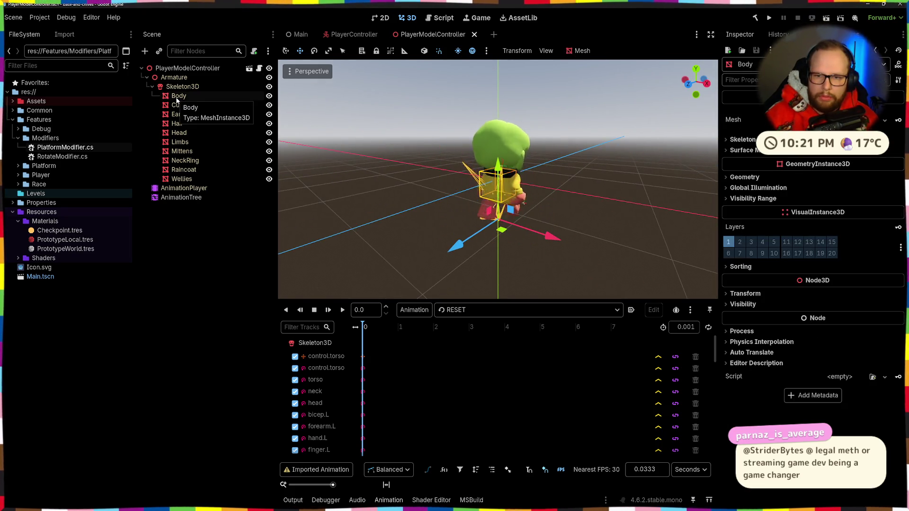
{"action": "left_click", "coordinate": [778, 150]}
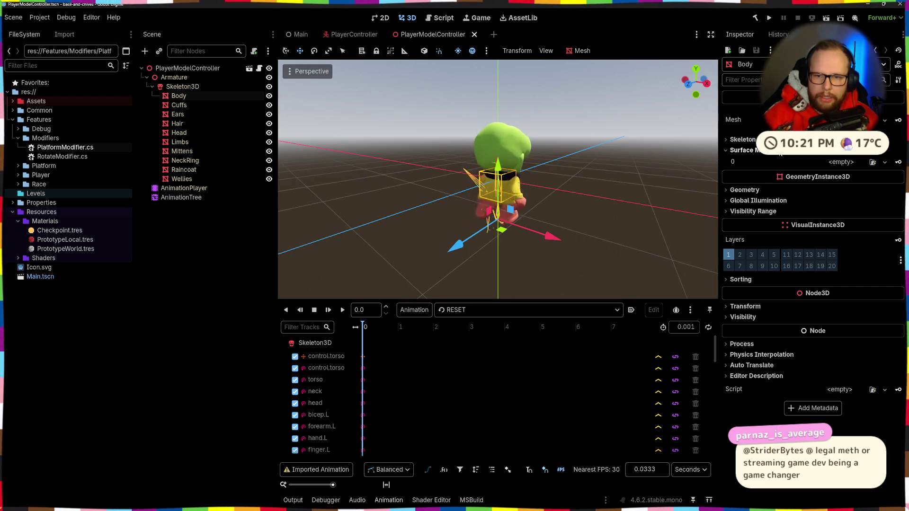
{"action": "left_click", "coordinate": [181, 104]}
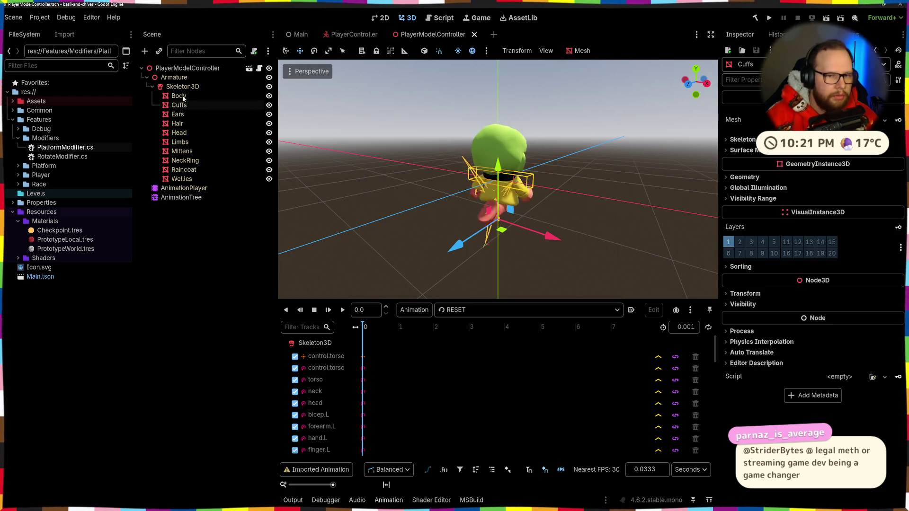
{"action": "left_click", "coordinate": [184, 97]}
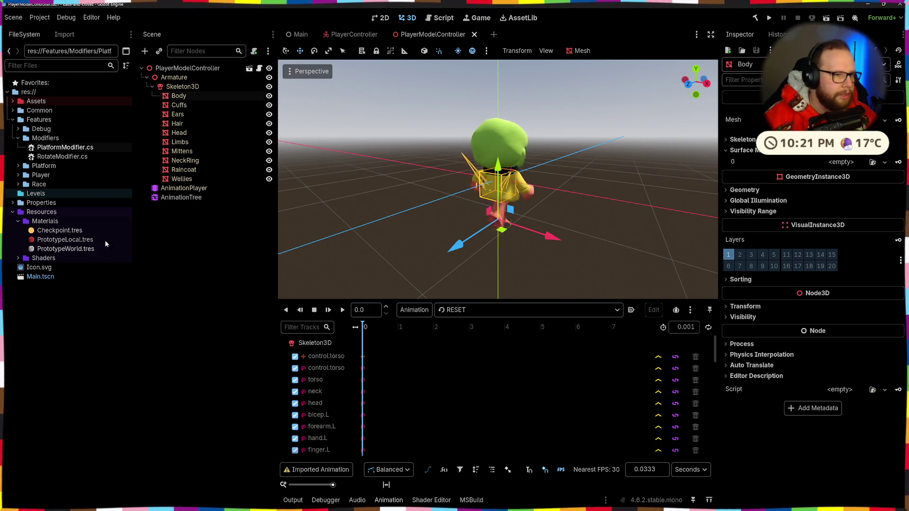
{"action": "left_click", "coordinate": [13, 101]}
{"action": "left_click", "coordinate": [40, 110]}
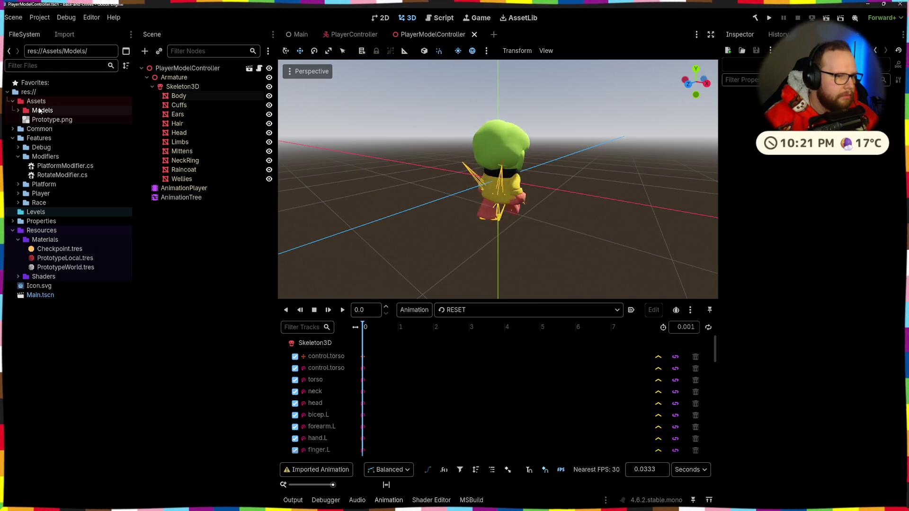
Open the Basil.glb import settings and turn the preview to a front view.
{"action": "double_click", "coordinate": [41, 111]}
{"action": "mouse_move", "coordinate": [106, 133]}
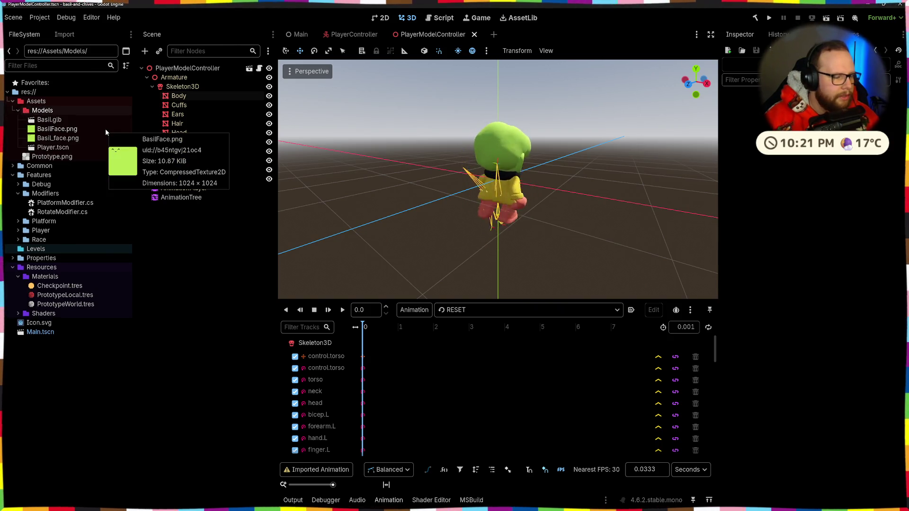
{"action": "double_click", "coordinate": [62, 120]}
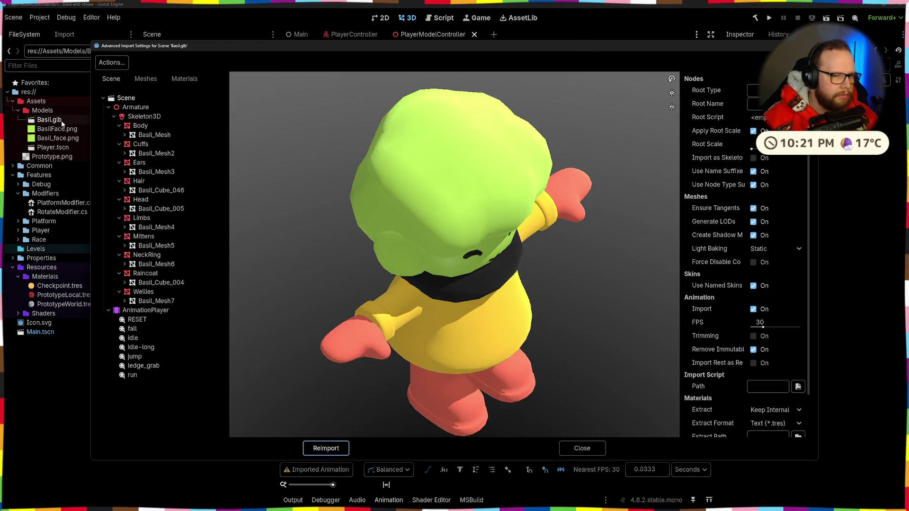
{"action": "mouse_move", "coordinate": [430, 263]}
{"action": "left_mouse_down"}
{"action": "mouse_move", "coordinate": [493, 287]}
{"action": "mouse_move", "coordinate": [496, 298]}
{"action": "left_mouse_up"}
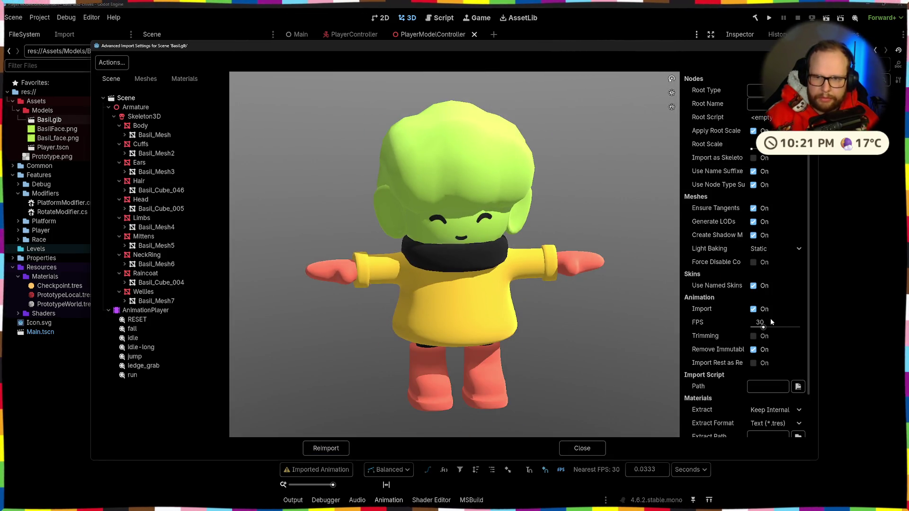
Preview the Black, Orange and Yellow materials, setting Yellow to use an external file.
{"action": "left_click", "coordinate": [184, 79]}
{"action": "left_click", "coordinate": [124, 98]}
{"action": "left_click", "coordinate": [130, 135]}
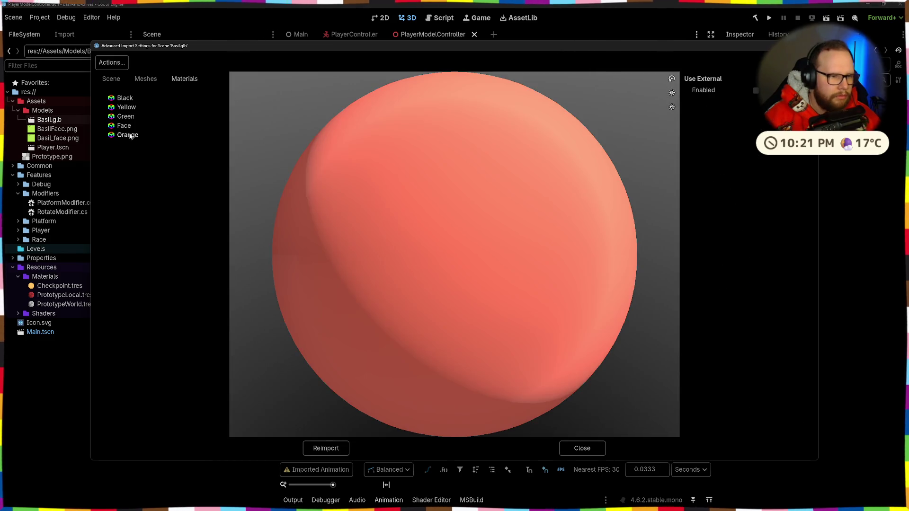
{"action": "key", "text": "Home"}
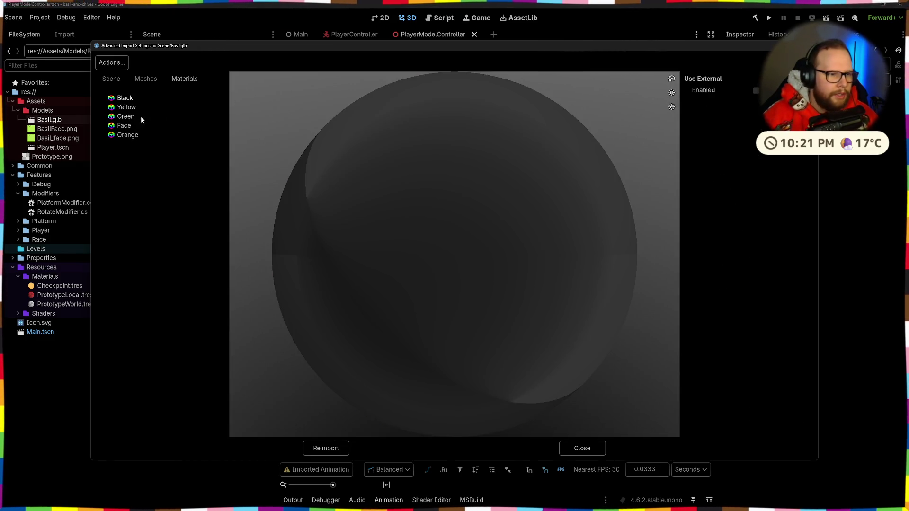
{"action": "left_click", "coordinate": [122, 110]}
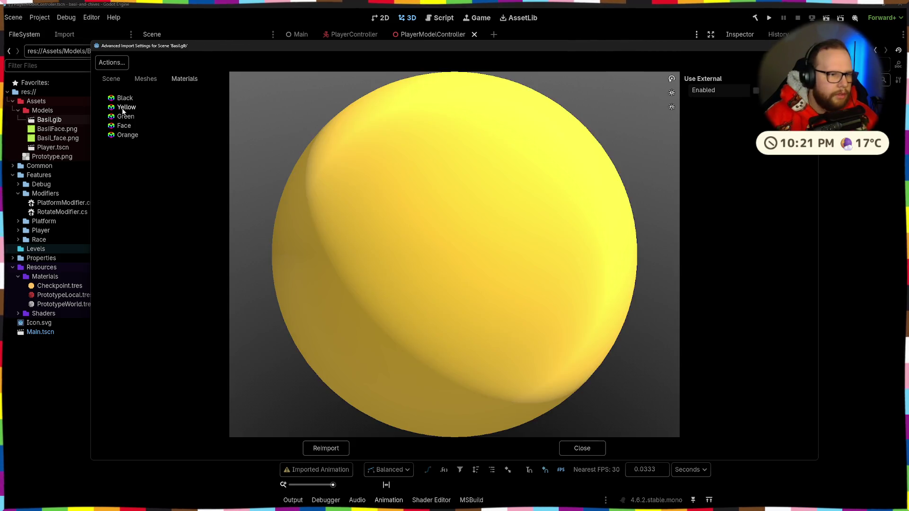
{"action": "left_click", "coordinate": [756, 90]}
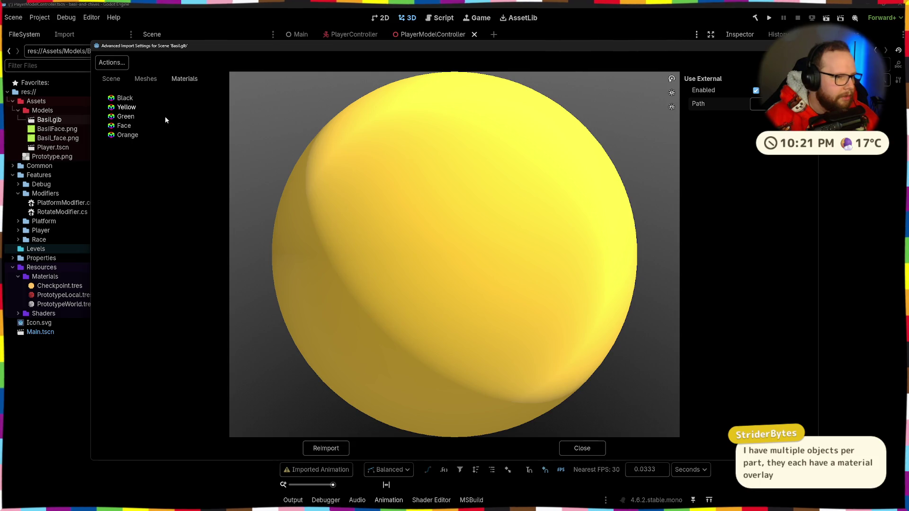
Preview Green, Yellow and Black, switching Use External back off.
{"action": "left_click", "coordinate": [134, 118]}
{"action": "left_click", "coordinate": [127, 108]}
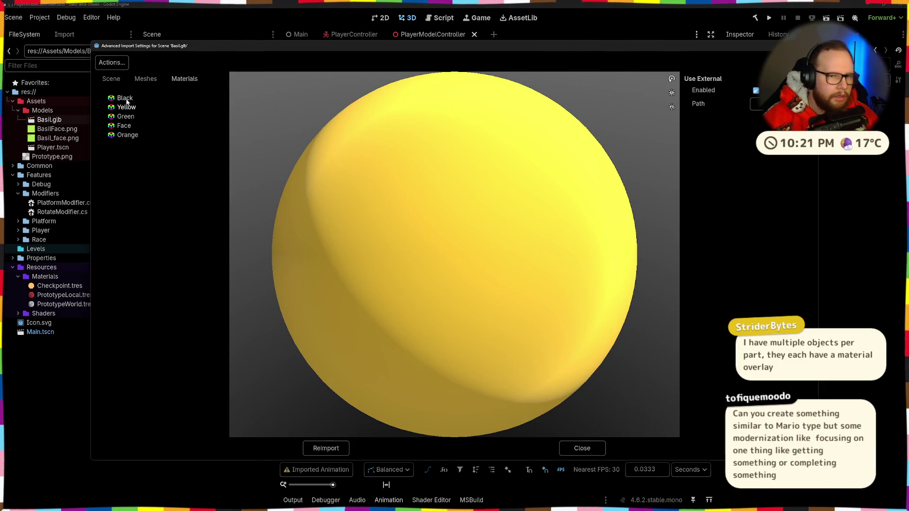
{"action": "left_click", "coordinate": [127, 98]}
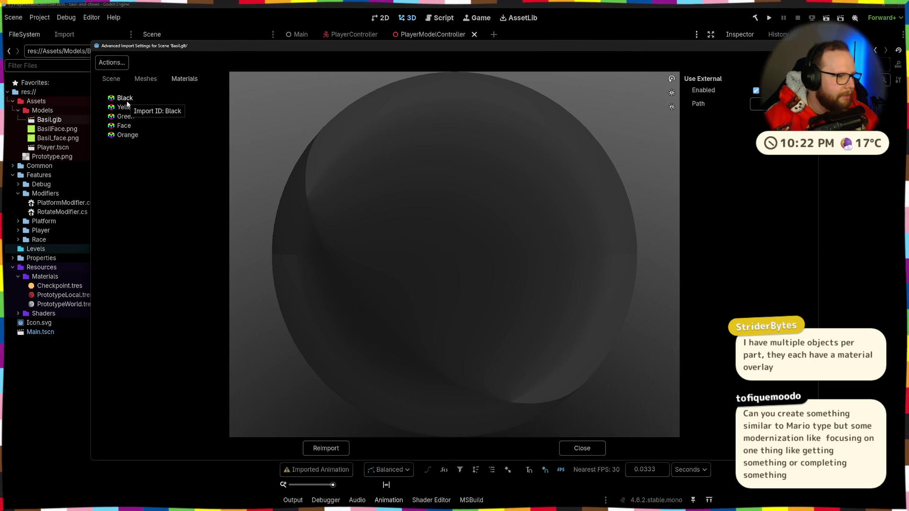
{"action": "left_click", "coordinate": [755, 90]}
{"action": "left_click", "coordinate": [128, 107]}
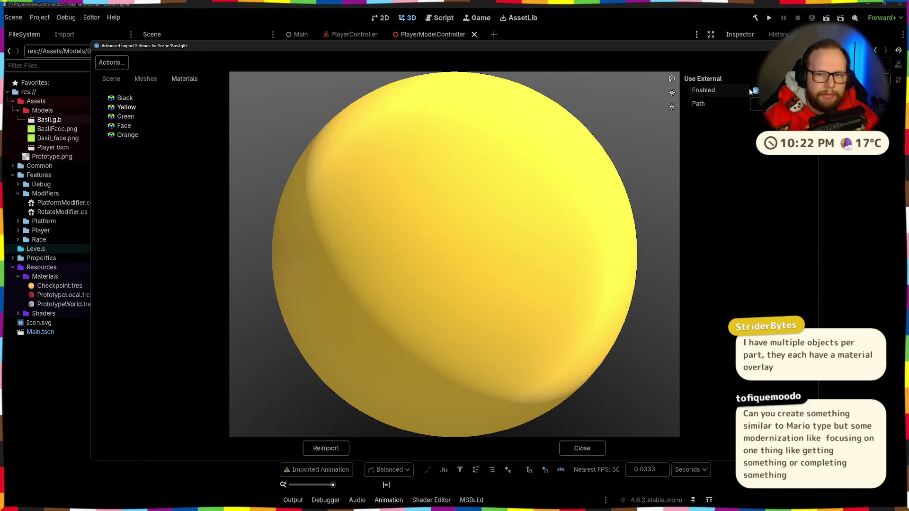
{"action": "left_click", "coordinate": [126, 116]}
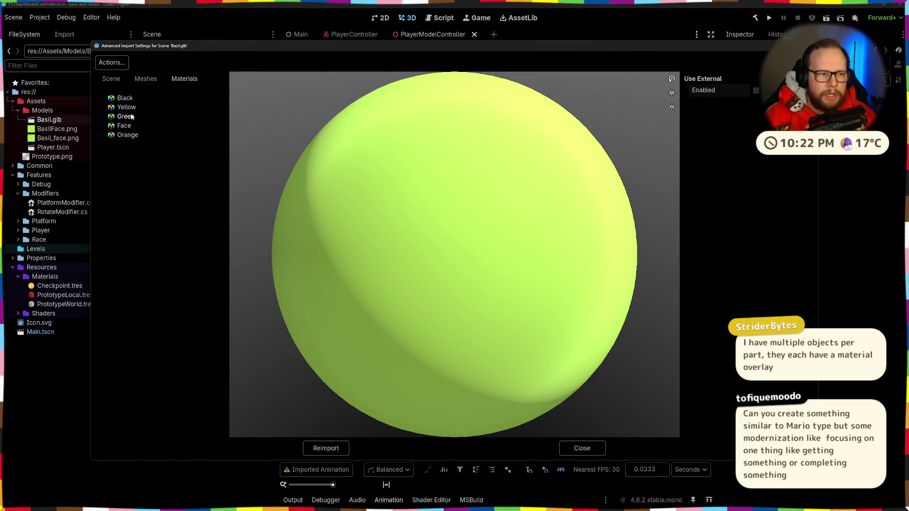
Preview the Face material, rotating and zooming the sphere to see the eyes and mouth upright.
{"action": "left_click", "coordinate": [124, 127]}
{"action": "mouse_move", "coordinate": [521, 114]}
{"action": "left_mouse_down"}
{"action": "mouse_move", "coordinate": [526, 147]}
{"action": "mouse_move", "coordinate": [498, 154]}
{"action": "mouse_move", "coordinate": [473, 199]}
{"action": "mouse_move", "coordinate": [468, 123]}
{"action": "mouse_move", "coordinate": [473, 279]}
{"action": "mouse_move", "coordinate": [479, 299]}
{"action": "mouse_move", "coordinate": [487, 295]}
{"action": "left_mouse_up"}
{"action": "scroll", "coordinate": [473, 279], "scroll_direction": "up", "scroll_amount": 1}
{"action": "scroll", "coordinate": [477, 285], "scroll_direction": "down", "scroll_amount": 2}
{"action": "scroll", "coordinate": [473, 291], "scroll_direction": "up", "scroll_amount": 5}
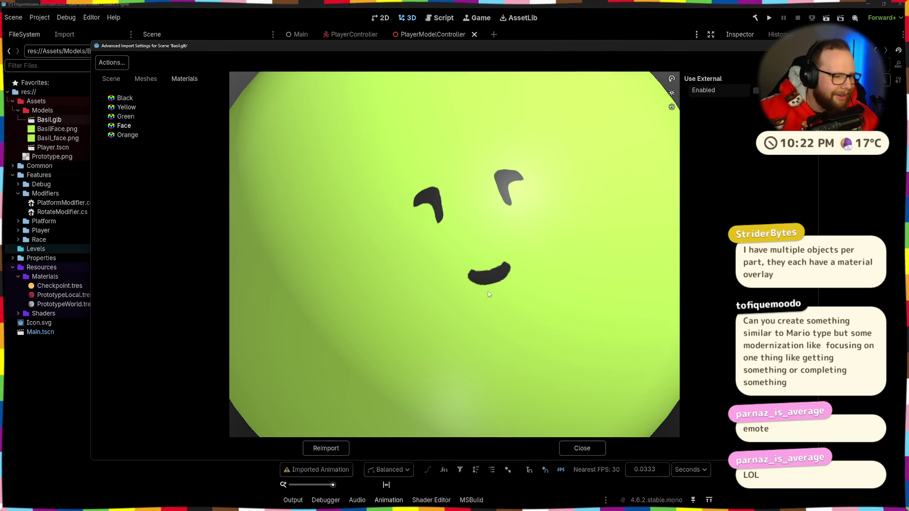
{"action": "mouse_move", "coordinate": [489, 294]}
{"action": "left_mouse_down"}
{"action": "mouse_move", "coordinate": [467, 229]}
{"action": "mouse_move", "coordinate": [470, 245]}
{"action": "left_mouse_up"}
{"action": "scroll", "coordinate": [479, 278], "scroll_direction": "up", "scroll_amount": 5}
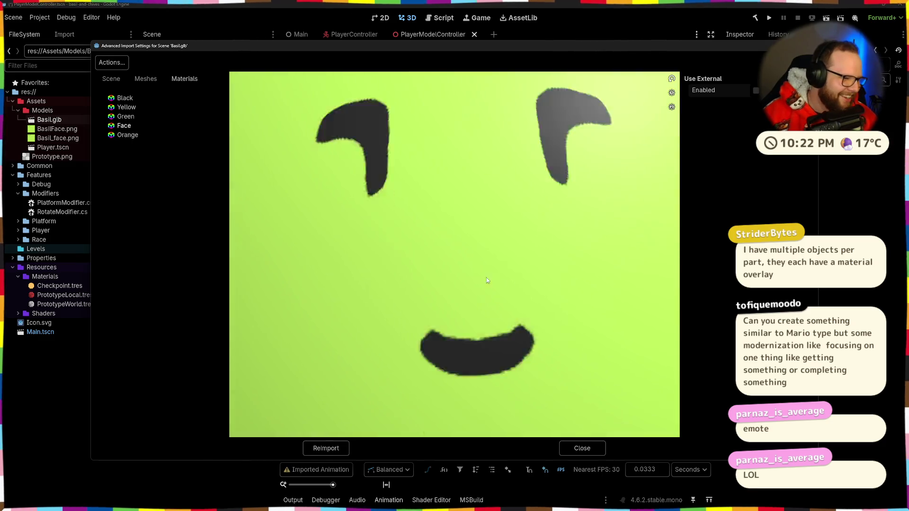
{"action": "scroll", "coordinate": [489, 284], "scroll_direction": "down", "scroll_amount": 2}
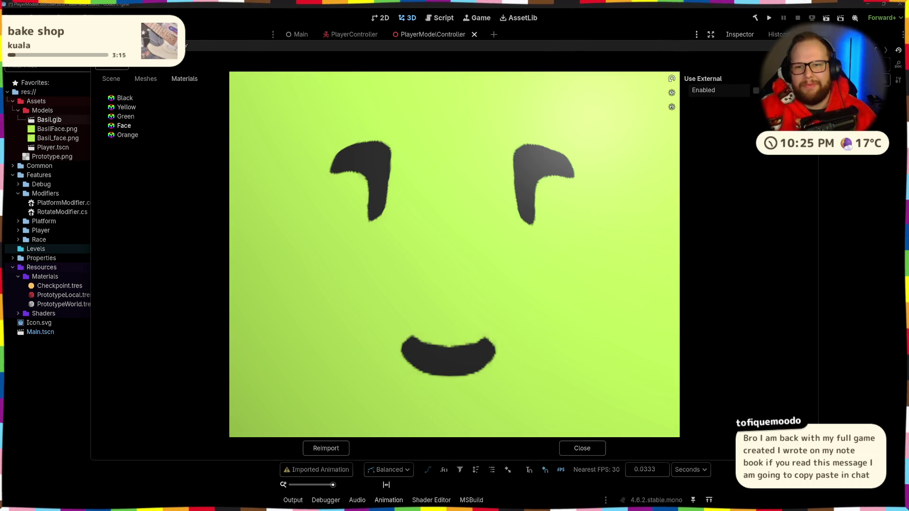
Back in the scene, face the character and step through the meshes from Body to Mittens.
{"action": "key", "text": "Escape"}
{"action": "left_click_drag", "start_coordinate": [591, 204], "coordinate": [508, 171]}
{"action": "scroll", "coordinate": [509, 170], "scroll_direction": "down", "scroll_amount": 3}
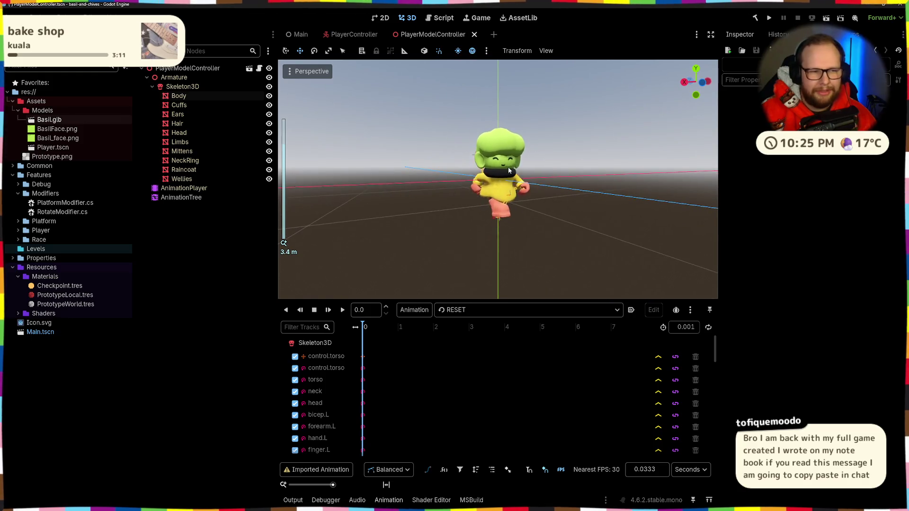
{"action": "left_click", "coordinate": [185, 97]}
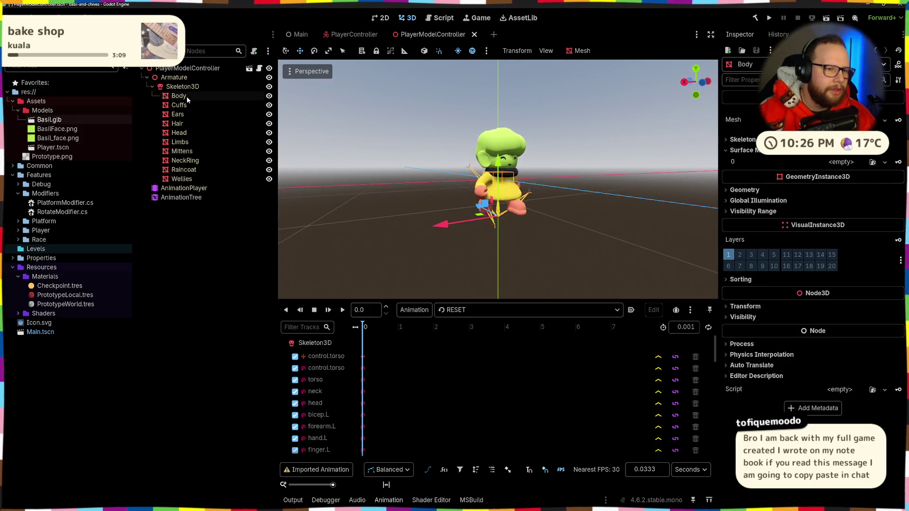
{"action": "left_click", "coordinate": [185, 105]}
{"action": "left_click", "coordinate": [184, 124]}
{"action": "left_click", "coordinate": [185, 133]}
{"action": "left_click", "coordinate": [185, 142]}
{"action": "left_click", "coordinate": [185, 151]}
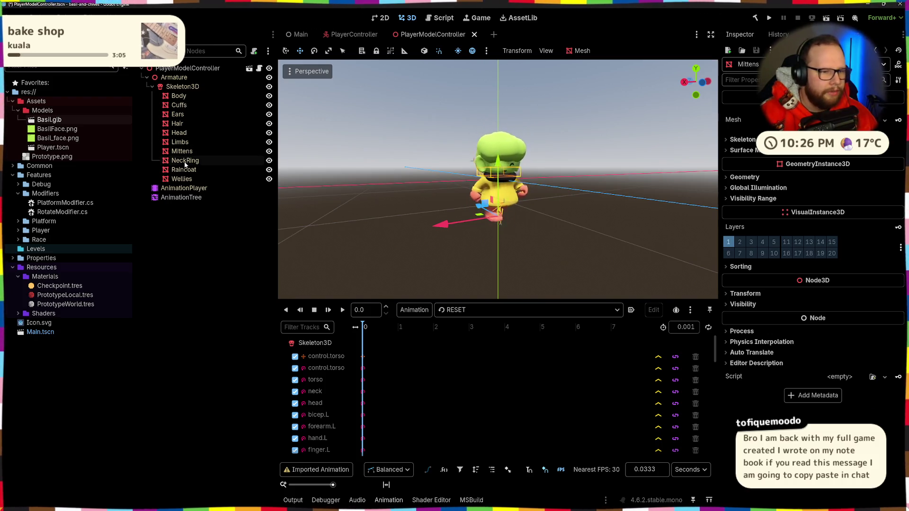
Give Body's first surface a new standard material, then select Head and inspect its mesh.
{"action": "left_click", "coordinate": [500, 189]}
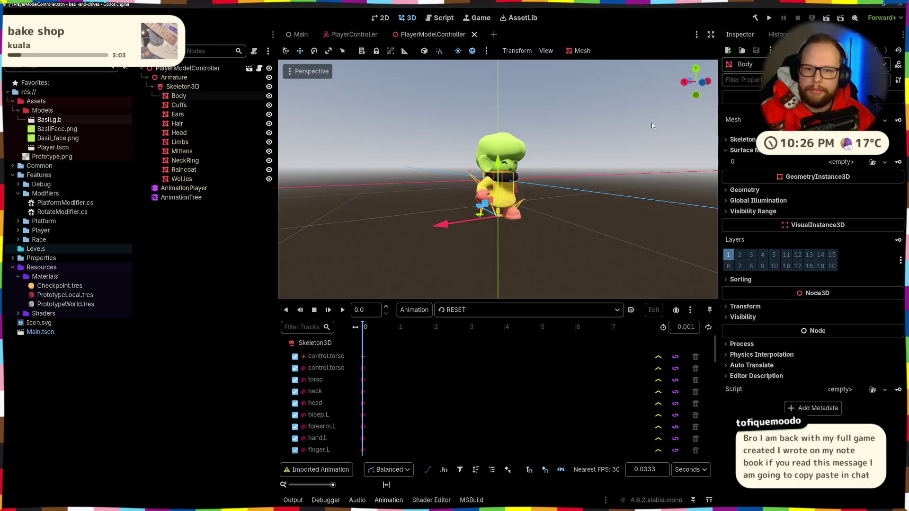
{"action": "left_click", "coordinate": [838, 161]}
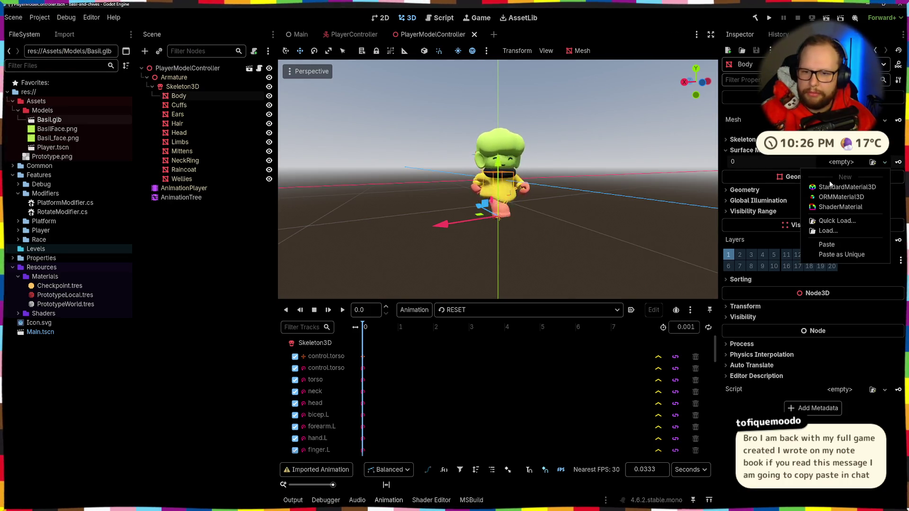
{"action": "left_click", "coordinate": [833, 187]}
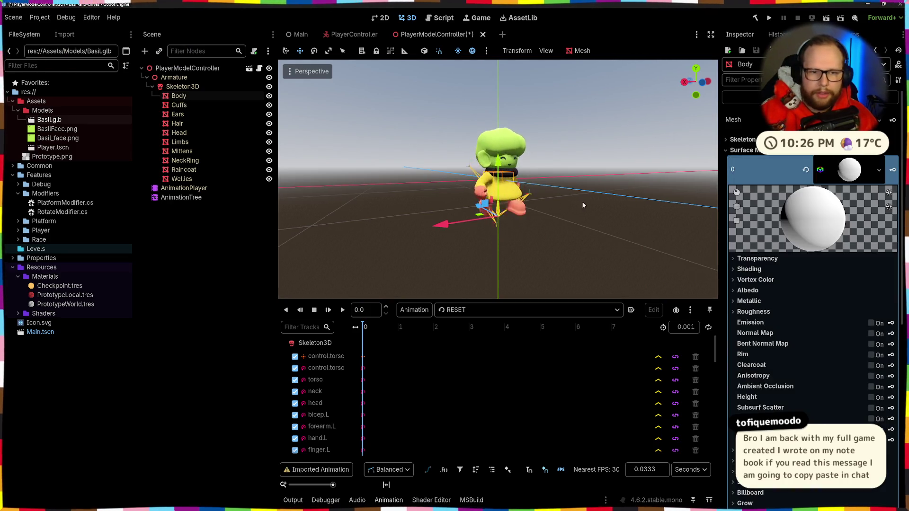
{"action": "scroll", "coordinate": [367, 185], "scroll_direction": "up", "scroll_amount": 5}
{"action": "left_click", "coordinate": [503, 118]}
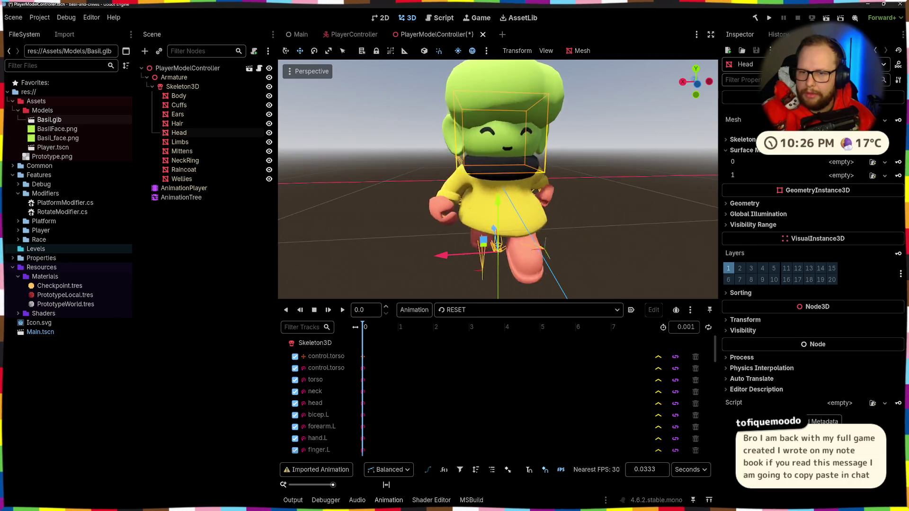
{"action": "left_click", "coordinate": [826, 121]}
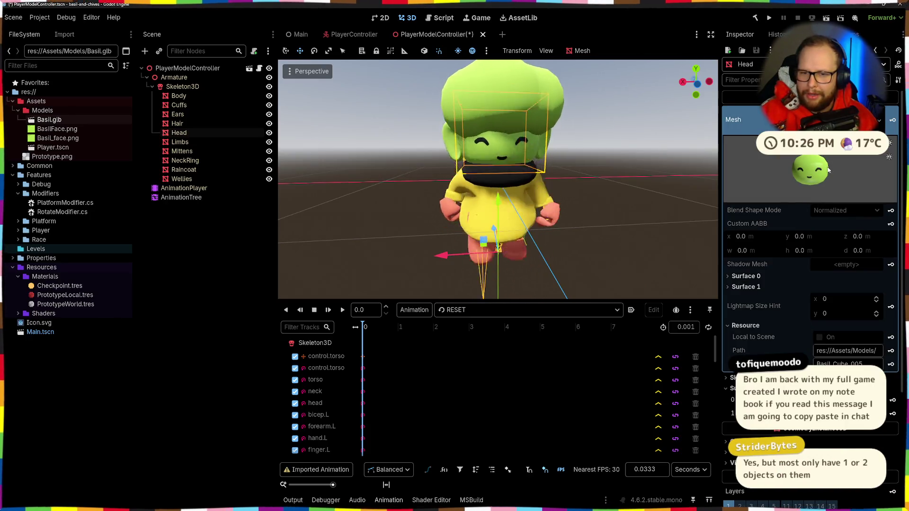
{"action": "left_click_drag", "start_coordinate": [827, 170], "coordinate": [816, 165]}
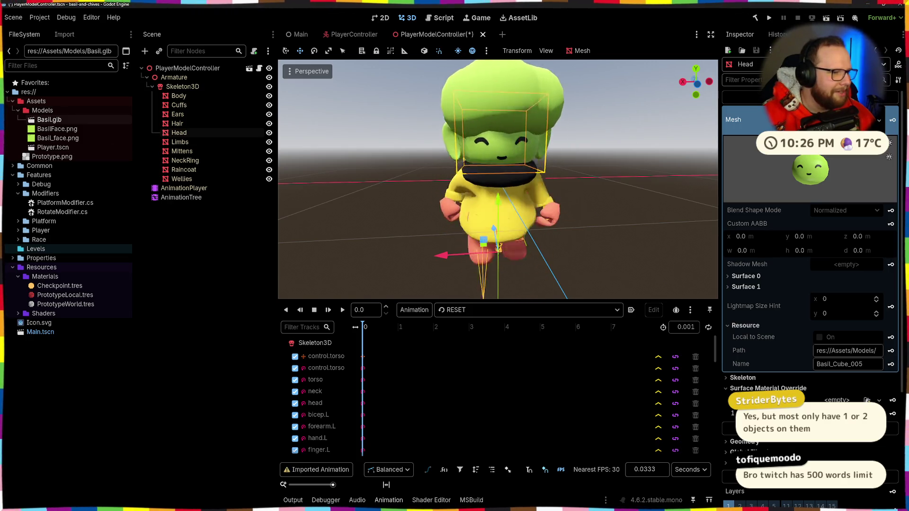
Reselect the Head and explore the material override options for its second surface.
{"action": "left_click", "coordinate": [193, 279]}
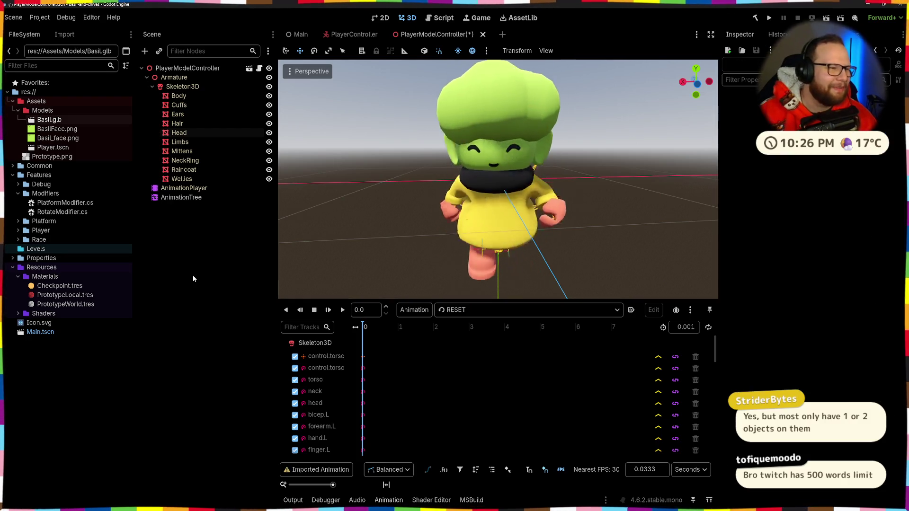
{"action": "left_click", "coordinate": [179, 132]}
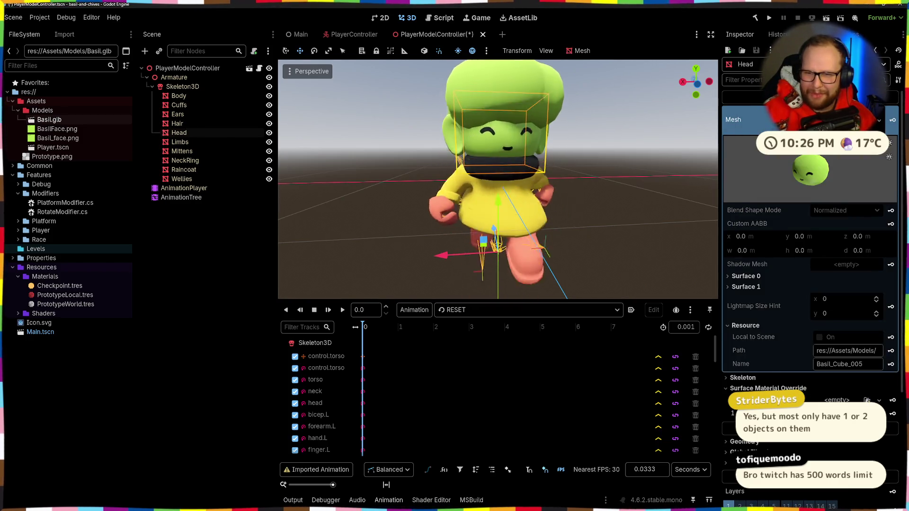
{"action": "left_click", "coordinate": [732, 119]}
{"action": "left_click", "coordinate": [884, 175]}
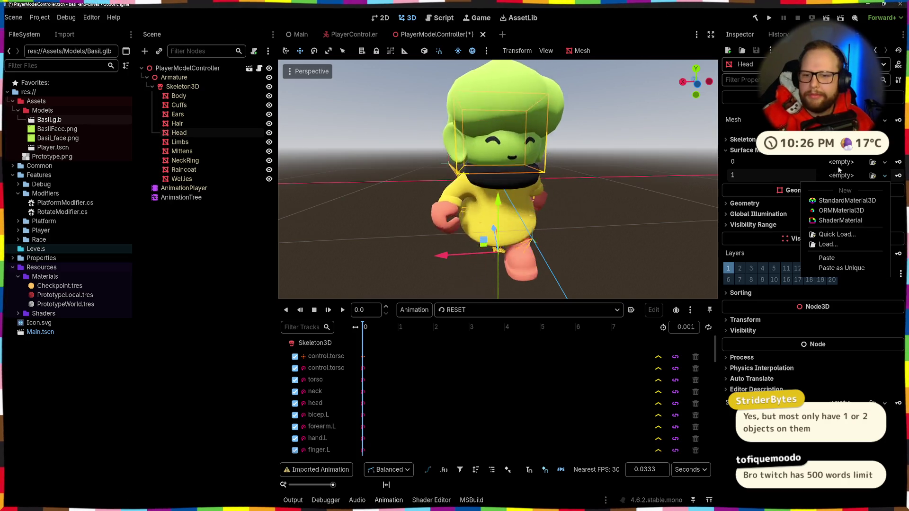
{"action": "right_click", "coordinate": [767, 167]}
{"action": "right_click", "coordinate": [768, 166]}
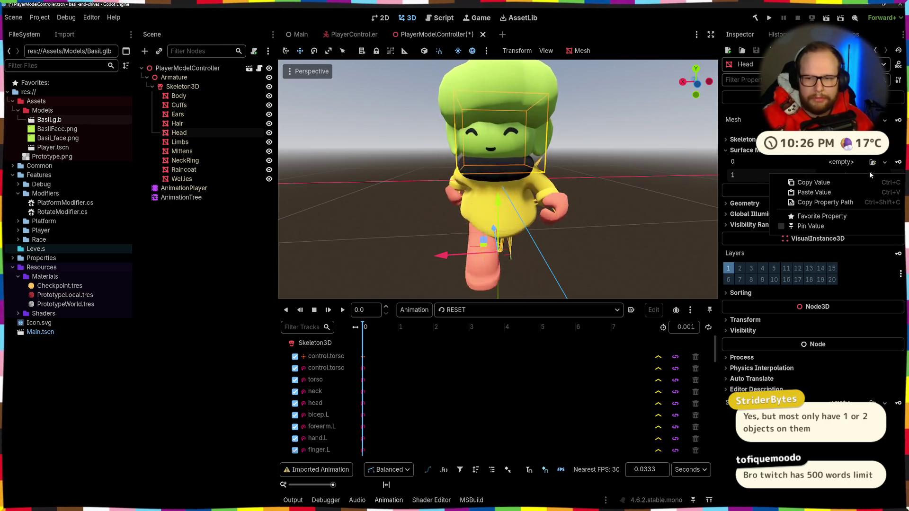
{"action": "left_click", "coordinate": [806, 173]}
{"action": "left_click", "coordinate": [884, 176]}
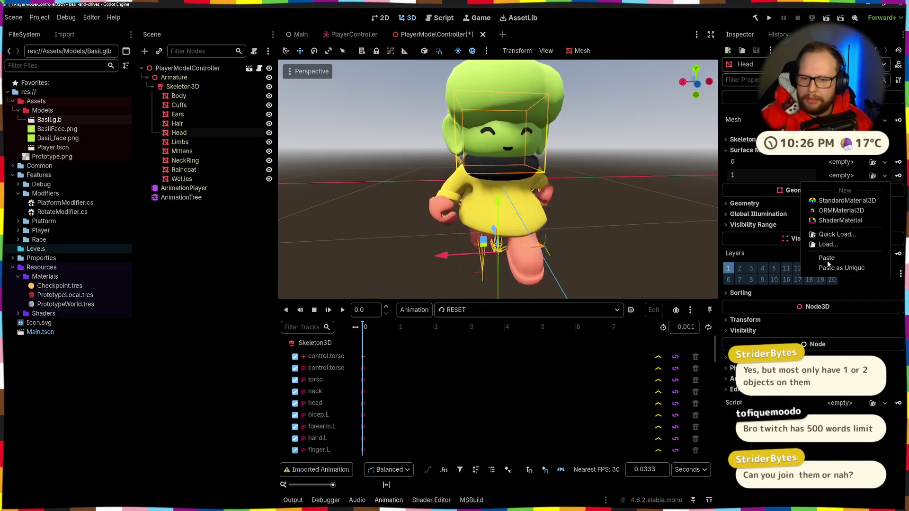
{"action": "left_click", "coordinate": [774, 181]}
{"action": "left_click", "coordinate": [836, 178]}
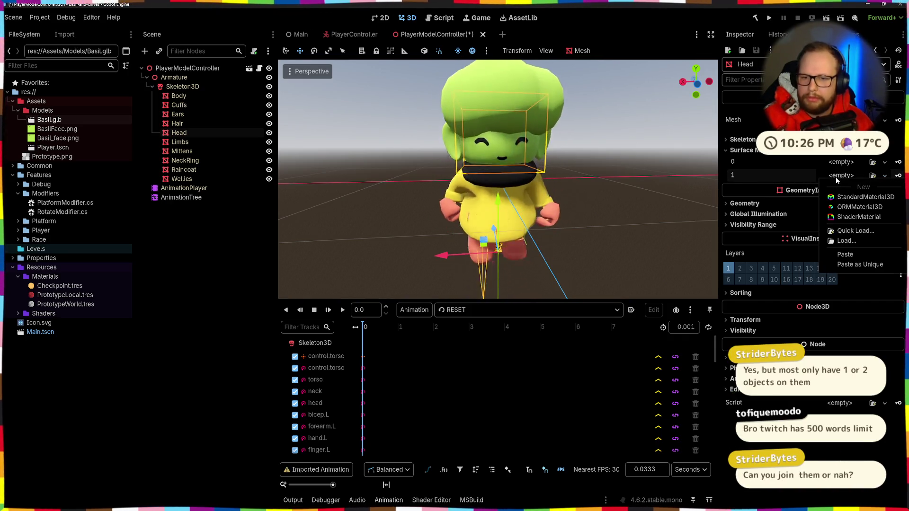
{"action": "left_click", "coordinate": [753, 156]}
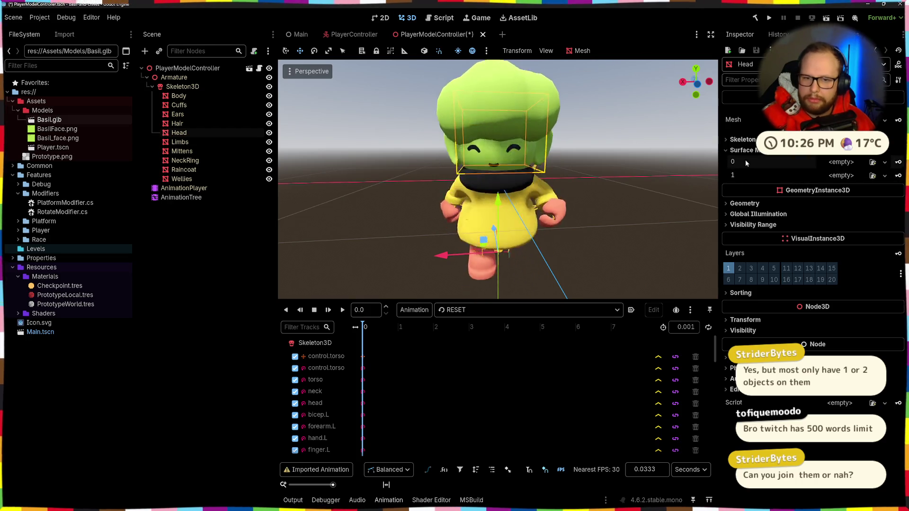
{"action": "left_click", "coordinate": [753, 156]}
{"action": "left_click", "coordinate": [744, 150]}
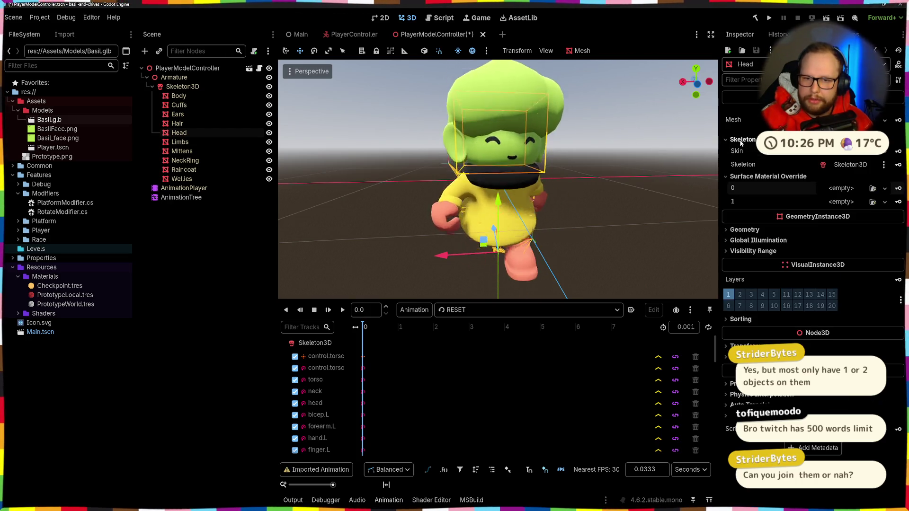
Give both of the Head's surfaces a new standard material.
{"action": "left_click", "coordinate": [841, 162]}
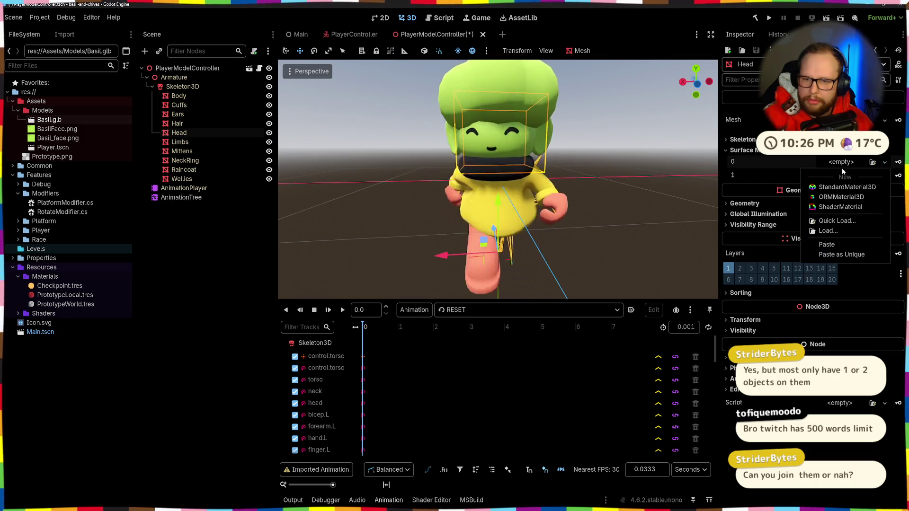
{"action": "left_click", "coordinate": [840, 187]}
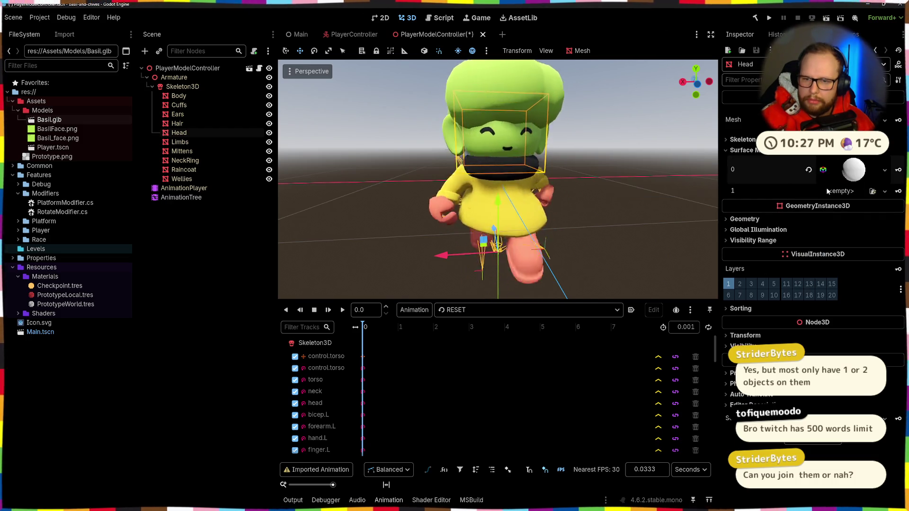
{"action": "left_click", "coordinate": [840, 191]}
{"action": "left_click", "coordinate": [832, 216]}
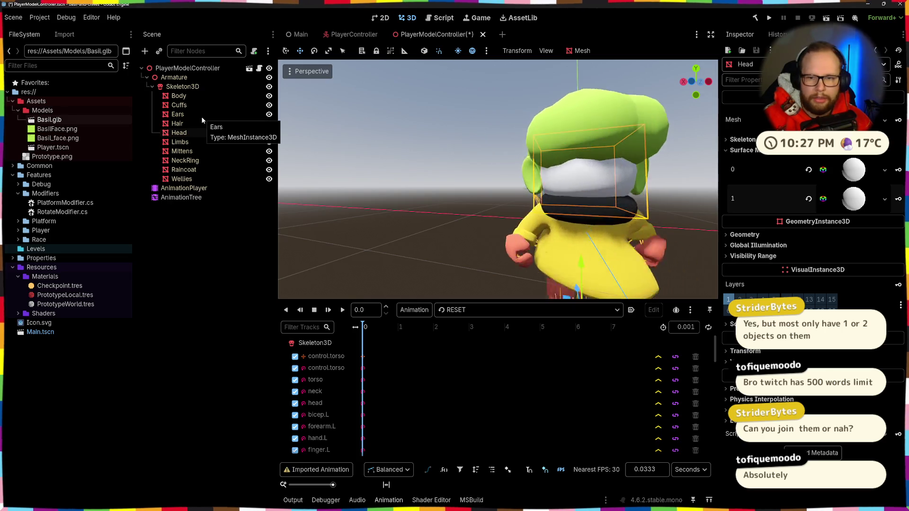
Frame the Head, deselect it, and save the PlayerModelController scene.
{"action": "key", "text": "f"}
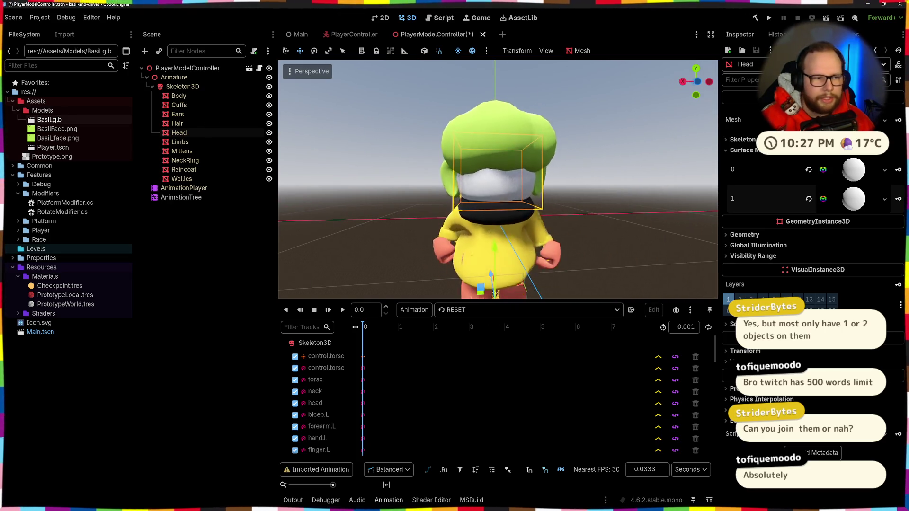
{"action": "key", "text": "f"}
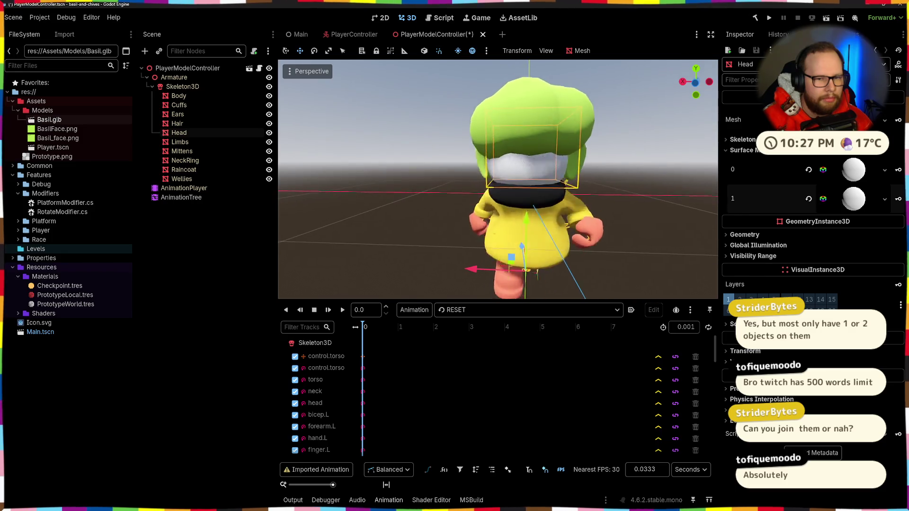
{"action": "left_click", "coordinate": [667, 164]}
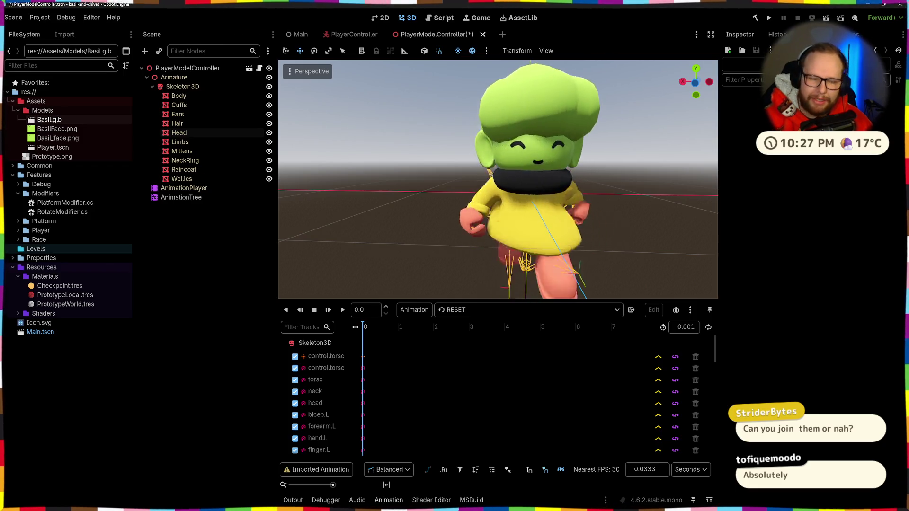
{"action": "key", "text": "ctrl+s"}
{"action": "key", "text": "super"}
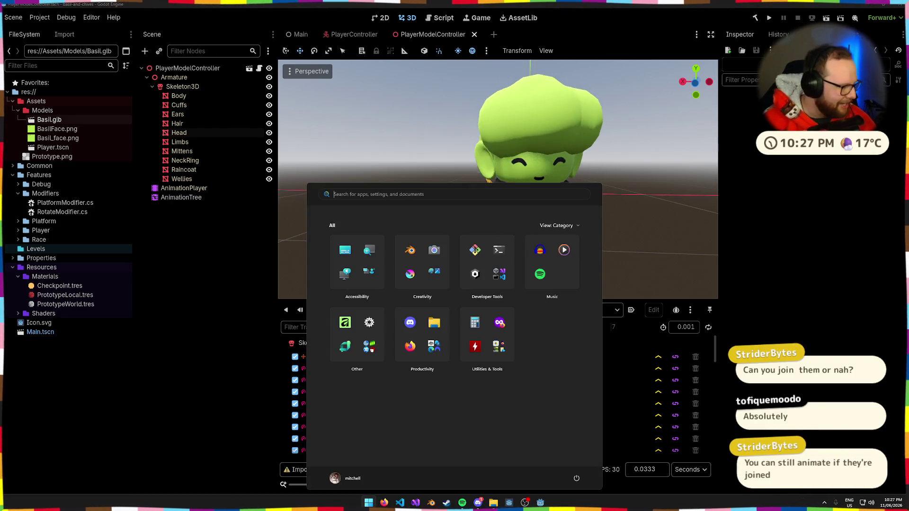
Search 'b' in the Start menu and launch Blender 5.0.
{"action": "left_click", "coordinate": [70, 421]}
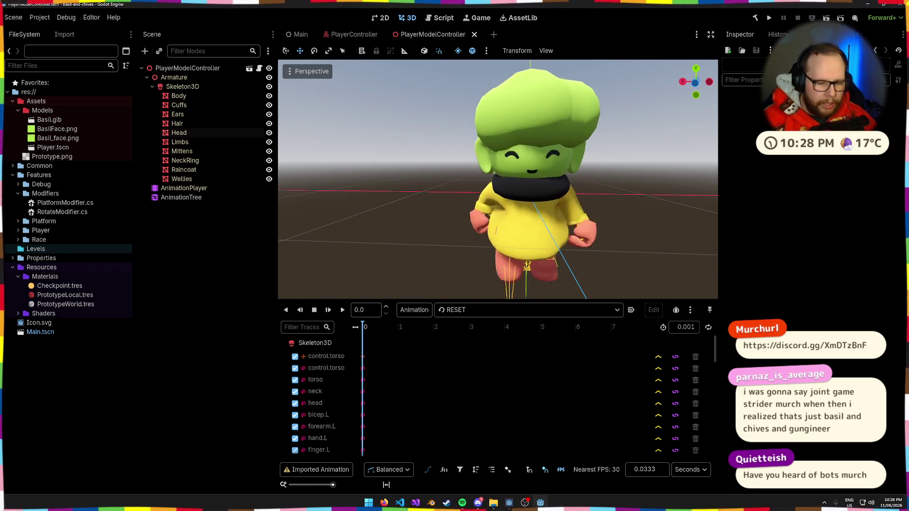
{"action": "key", "text": "super"}
{"action": "type", "text": "b"}
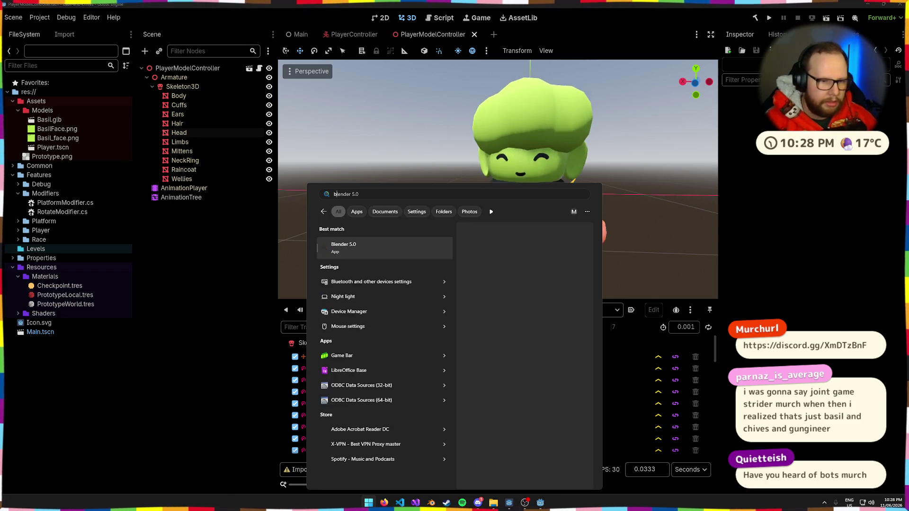
{"action": "key", "text": "Return"}
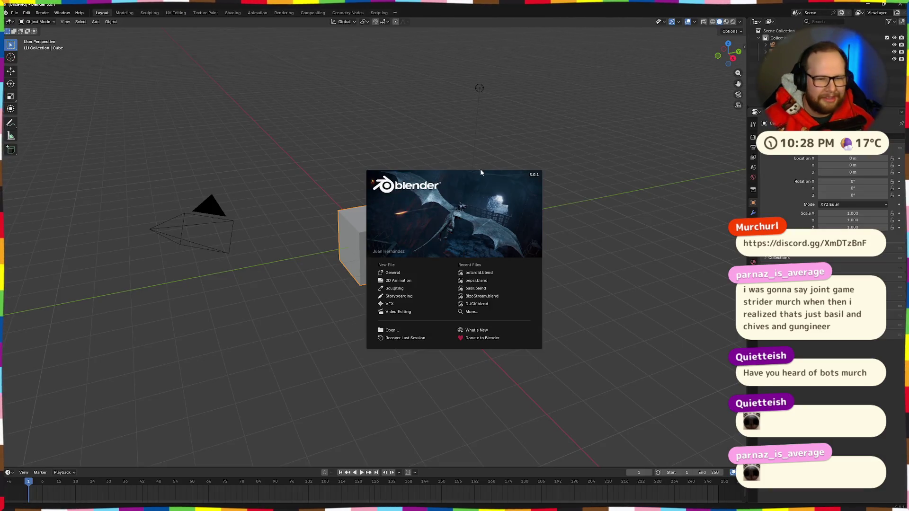
Open basil.blend from Downloads, view the rig, and undo it back to the arms-out rest pose.
{"action": "left_click", "coordinate": [14, 13]}
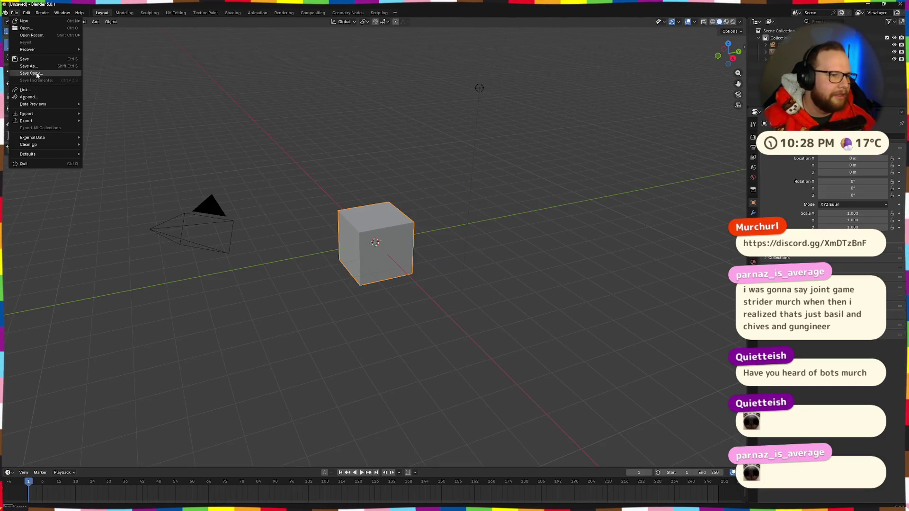
{"action": "left_click", "coordinate": [43, 29]}
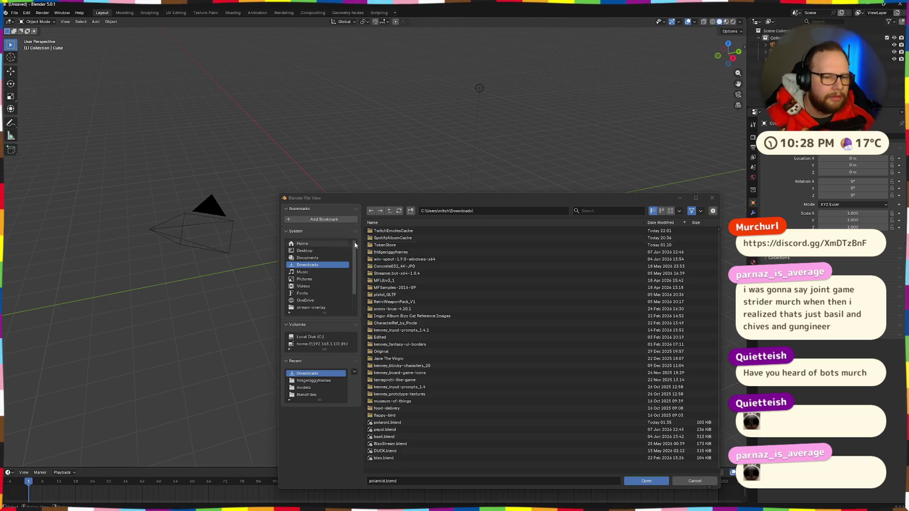
{"action": "double_click", "coordinate": [384, 436]}
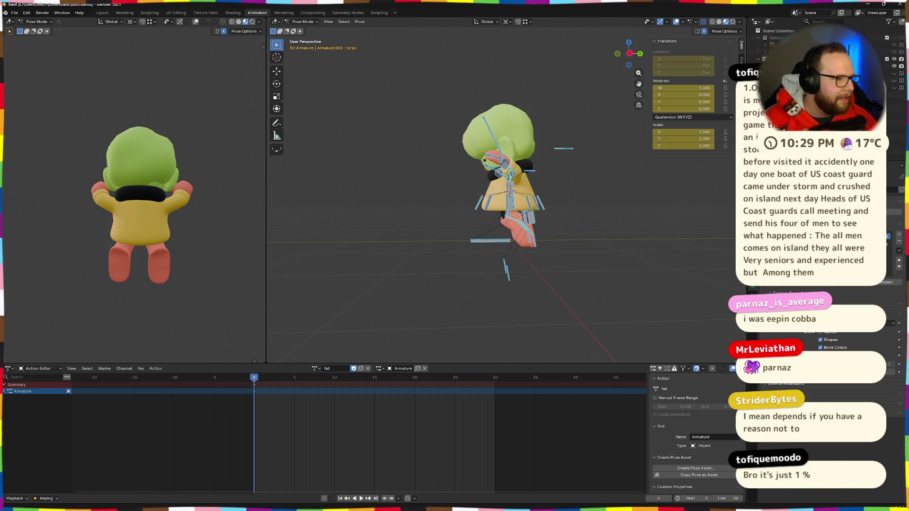
{"action": "key", "text": "KP_1"}
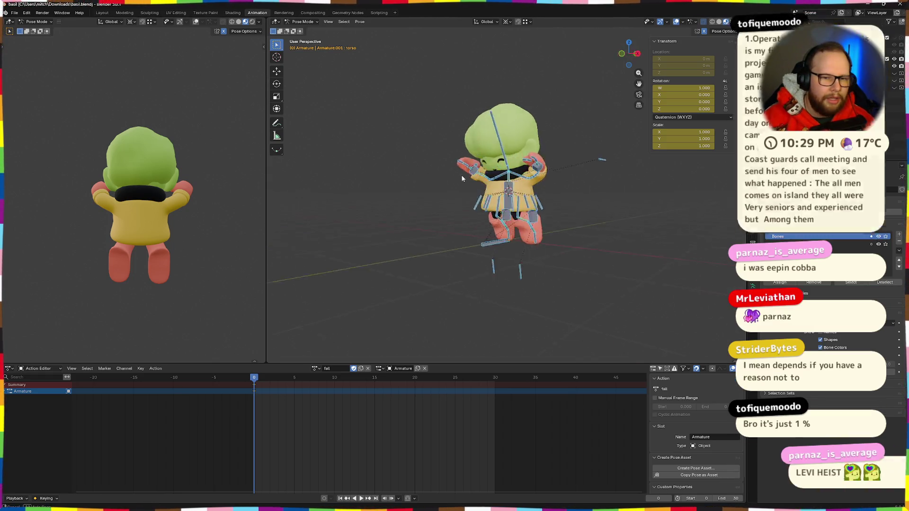
{"action": "scroll", "coordinate": [578, 156], "scroll_direction": "up", "scroll_amount": 5}
{"action": "left_click_drag", "start_coordinate": [579, 156], "coordinate": [490, 151]}
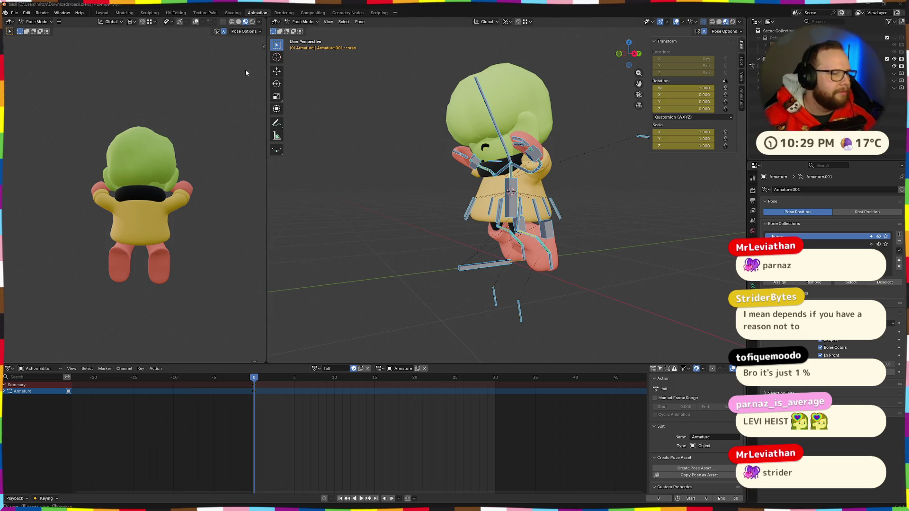
{"action": "key", "text": "ctrl+z"}
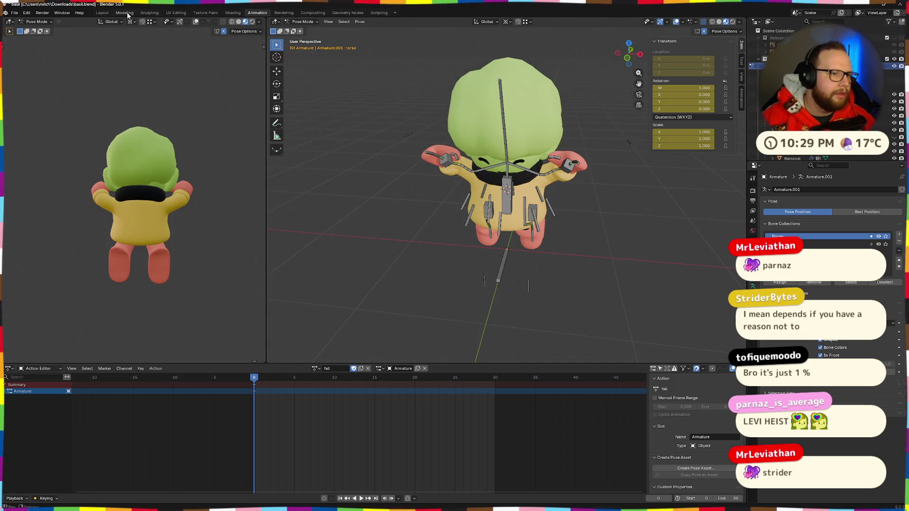
In the Modeling workspace, select the body mesh and hide everything else.
{"action": "left_click", "coordinate": [124, 13]}
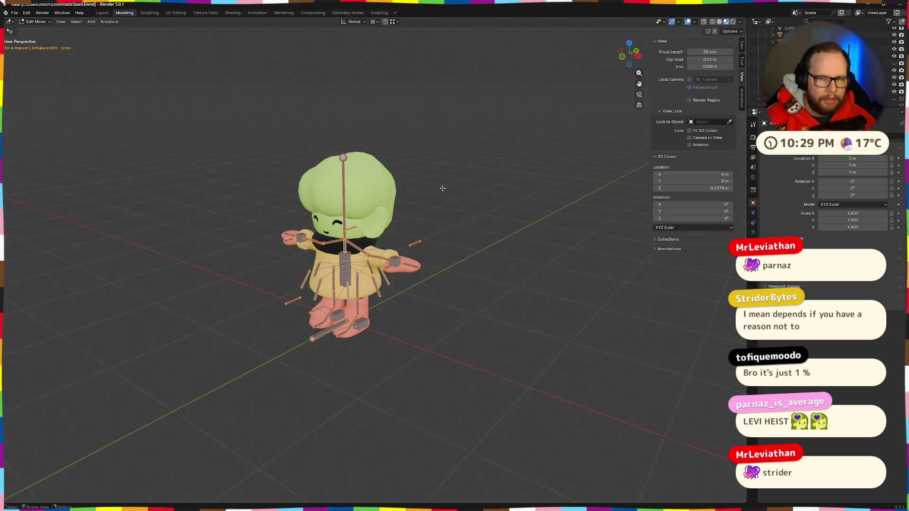
{"action": "left_click_drag", "start_coordinate": [442, 188], "coordinate": [478, 197]}
{"action": "key", "text": "alt+a"}
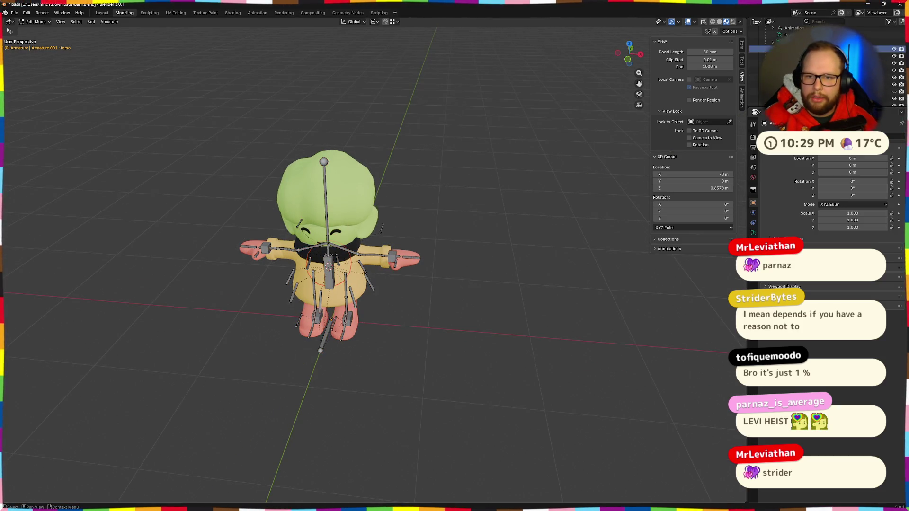
{"action": "left_click", "coordinate": [755, 73]}
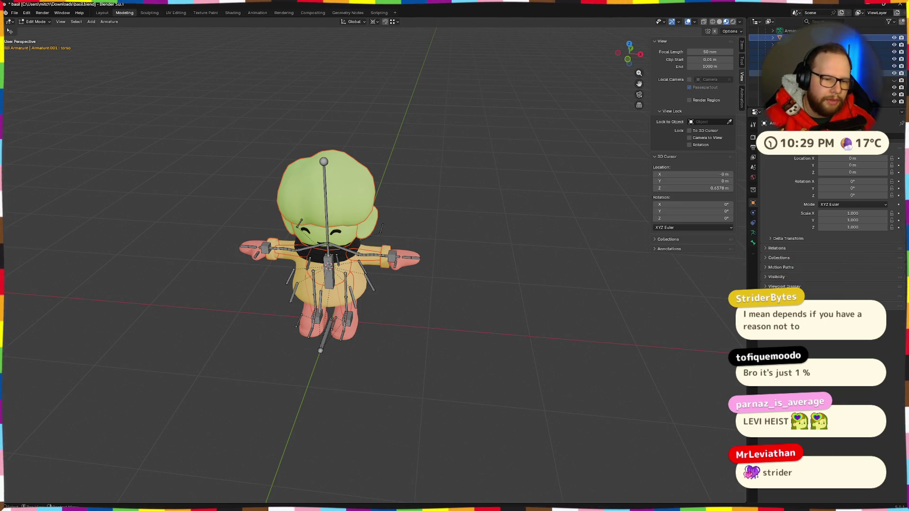
{"action": "left_click_drag", "start_coordinate": [359, 293], "coordinate": [357, 276]}
{"action": "left_click", "coordinate": [356, 282]}
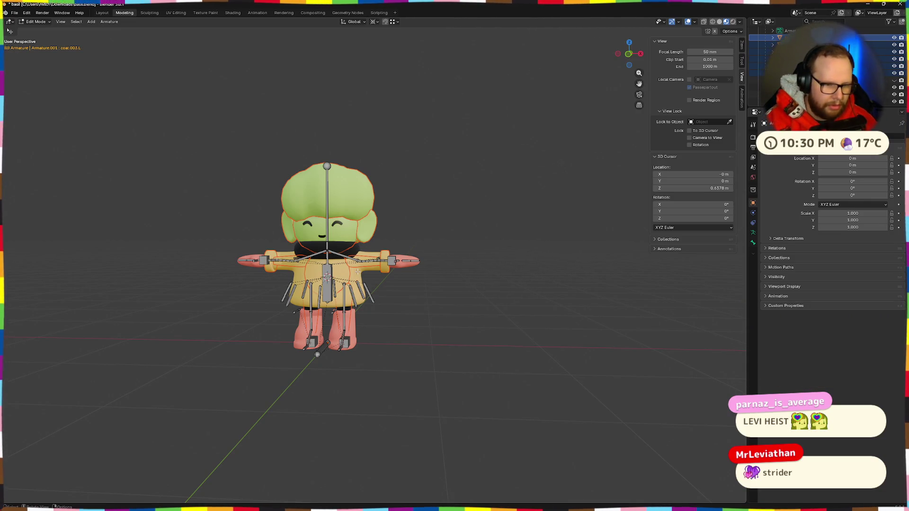
{"action": "key", "text": "Tab"}
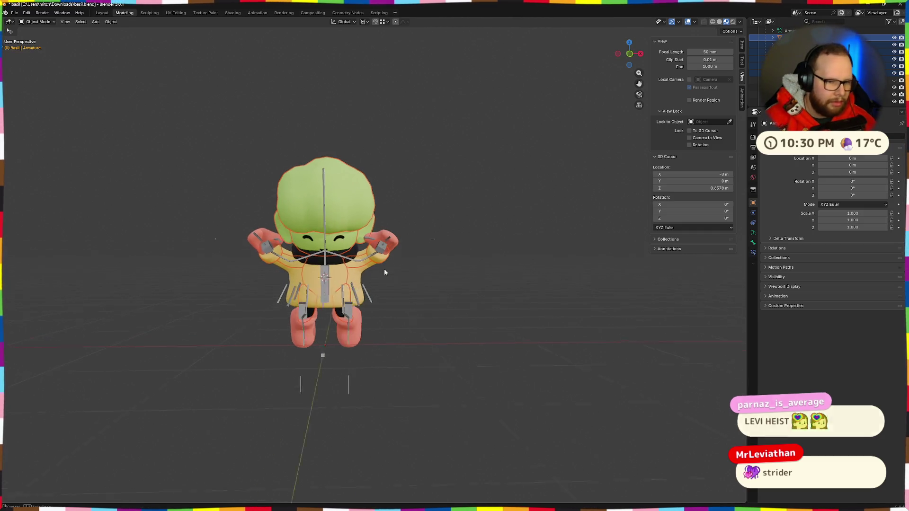
{"action": "key", "text": "h"}
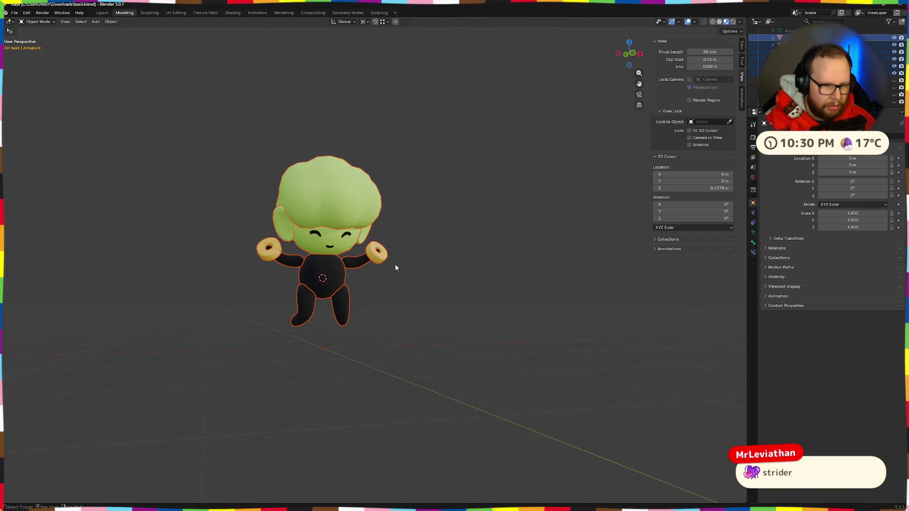
Hide the donuts in the character's hands and save basil.blend.
{"action": "mouse_move", "coordinate": [443, 223]}
{"action": "left_mouse_down"}
{"action": "mouse_move", "coordinate": [410, 225]}
{"action": "mouse_move", "coordinate": [443, 231]}
{"action": "mouse_move", "coordinate": [391, 211]}
{"action": "mouse_move", "coordinate": [441, 250]}
{"action": "left_mouse_up"}
{"action": "scroll", "coordinate": [427, 237], "scroll_direction": "up", "scroll_amount": 4}
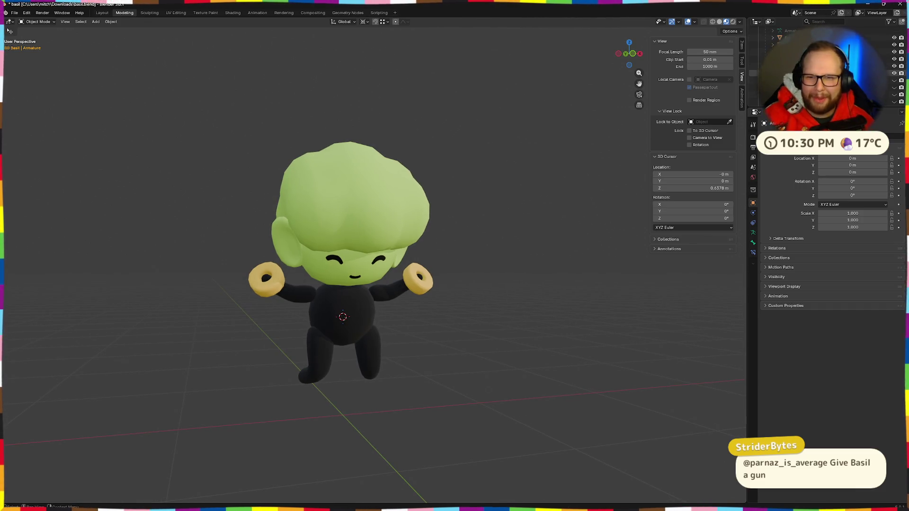
{"action": "left_click", "coordinate": [894, 45]}
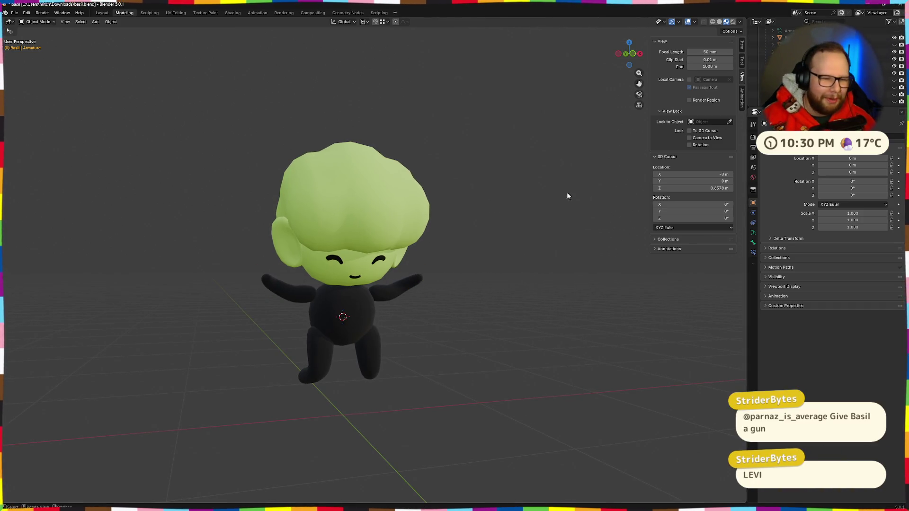
{"action": "mouse_move", "coordinate": [511, 217]}
{"action": "left_mouse_down"}
{"action": "mouse_move", "coordinate": [481, 200]}
{"action": "mouse_move", "coordinate": [421, 238]}
{"action": "mouse_move", "coordinate": [468, 229]}
{"action": "mouse_move", "coordinate": [629, 237]}
{"action": "left_mouse_up"}
{"action": "key", "text": "ctrl+s"}
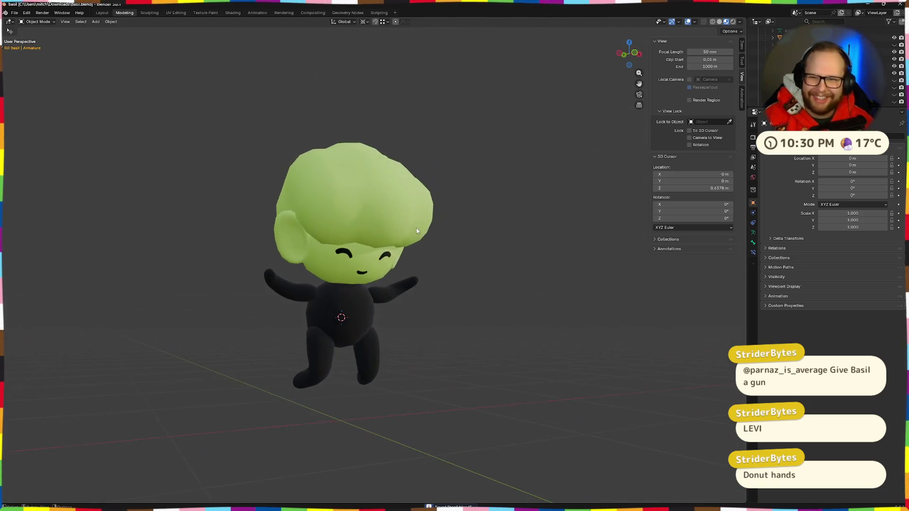
Show the pink boots and mittens again.
{"action": "left_click", "coordinate": [893, 94]}
{"action": "mouse_move", "coordinate": [506, 252]}
{"action": "left_mouse_down"}
{"action": "mouse_move", "coordinate": [440, 247]}
{"action": "mouse_move", "coordinate": [473, 247]}
{"action": "left_mouse_up"}
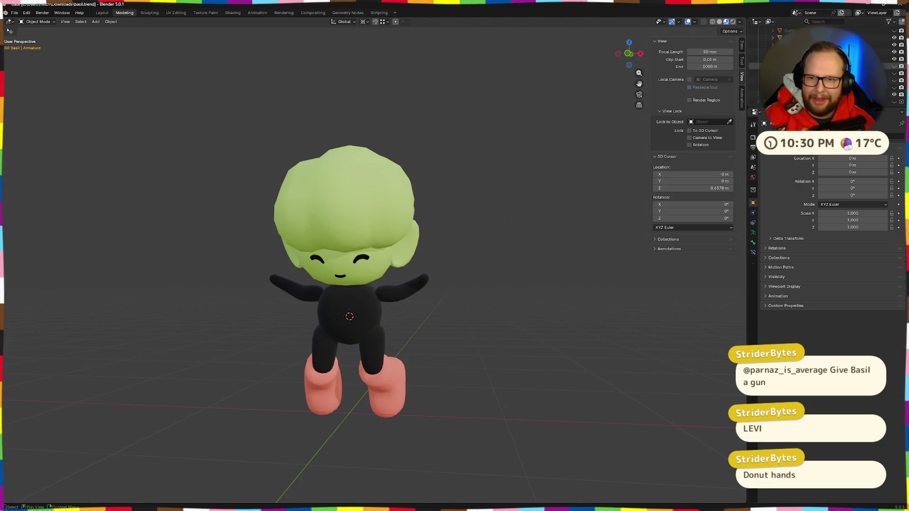
{"action": "left_click", "coordinate": [894, 87]}
{"action": "mouse_move", "coordinate": [506, 249]}
{"action": "left_mouse_down"}
{"action": "mouse_move", "coordinate": [426, 259]}
{"action": "mouse_move", "coordinate": [435, 231]}
{"action": "mouse_move", "coordinate": [553, 243]}
{"action": "mouse_move", "coordinate": [518, 256]}
{"action": "mouse_move", "coordinate": [472, 248]}
{"action": "left_mouse_up"}
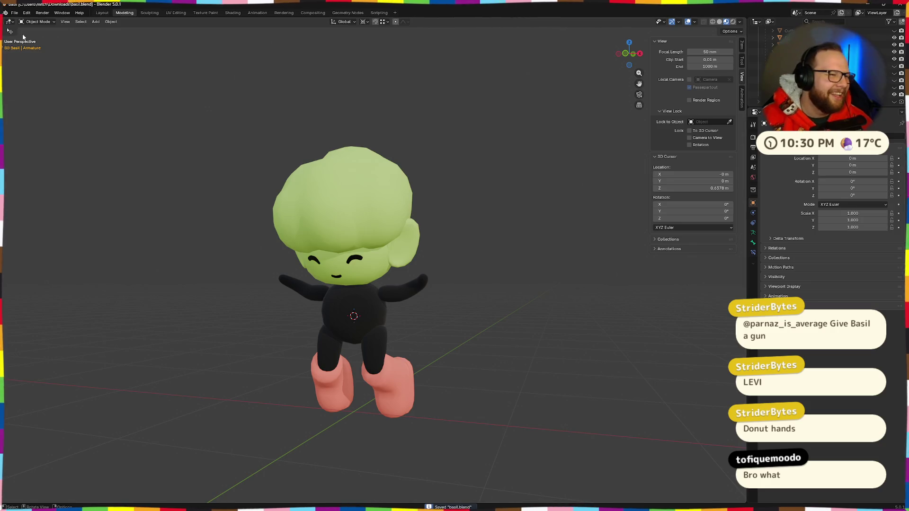
Export the character as glTF 2.0 to basil.glb and return to Godot.
{"action": "left_click", "coordinate": [15, 12]}
{"action": "mouse_move", "coordinate": [33, 123]}
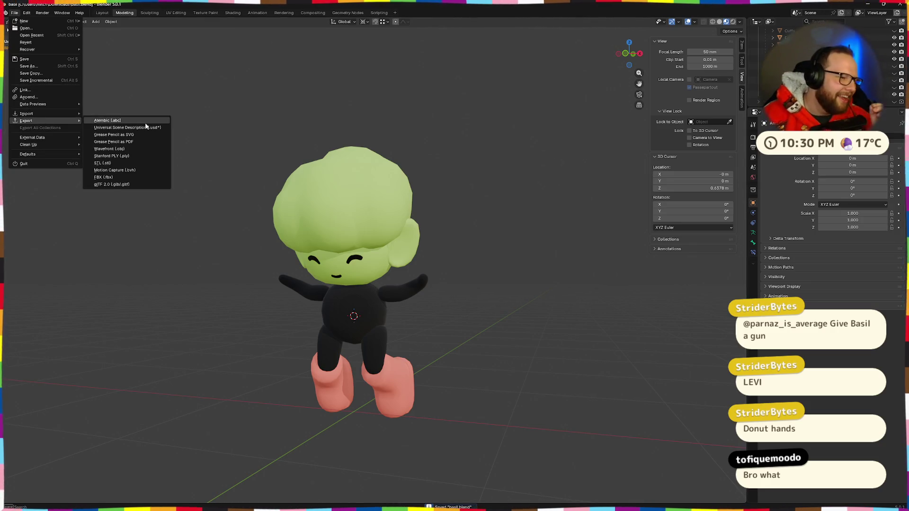
{"action": "left_click", "coordinate": [113, 184]}
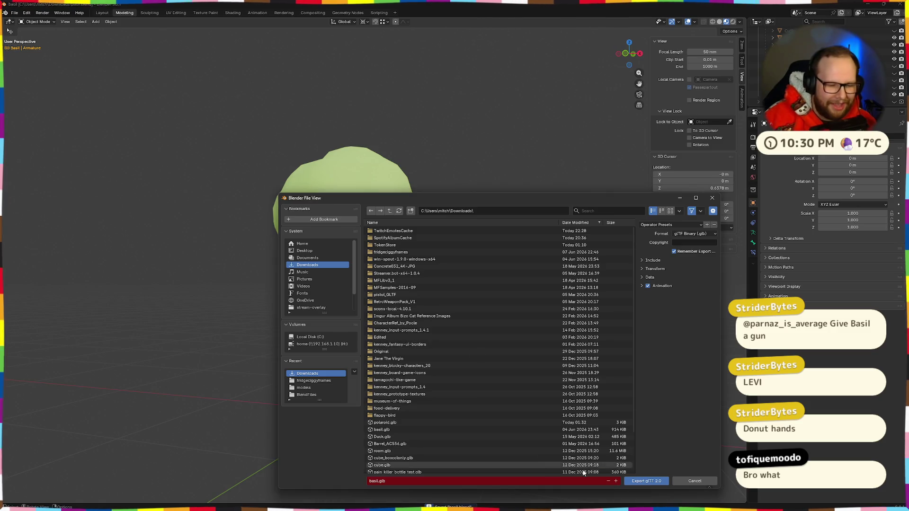
{"action": "left_click", "coordinate": [650, 482]}
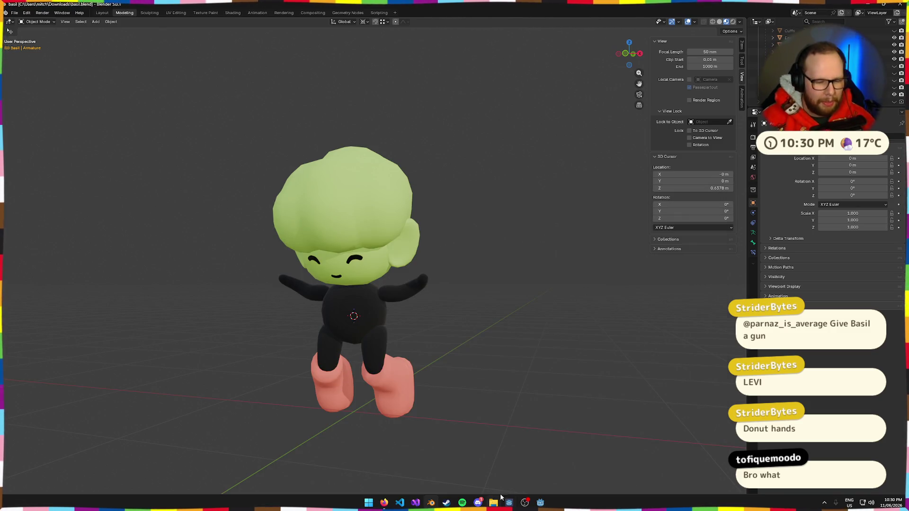
{"action": "left_click", "coordinate": [509, 502]}
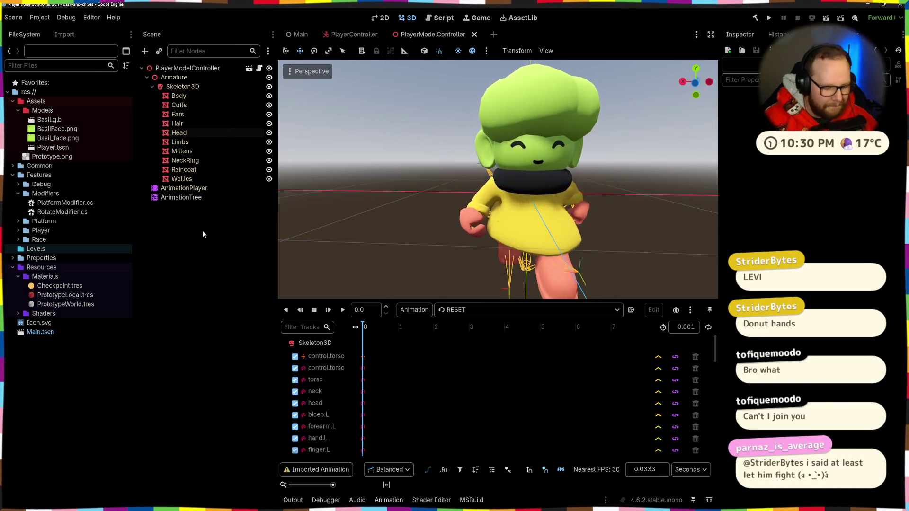
Copy the new basil.glb from Downloads into Godot's Models folder and rename it Basil.glb.
{"action": "key", "text": "super+e"}
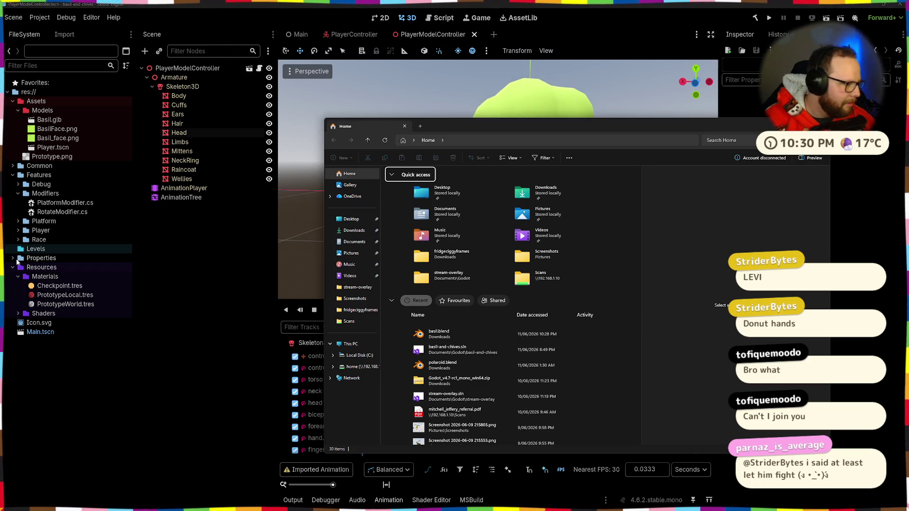
{"action": "left_click", "coordinate": [354, 230]}
{"action": "mouse_move", "coordinate": [402, 191]}
{"action": "left_mouse_down"}
{"action": "mouse_move", "coordinate": [142, 142]}
{"action": "mouse_move", "coordinate": [46, 110]}
{"action": "mouse_move", "coordinate": [46, 121]}
{"action": "left_mouse_up"}
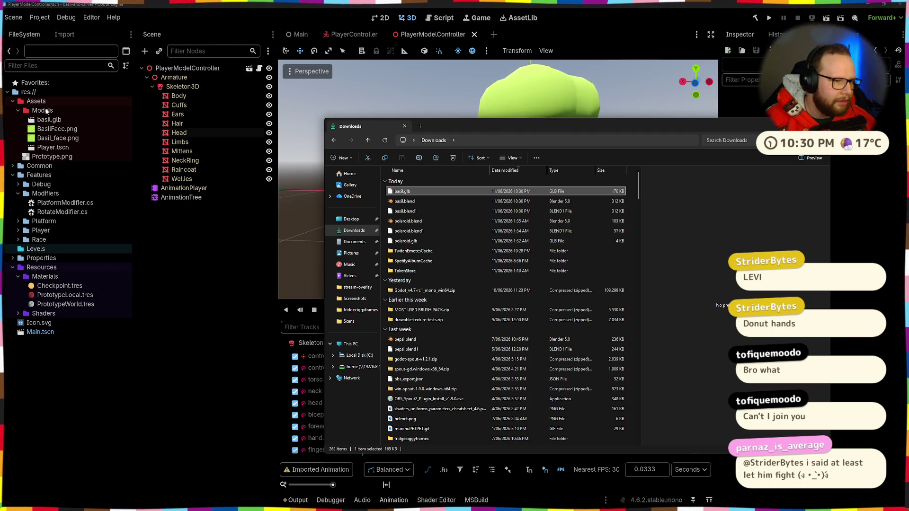
{"action": "key", "text": "F2"}
{"action": "type", "text": "Basil"}
{"action": "key", "text": "Return"}
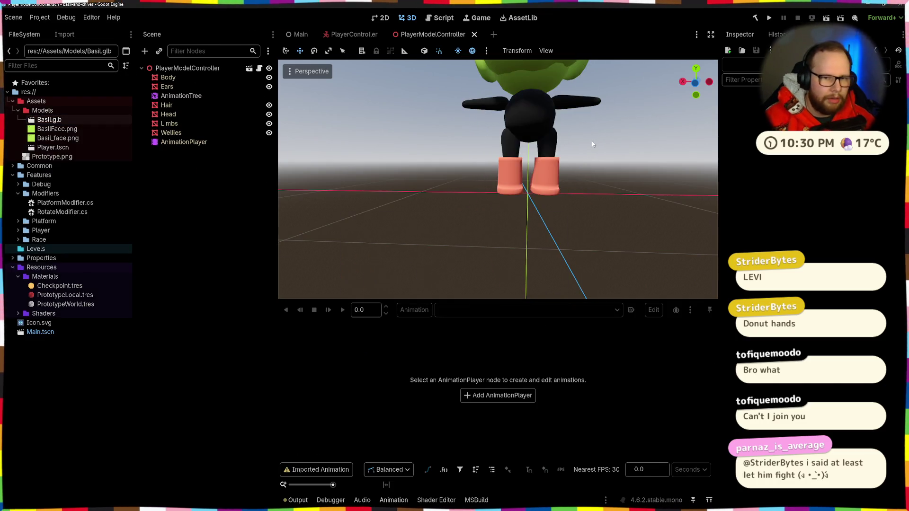
Move AnimationTree below AnimationPlayer and play the 'run' animation on the reimported Basil.
{"action": "left_click_drag", "start_coordinate": [573, 134], "coordinate": [226, 133]}
{"action": "left_click_drag", "start_coordinate": [173, 97], "coordinate": [179, 110]}
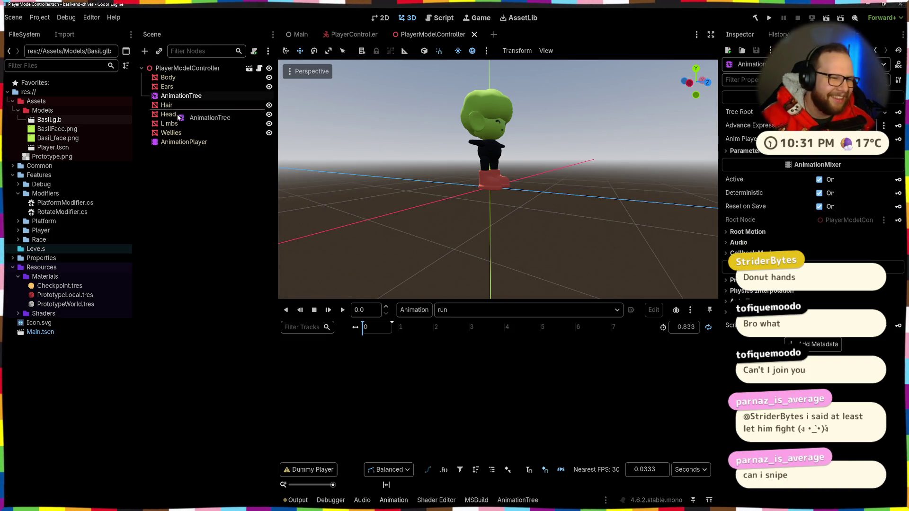
{"action": "left_click_drag", "start_coordinate": [170, 148], "coordinate": [171, 148]}
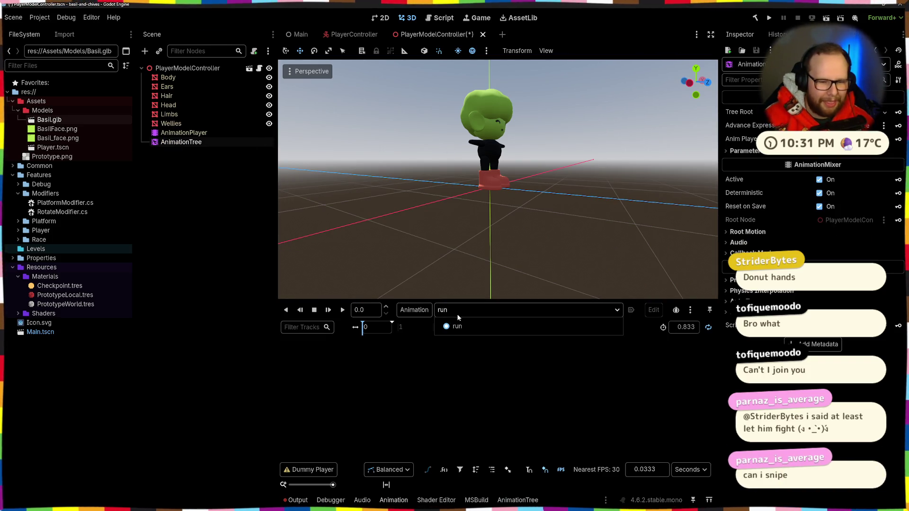
{"action": "left_click", "coordinate": [341, 310]}
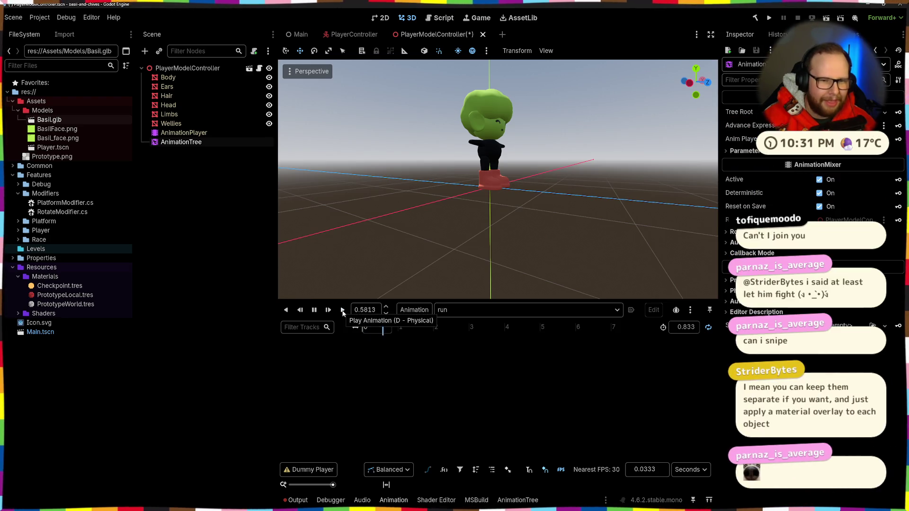
{"action": "mouse_move", "coordinate": [510, 227]}
{"action": "left_mouse_down"}
{"action": "mouse_move", "coordinate": [504, 204]}
{"action": "mouse_move", "coordinate": [445, 189]}
{"action": "left_mouse_up"}
Glance at the wall-grab state code in Visual Studio, then return to Blender.
{"action": "key", "text": "alt+Tab"}
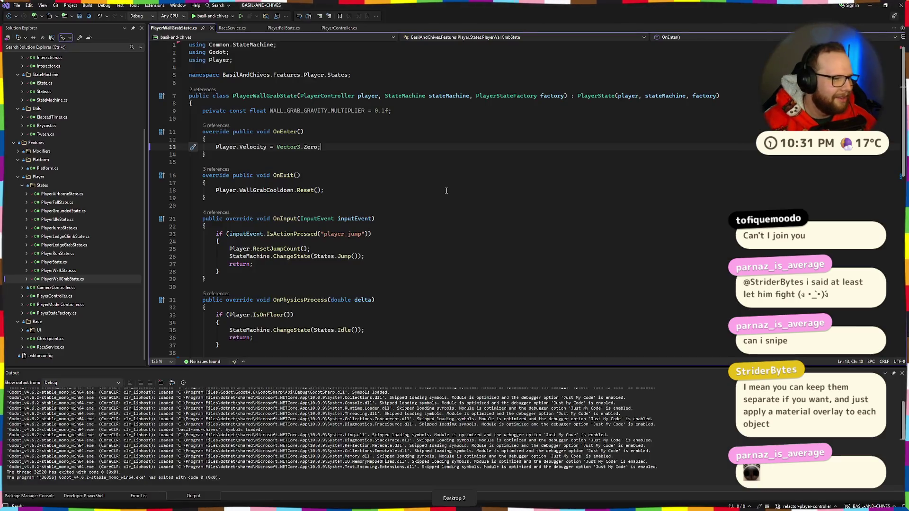
{"action": "key", "text": "alt+Tab"}
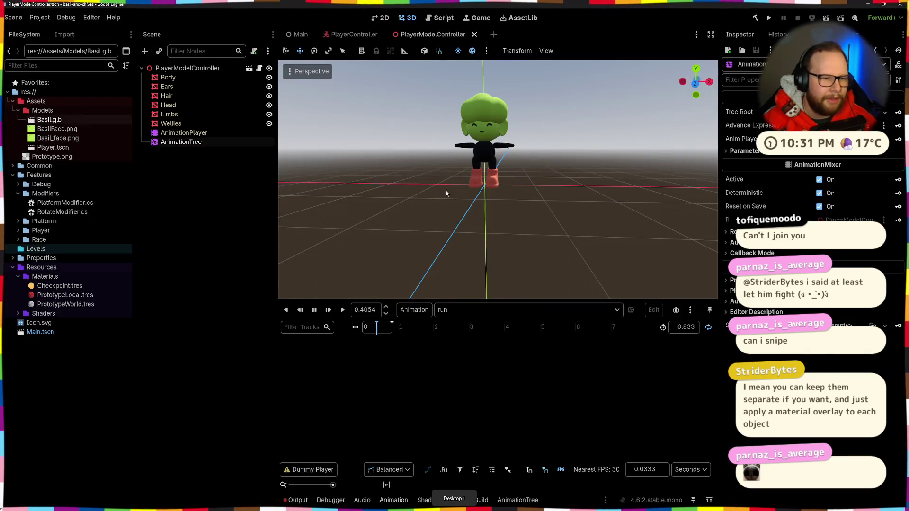
{"action": "key", "text": "alt+Tab"}
{"action": "left_click", "coordinate": [650, 193]}
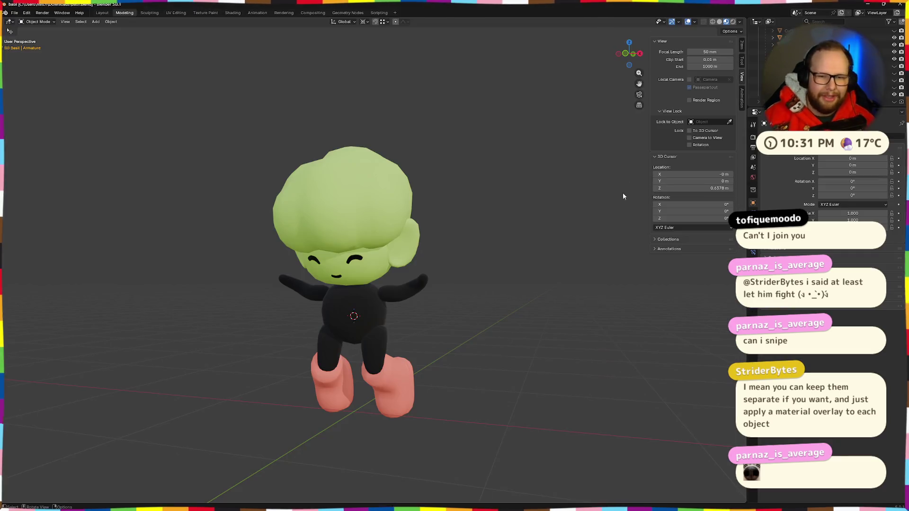
Check the animation options in the glTF export settings, then close them without exporting.
{"action": "left_click", "coordinate": [15, 12]}
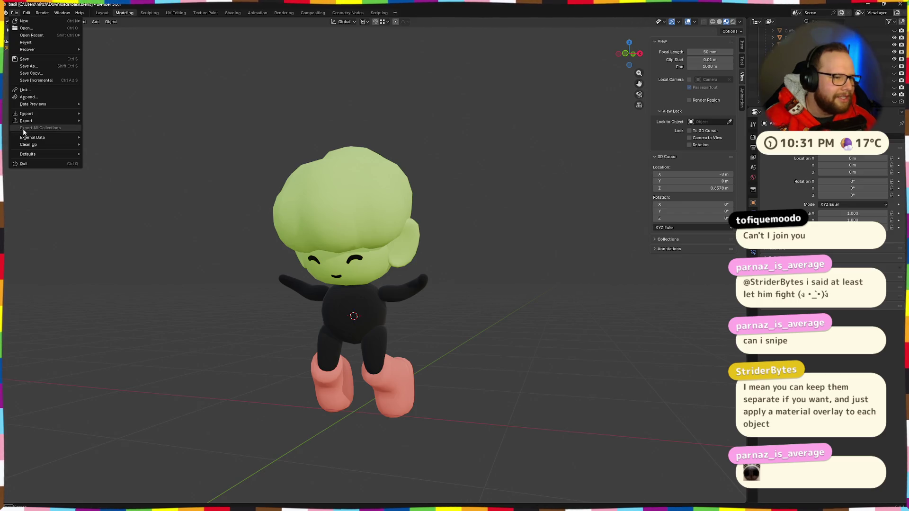
{"action": "mouse_move", "coordinate": [30, 122]}
{"action": "left_click", "coordinate": [122, 185]}
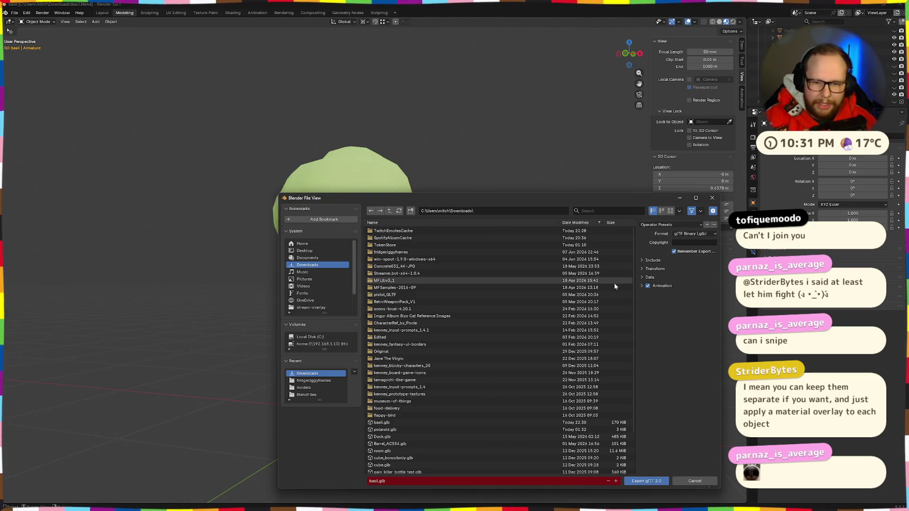
{"action": "left_click", "coordinate": [642, 286]}
{"action": "left_click", "coordinate": [708, 200]}
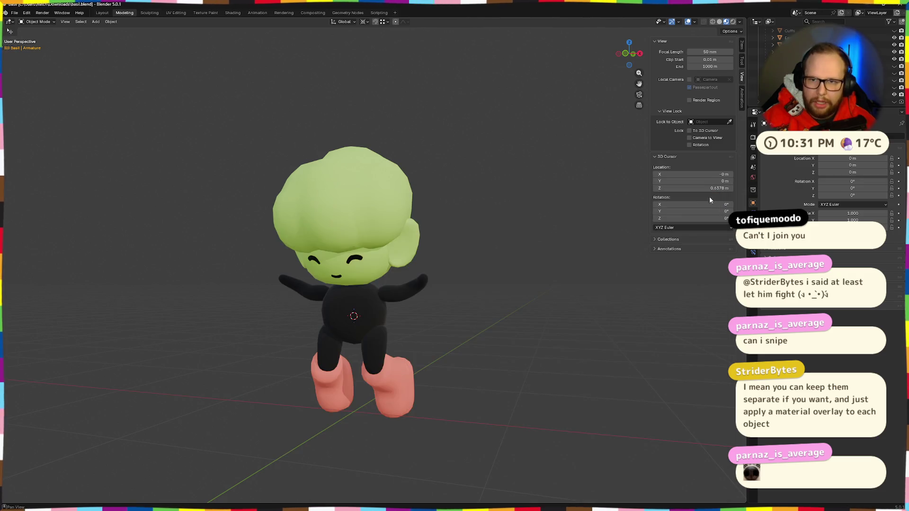
{"action": "left_click_drag", "start_coordinate": [499, 262], "coordinate": [158, 129]}
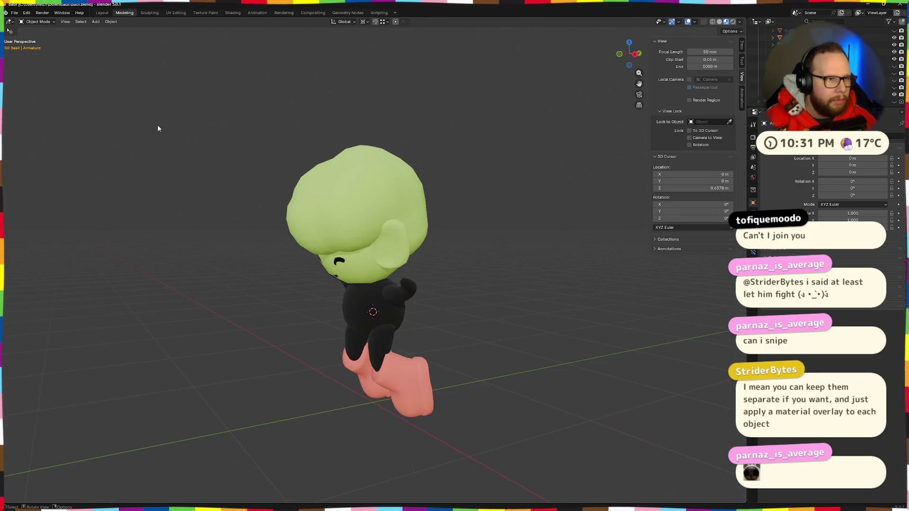
In the Animation workspace, preview the idle-long-loop action, then load run-loop.
{"action": "left_click", "coordinate": [256, 13]}
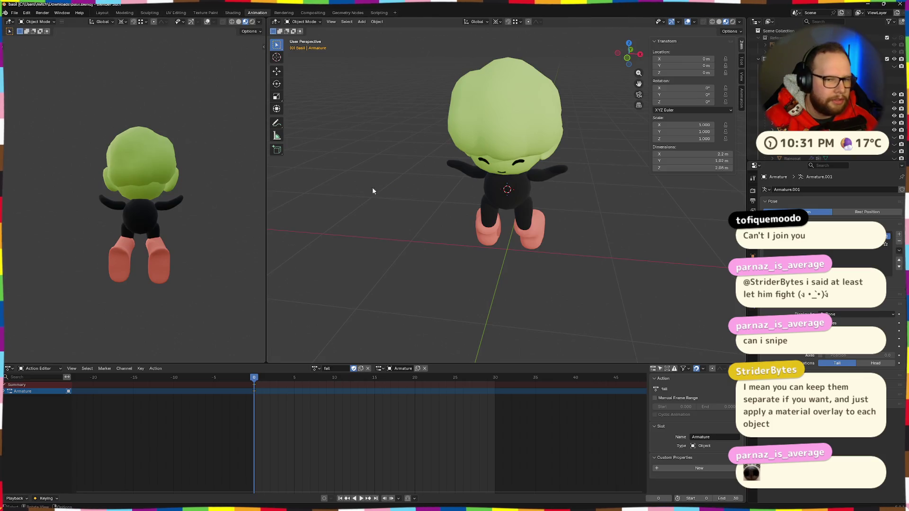
{"action": "key", "text": "space"}
{"action": "left_click", "coordinate": [336, 369]}
{"action": "left_click", "coordinate": [313, 368]}
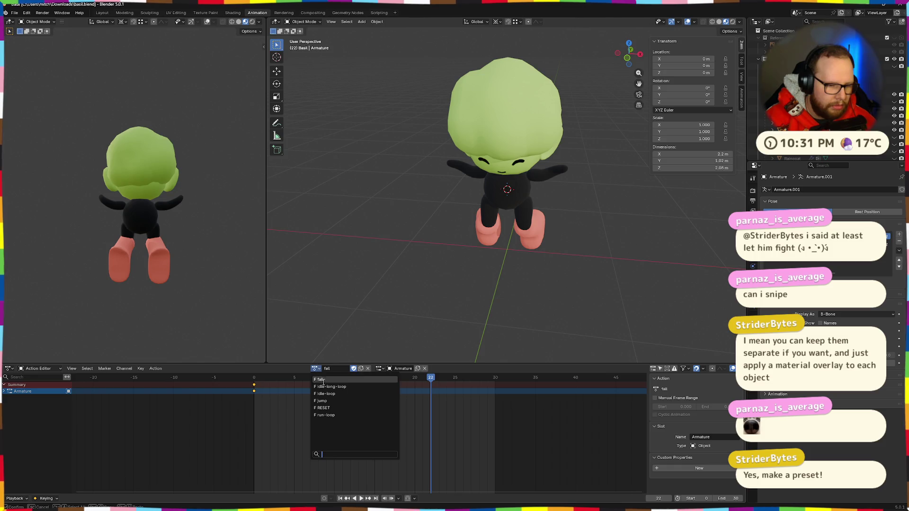
{"action": "left_click", "coordinate": [325, 386]}
{"action": "key", "text": "space"}
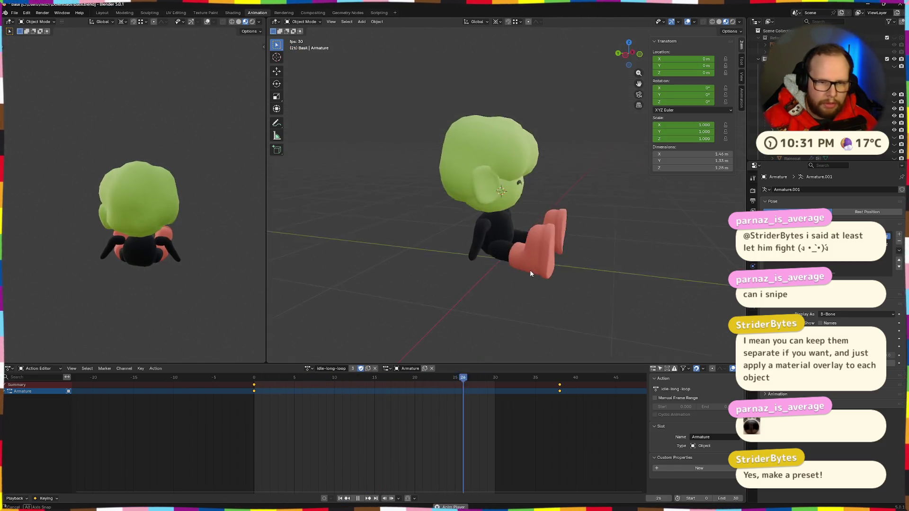
{"action": "mouse_move", "coordinate": [453, 260]}
{"action": "left_mouse_down"}
{"action": "mouse_move", "coordinate": [400, 266]}
{"action": "mouse_move", "coordinate": [576, 256]}
{"action": "mouse_move", "coordinate": [475, 250]}
{"action": "mouse_move", "coordinate": [395, 259]}
{"action": "mouse_move", "coordinate": [520, 256]}
{"action": "mouse_move", "coordinate": [499, 257]}
{"action": "mouse_move", "coordinate": [533, 270]}
{"action": "mouse_move", "coordinate": [433, 272]}
{"action": "left_mouse_up"}
{"action": "left_click", "coordinate": [308, 369]}
{"action": "left_click", "coordinate": [327, 416]}
{"action": "scroll", "coordinate": [511, 254], "scroll_direction": "down", "scroll_amount": 4}
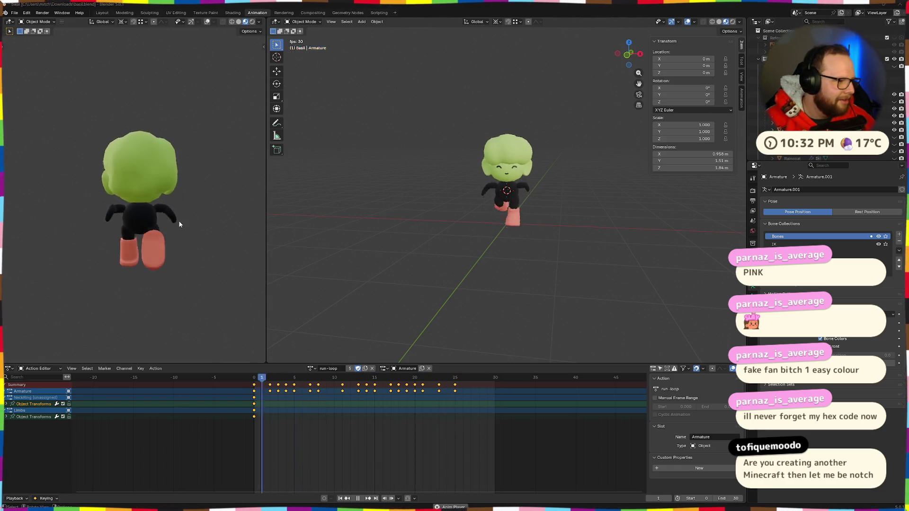
Unhide the yellow shirt object in the Outliner so Basil's raincoat shows again.
{"action": "mouse_move", "coordinate": [161, 217]}
{"action": "left_mouse_down"}
{"action": "mouse_move", "coordinate": [20, 213]}
{"action": "mouse_move", "coordinate": [231, 217]}
{"action": "left_mouse_up"}
{"action": "mouse_move", "coordinate": [473, 222]}
{"action": "left_mouse_down"}
{"action": "mouse_move", "coordinate": [688, 228]}
{"action": "mouse_move", "coordinate": [482, 224]}
{"action": "mouse_move", "coordinate": [466, 207]}
{"action": "mouse_move", "coordinate": [558, 218]}
{"action": "mouse_move", "coordinate": [430, 218]}
{"action": "mouse_move", "coordinate": [580, 202]}
{"action": "mouse_move", "coordinate": [563, 195]}
{"action": "left_mouse_up"}
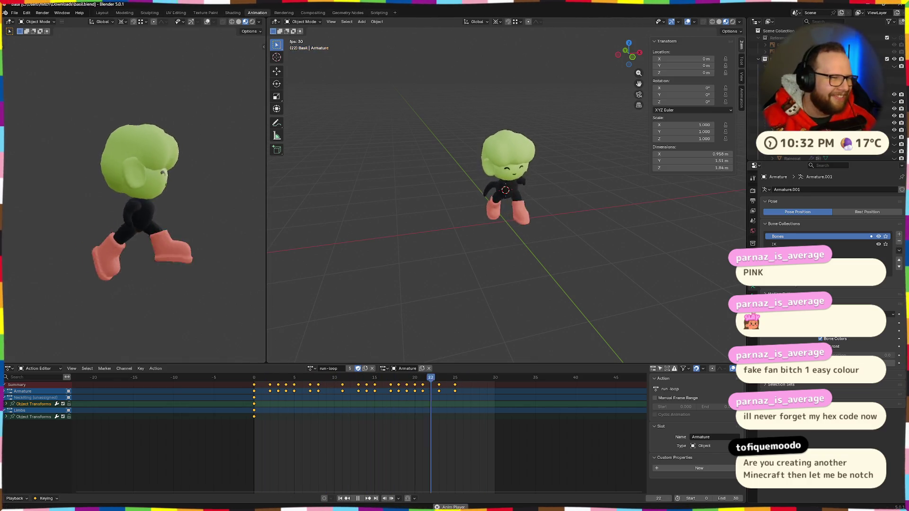
{"action": "left_click", "coordinate": [15, 12]}
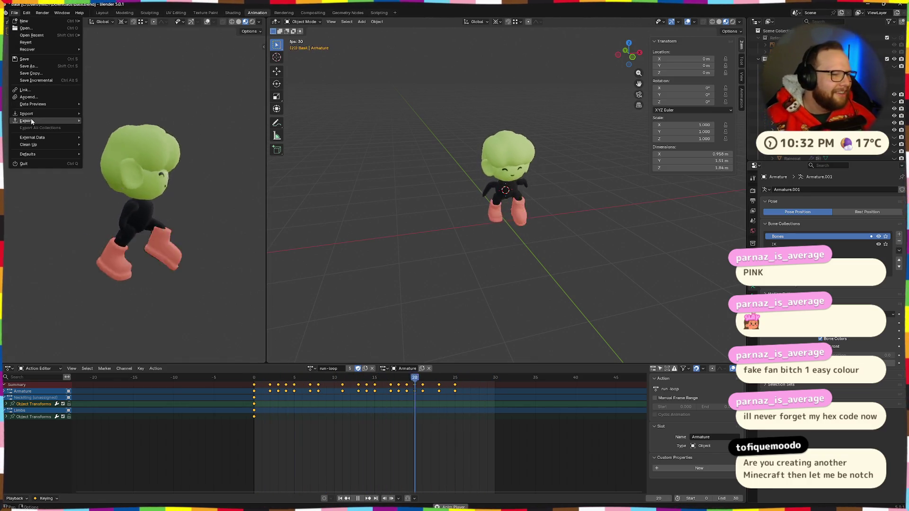
{"action": "mouse_move", "coordinate": [30, 118]}
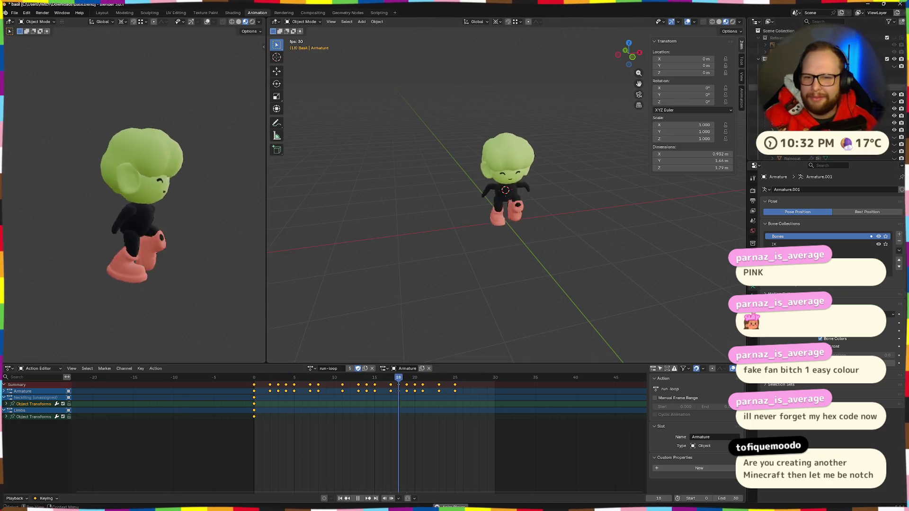
{"action": "scroll", "coordinate": [894, 102], "scroll_direction": "down", "scroll_amount": 3}
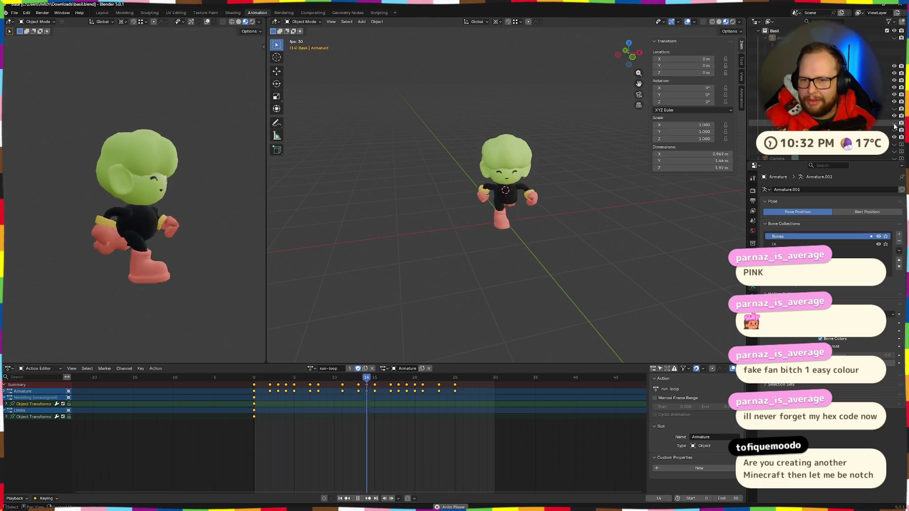
{"action": "left_click", "coordinate": [894, 123]}
{"action": "right_click", "coordinate": [569, 223]}
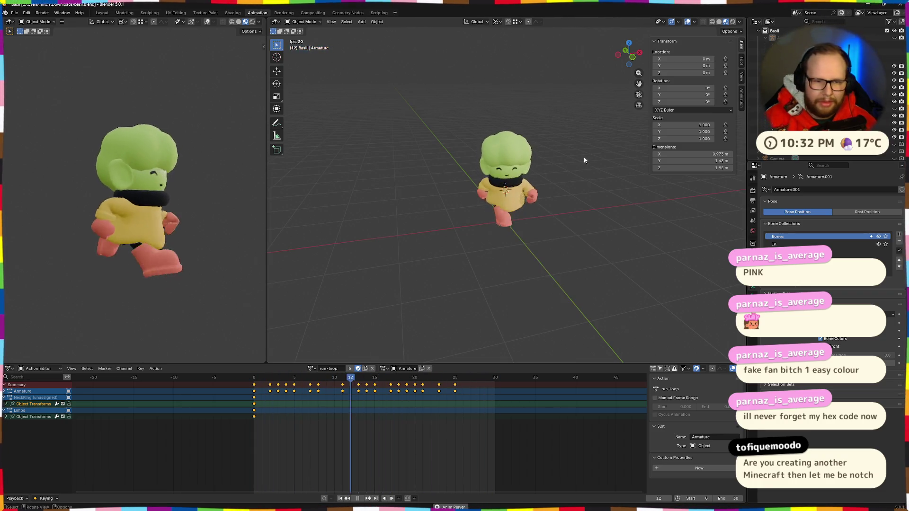
{"action": "left_click", "coordinate": [14, 13]}
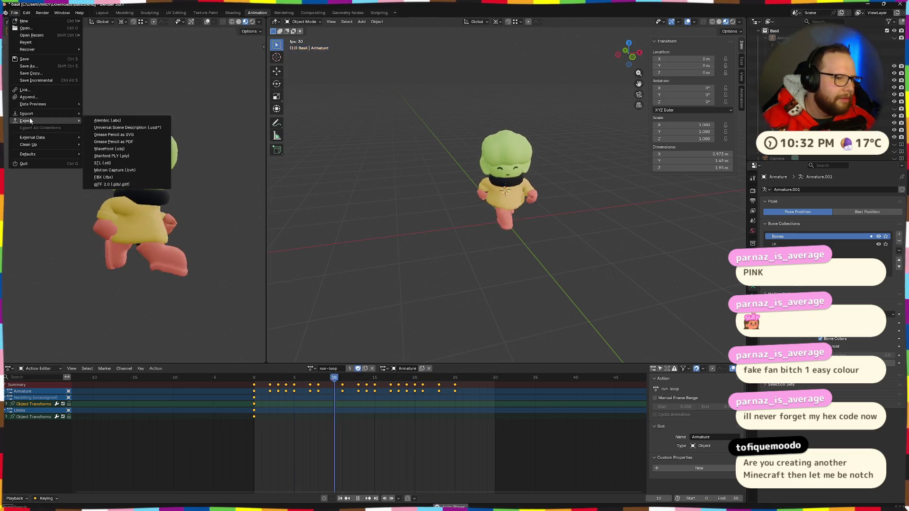
Save basil.blend and export it as glTF 2.0, overwriting basil.glb in Downloads.
{"action": "left_click", "coordinate": [24, 70]}
{"action": "left_click", "coordinate": [14, 13]}
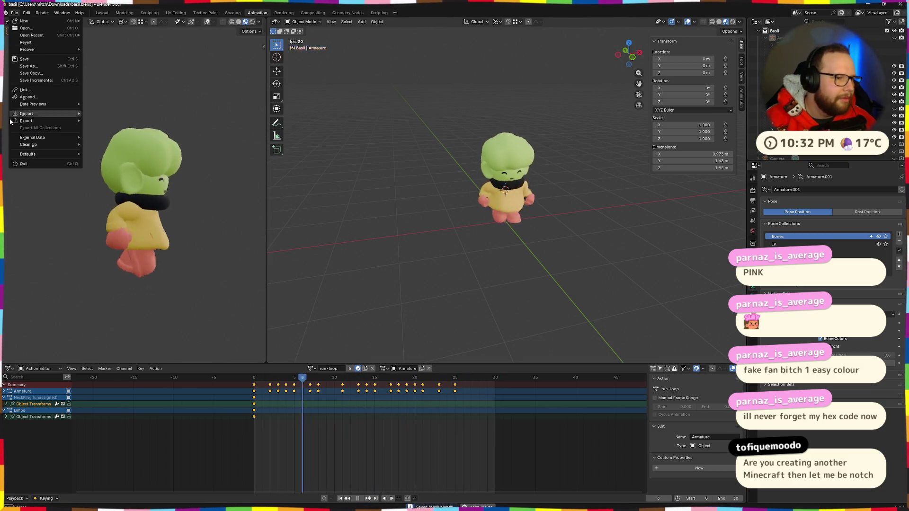
{"action": "left_click", "coordinate": [112, 184]}
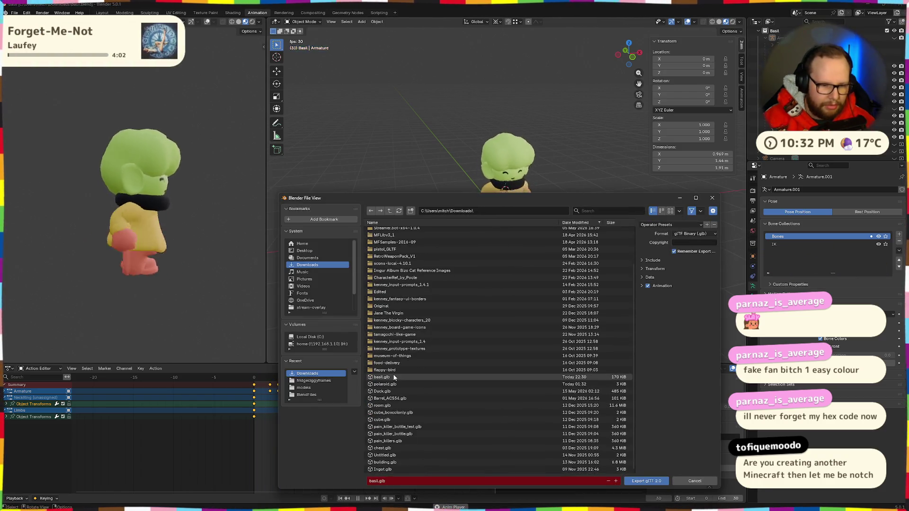
{"action": "left_click", "coordinate": [394, 378]}
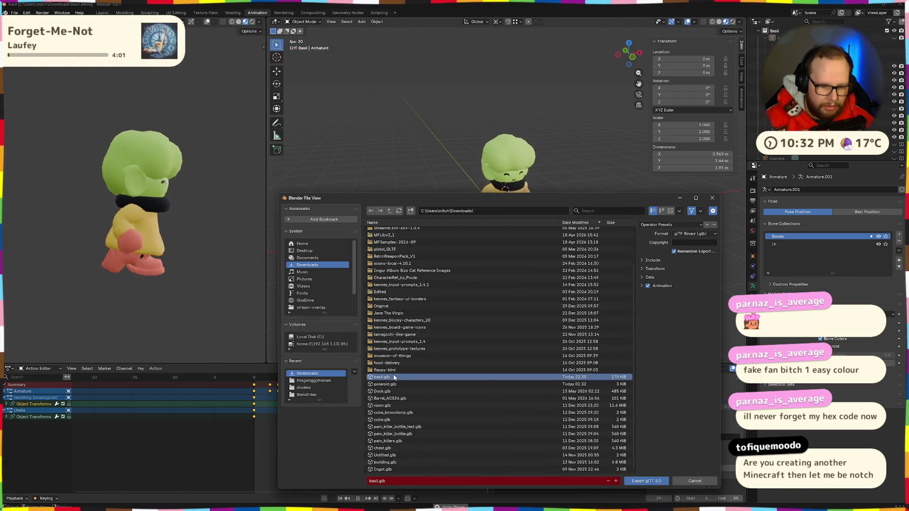
{"action": "left_click", "coordinate": [643, 269]}
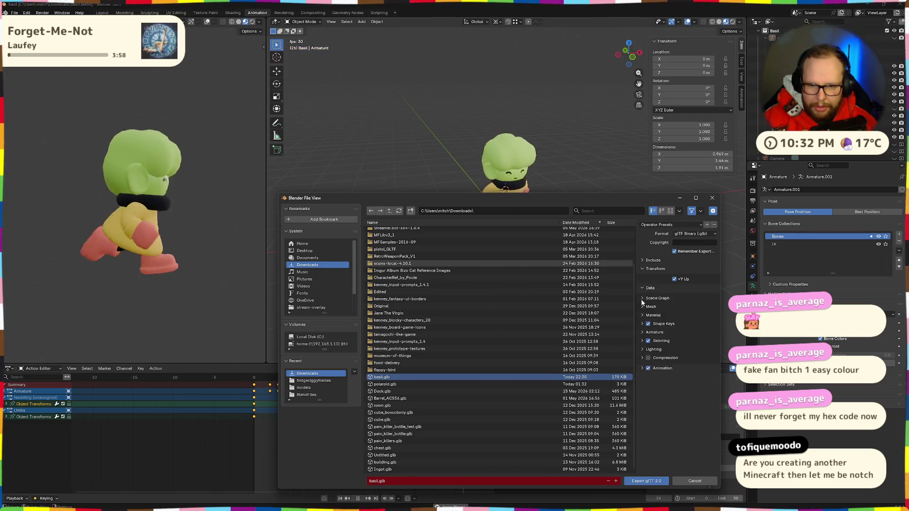
{"action": "left_click", "coordinate": [643, 288]}
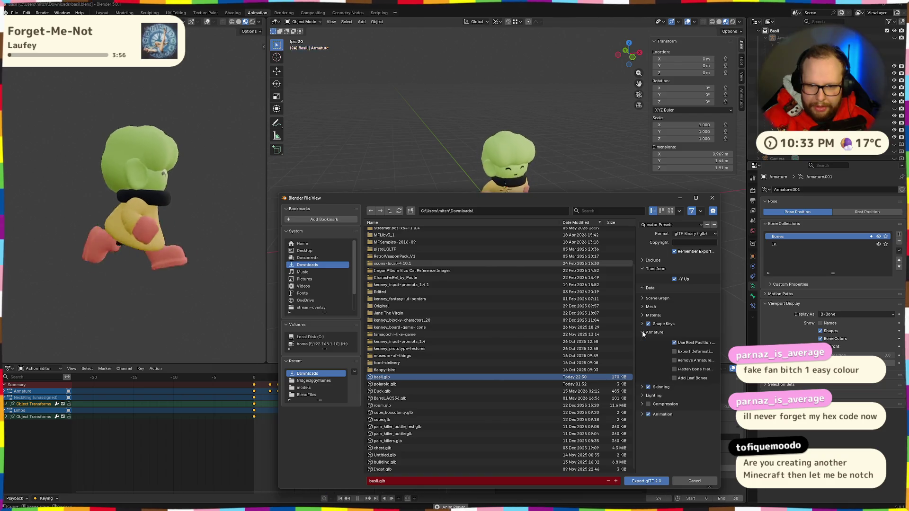
{"action": "left_click", "coordinate": [648, 482]}
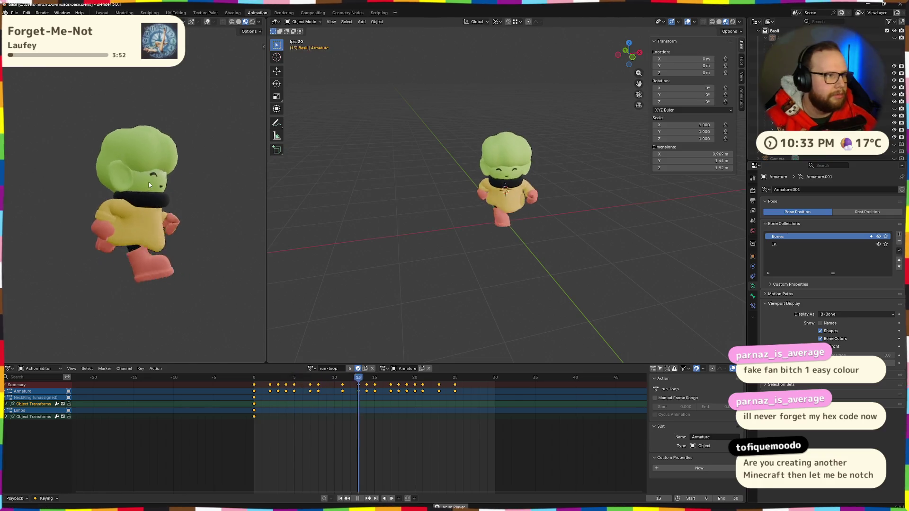
Switch between desktops and bring the Godot editor to the front.
{"action": "key", "text": "ctrl+super+Right"}
{"action": "key", "text": "ctrl+super+Left"}
{"action": "key", "text": "ctrl+super+Right"}
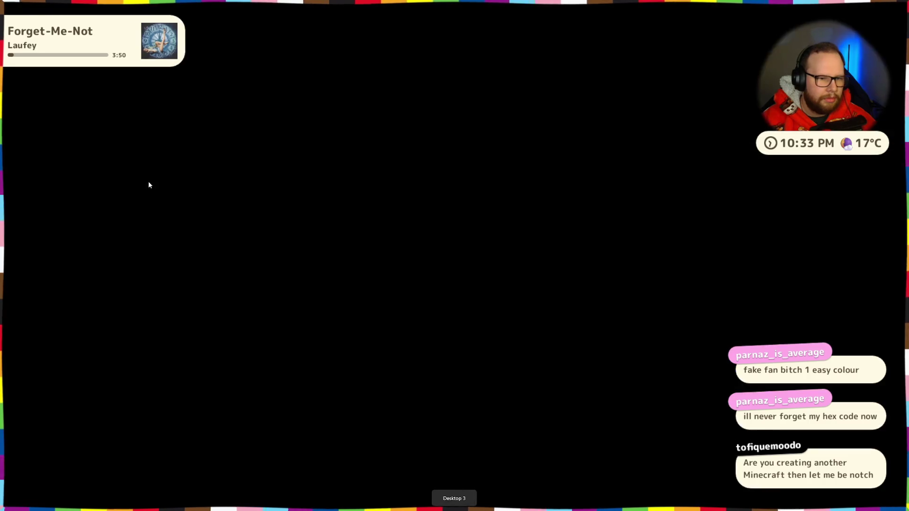
{"action": "key", "text": "ctrl+super+Left"}
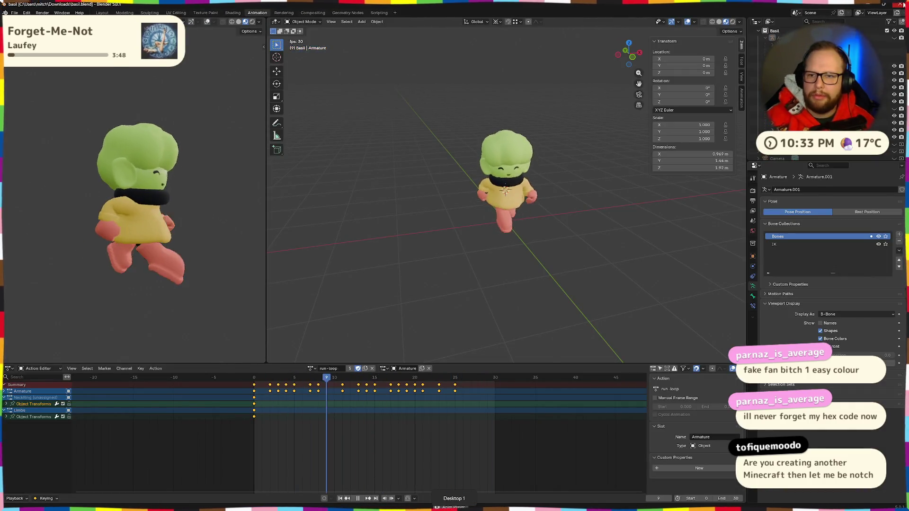
{"action": "key", "text": "alt+Tab"}
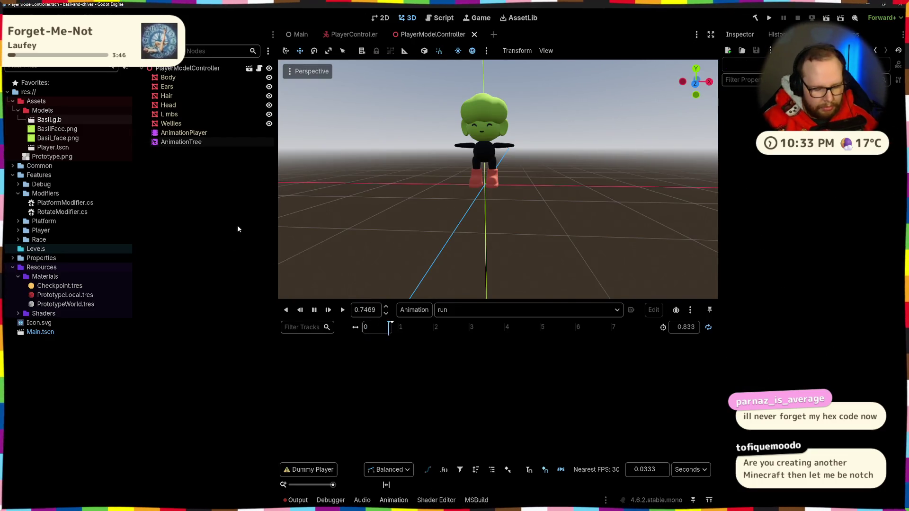
Copy the freshly exported basil.glb from Downloads into Godot's Models folder and rename it Basil.glb.
{"action": "key", "text": "super+e"}
{"action": "left_click", "coordinate": [366, 241]}
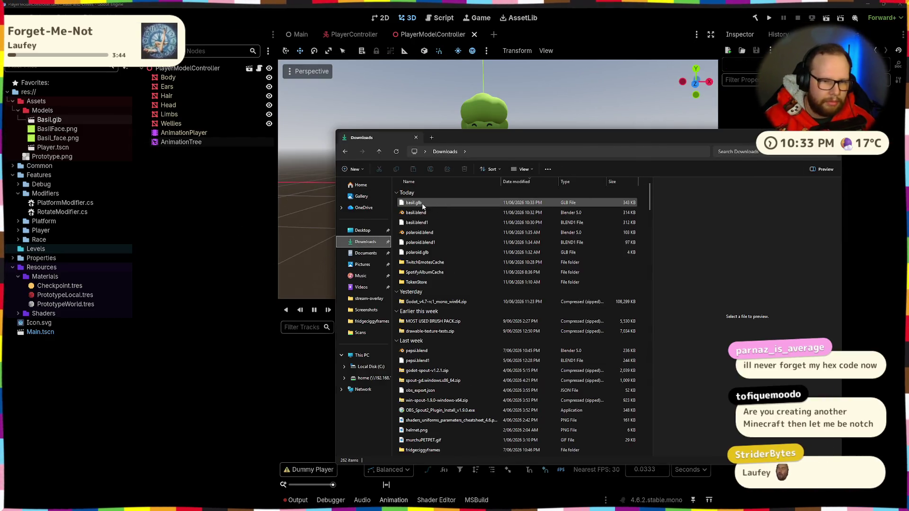
{"action": "left_click", "coordinate": [443, 206]}
{"action": "left_click_drag", "start_coordinate": [443, 206], "coordinate": [47, 138]}
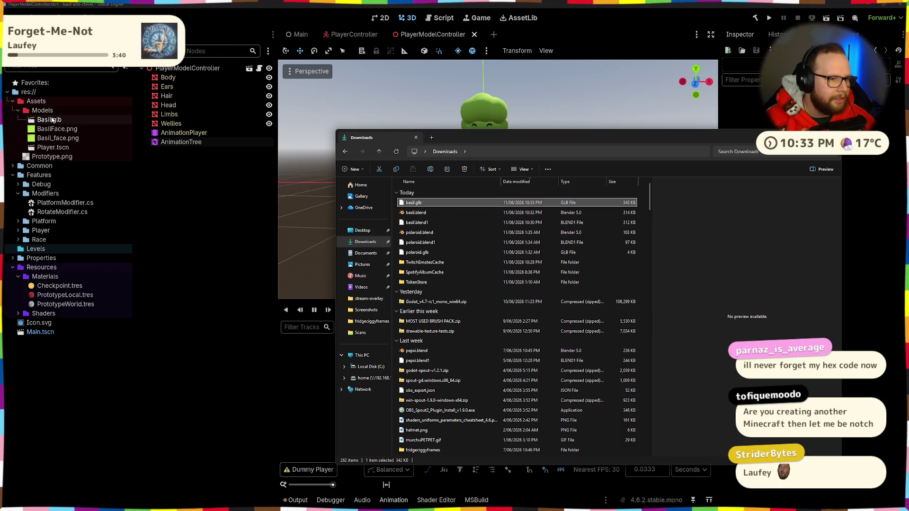
{"action": "left_click", "coordinate": [831, 137]}
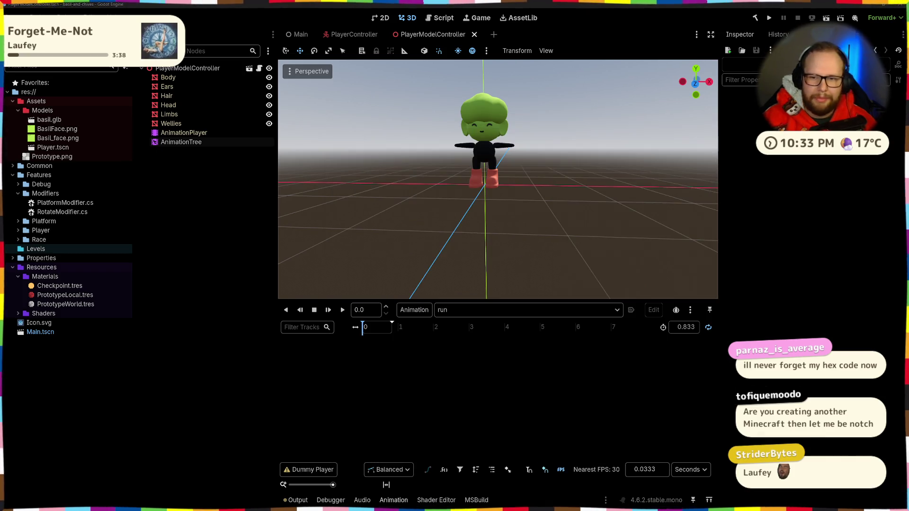
{"action": "key", "text": "F2"}
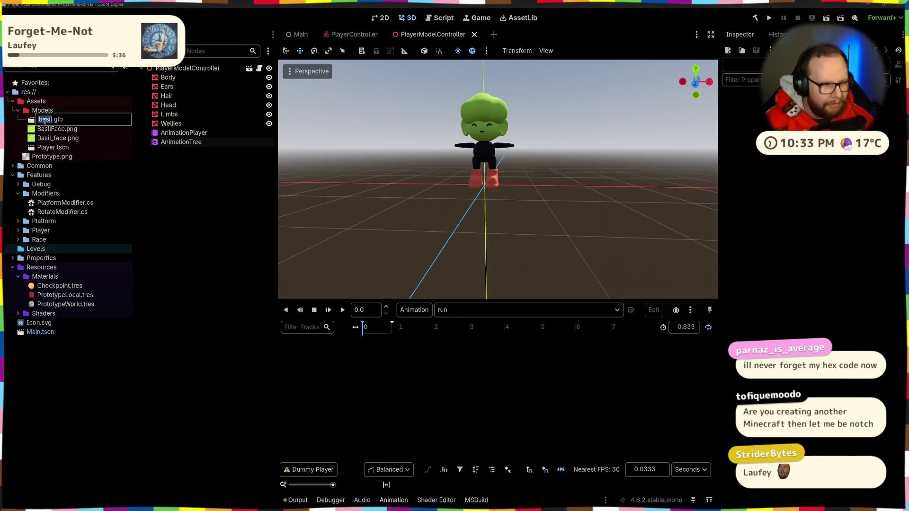
{"action": "type", "text": "Basil"}
{"action": "key", "text": "Return"}
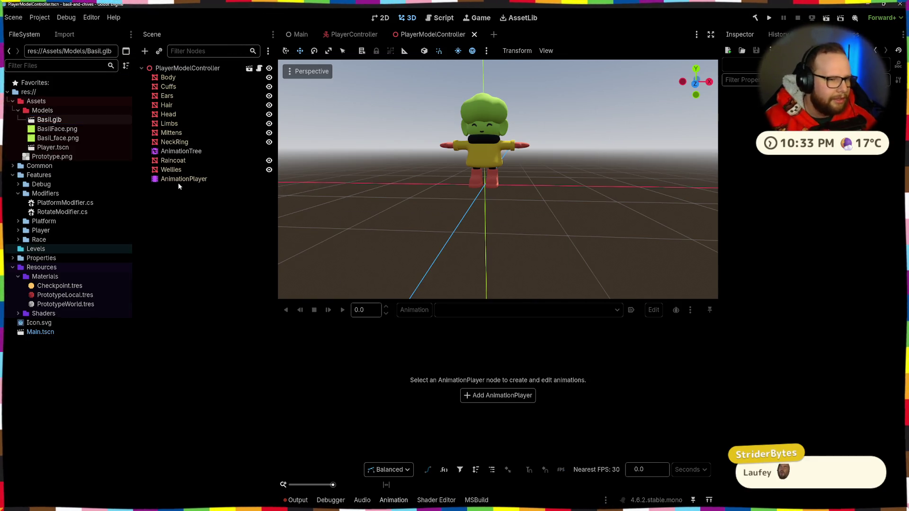
Try reordering AnimationTree, check the output log, undo it, and go to the PlayerController scene.
{"action": "left_click_drag", "start_coordinate": [177, 184], "coordinate": [178, 184]}
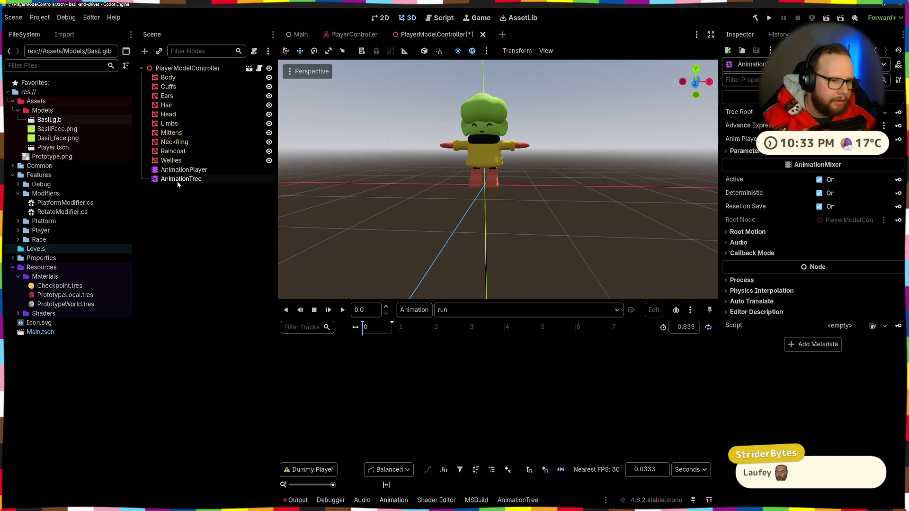
{"action": "left_click", "coordinate": [181, 199]}
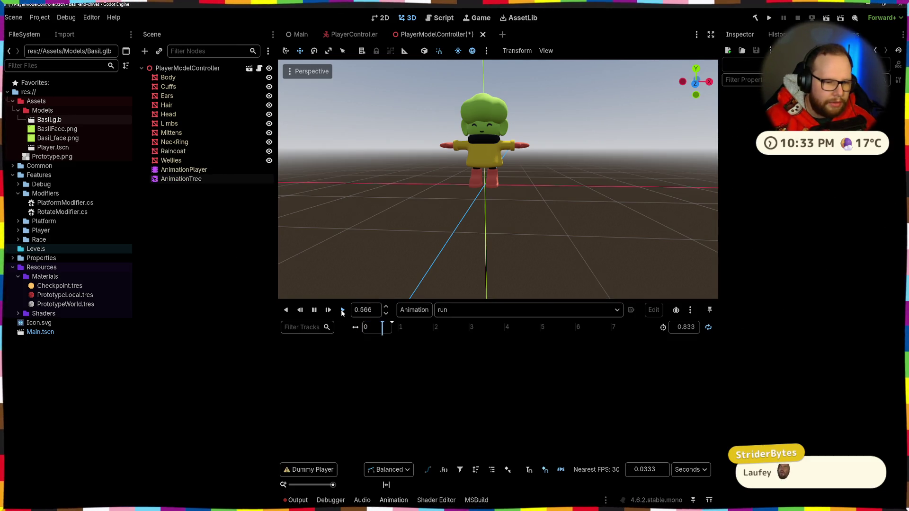
{"action": "left_click", "coordinate": [293, 500]}
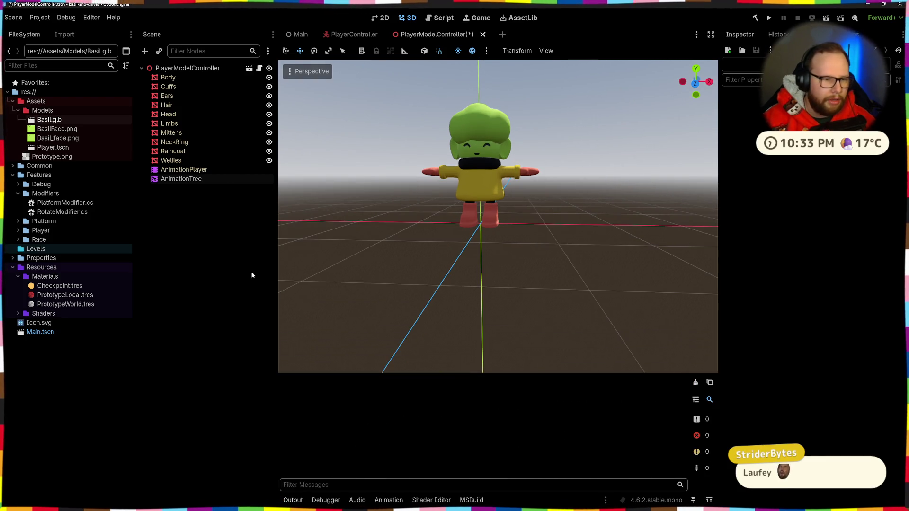
{"action": "key", "text": "ctrl+z"}
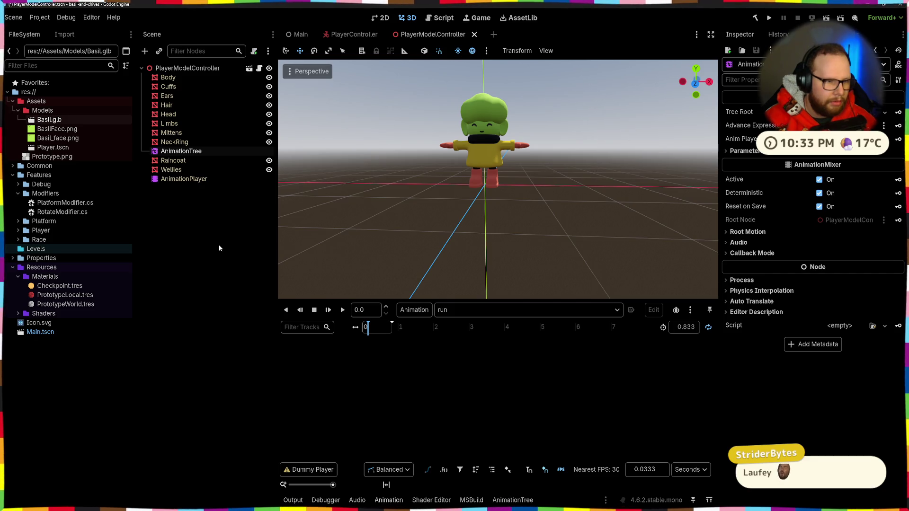
{"action": "left_click", "coordinate": [344, 34]}
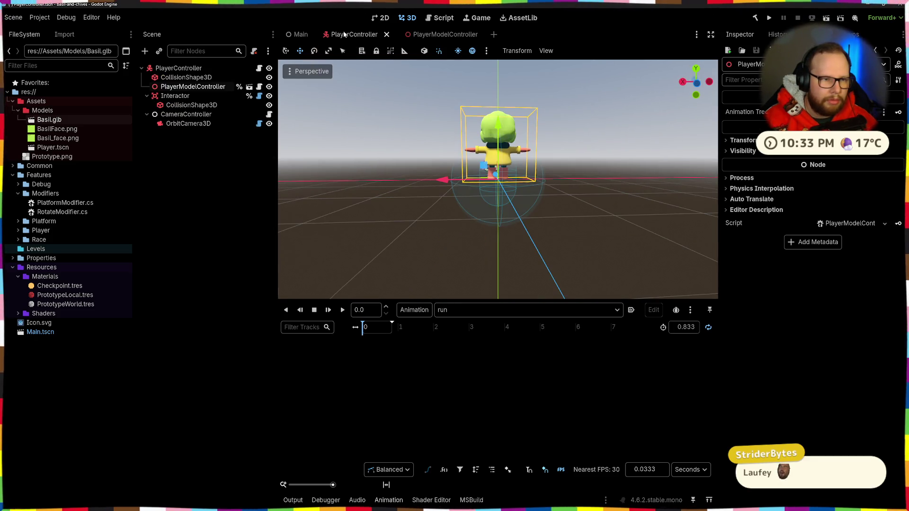
In PlayerModelController, move AnimationTree below AnimationPlayer and preview the 0.833-second run animation.
{"action": "left_click", "coordinate": [433, 34]}
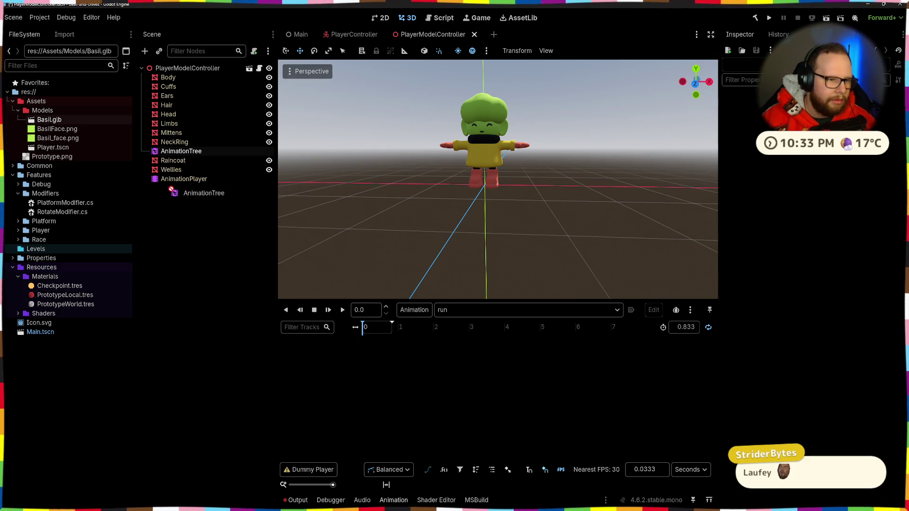
{"action": "left_click_drag", "start_coordinate": [174, 186], "coordinate": [176, 187]}
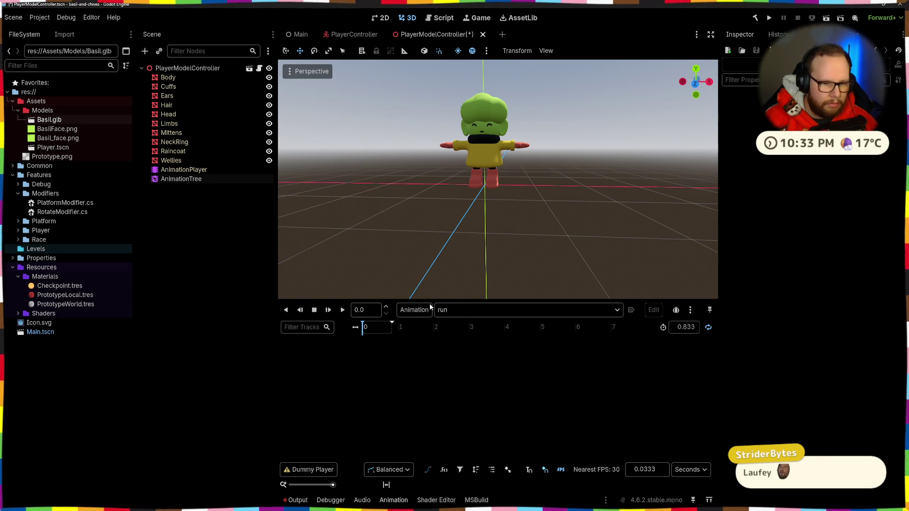
{"action": "left_click", "coordinate": [419, 310]}
{"action": "left_click", "coordinate": [459, 310]}
{"action": "left_click", "coordinate": [459, 311]}
{"action": "left_click", "coordinate": [427, 331]}
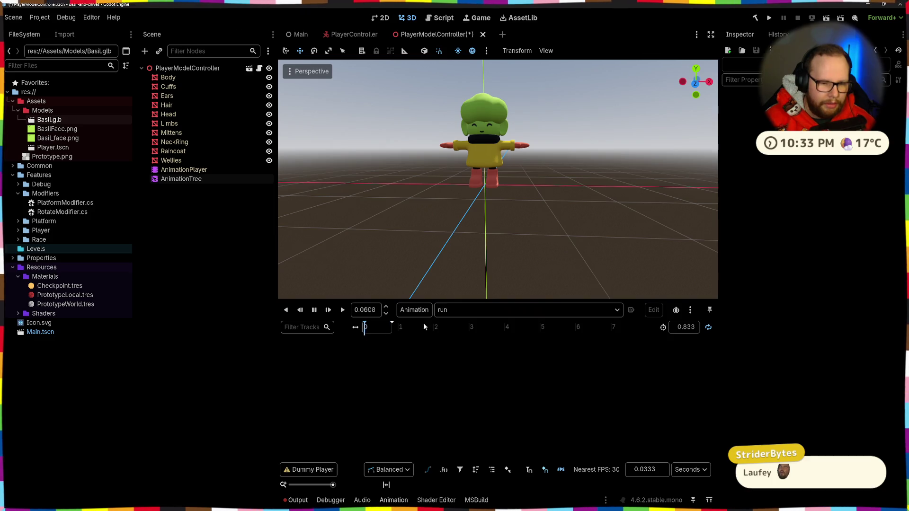
{"action": "left_click", "coordinate": [414, 310]}
{"action": "left_click", "coordinate": [367, 374]}
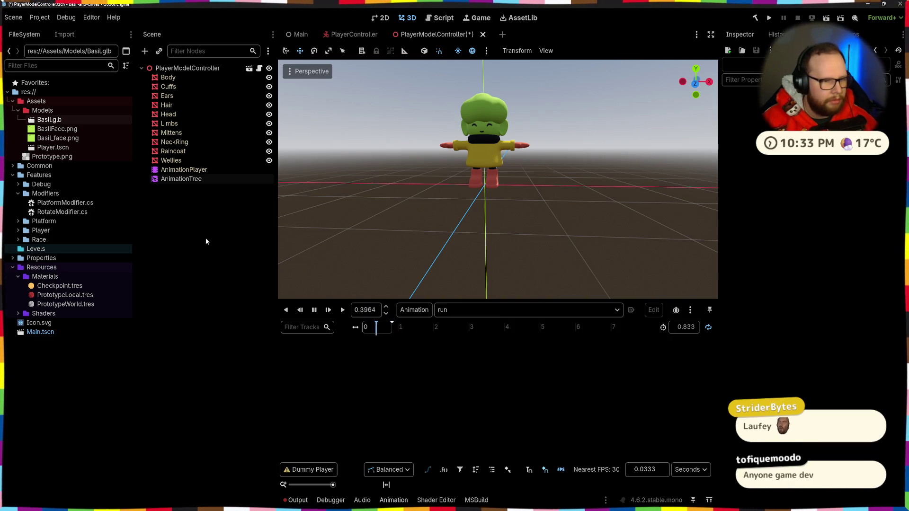
{"action": "left_click", "coordinate": [303, 310]}
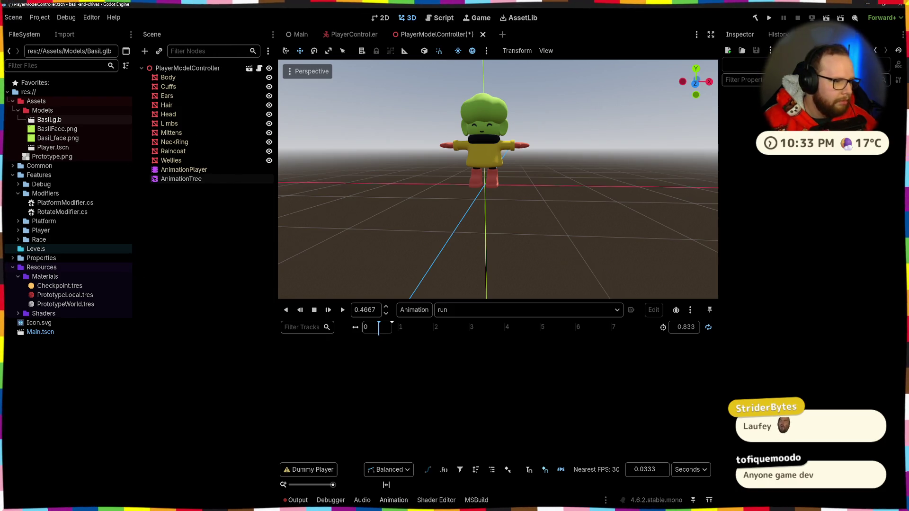
{"action": "left_click", "coordinate": [187, 170]}
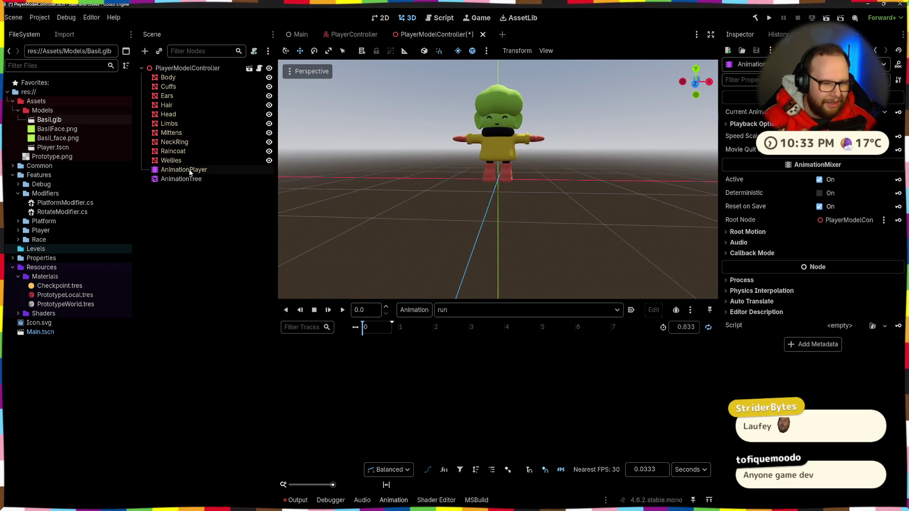
Copy the animation library error lines from the output log and save the PlayerModelController scene.
{"action": "double_click", "coordinate": [182, 179]}
{"action": "left_click", "coordinate": [495, 374]}
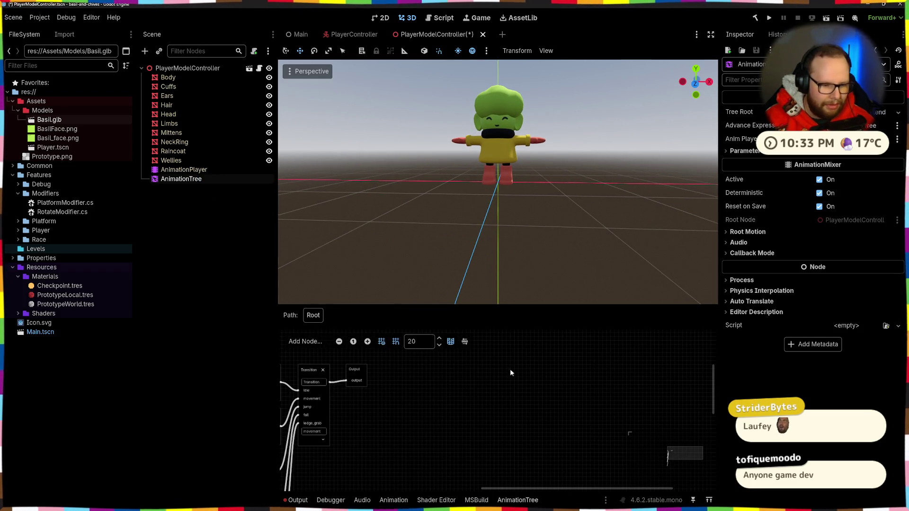
{"action": "scroll", "coordinate": [428, 391], "scroll_direction": "down", "scroll_amount": 4}
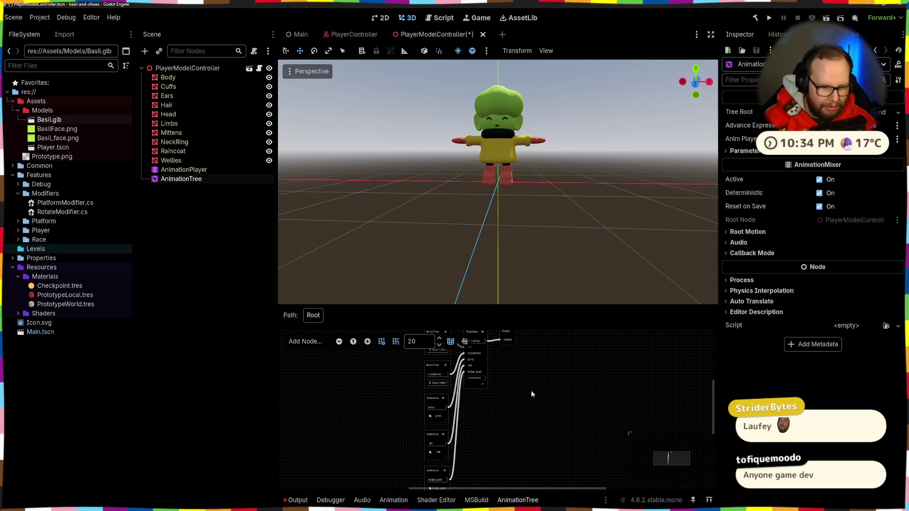
{"action": "scroll", "coordinate": [529, 385], "scroll_direction": "down", "scroll_amount": 3}
{"action": "scroll", "coordinate": [551, 428], "scroll_direction": "up", "scroll_amount": 3}
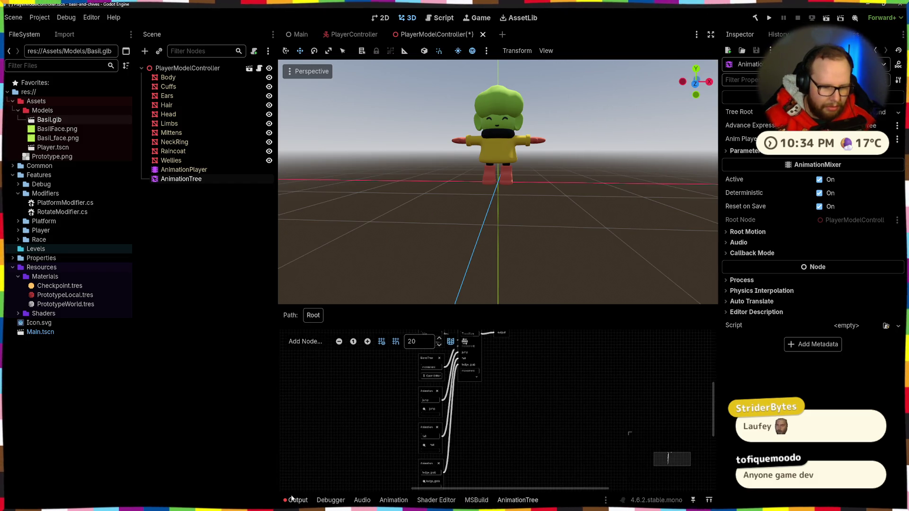
{"action": "left_click", "coordinate": [297, 499]}
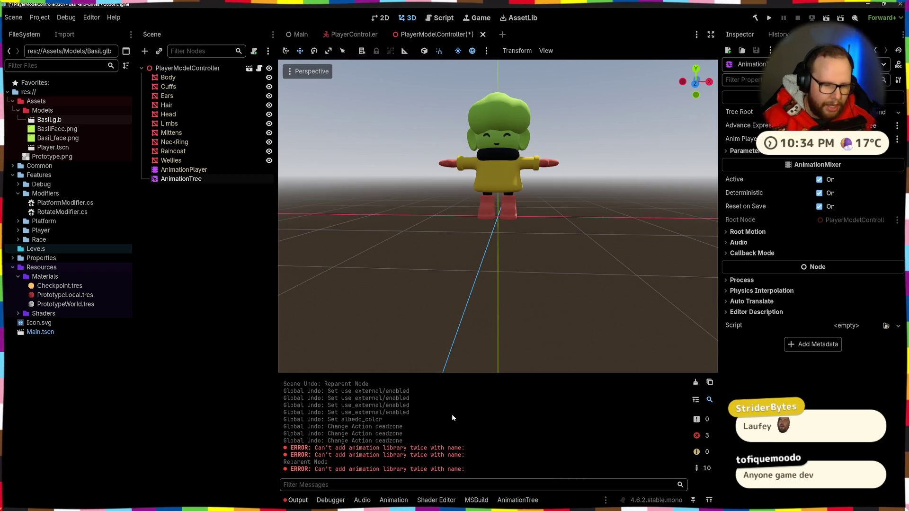
{"action": "left_click_drag", "start_coordinate": [470, 462], "coordinate": [287, 445]}
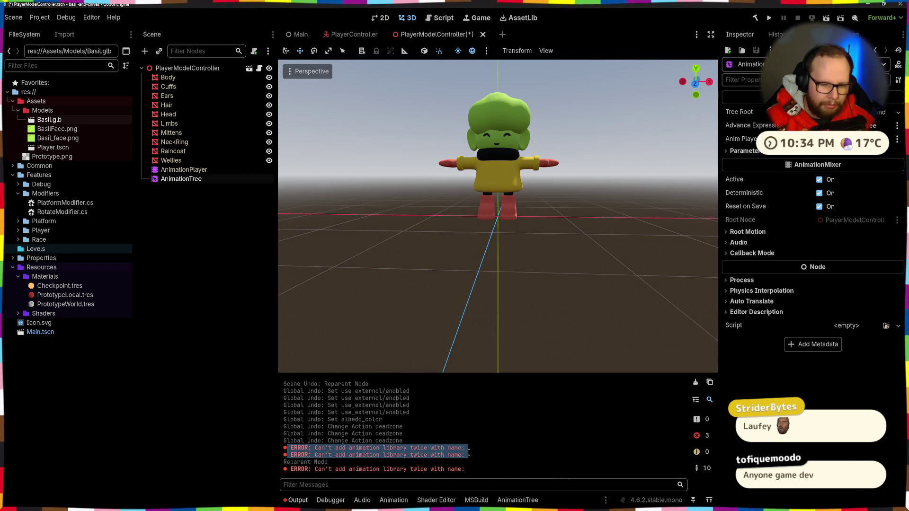
{"action": "key", "text": "ctrl+alt+k"}
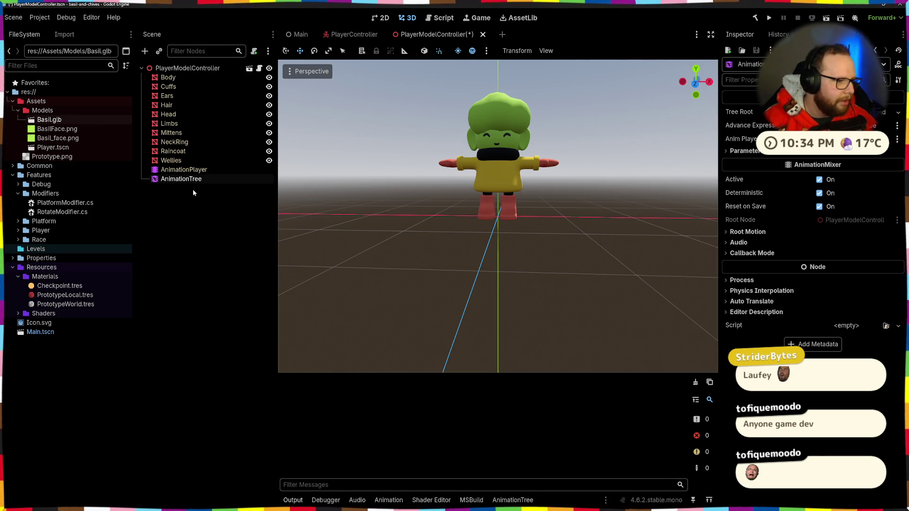
{"action": "left_click", "coordinate": [195, 196]}
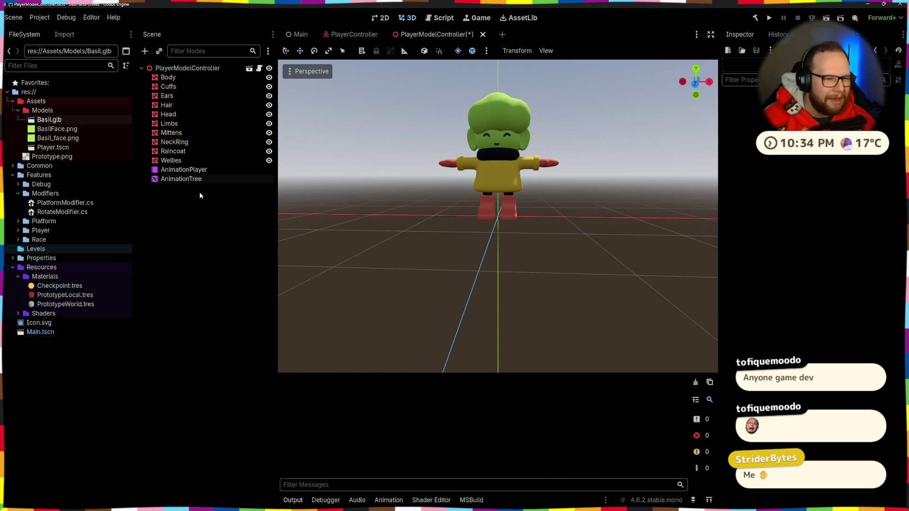
{"action": "left_click", "coordinate": [189, 169]}
{"action": "key", "text": "ctrl+s"}
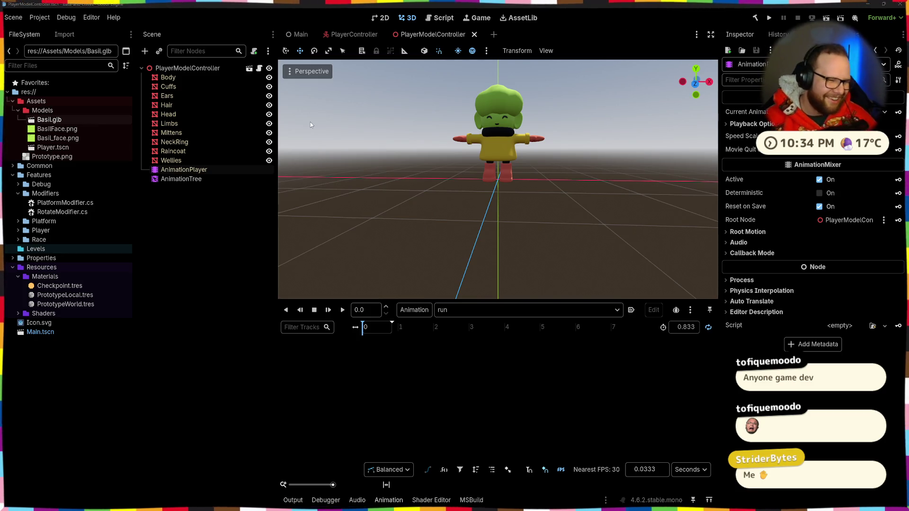
Point the AnimationTree at the AnimationPlayer node and view its run animation timeline.
{"action": "double_click", "coordinate": [178, 178]}
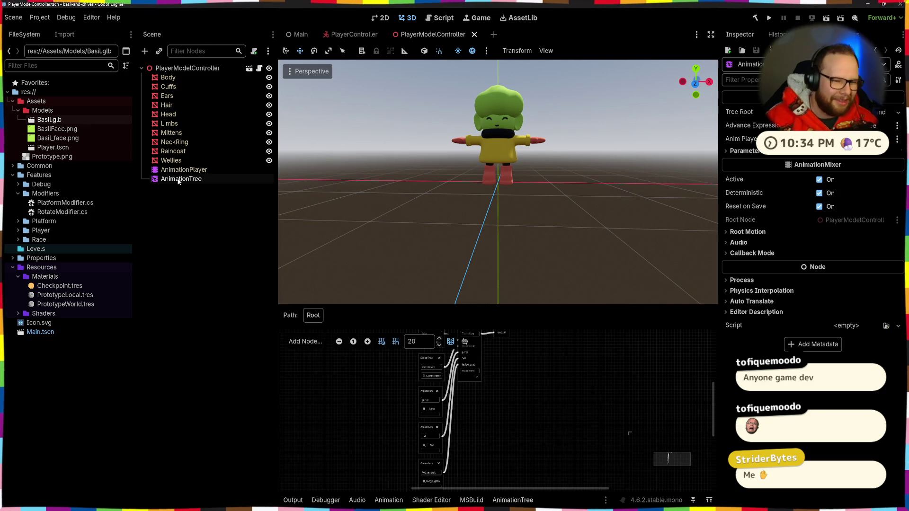
{"action": "scroll", "coordinate": [462, 388], "scroll_direction": "up", "scroll_amount": 5}
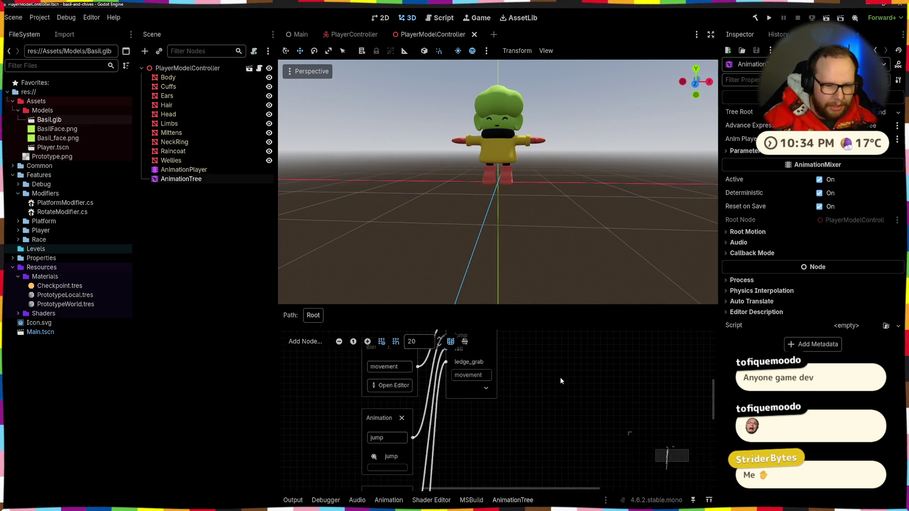
{"action": "scroll", "coordinate": [541, 414], "scroll_direction": "down", "scroll_amount": 2}
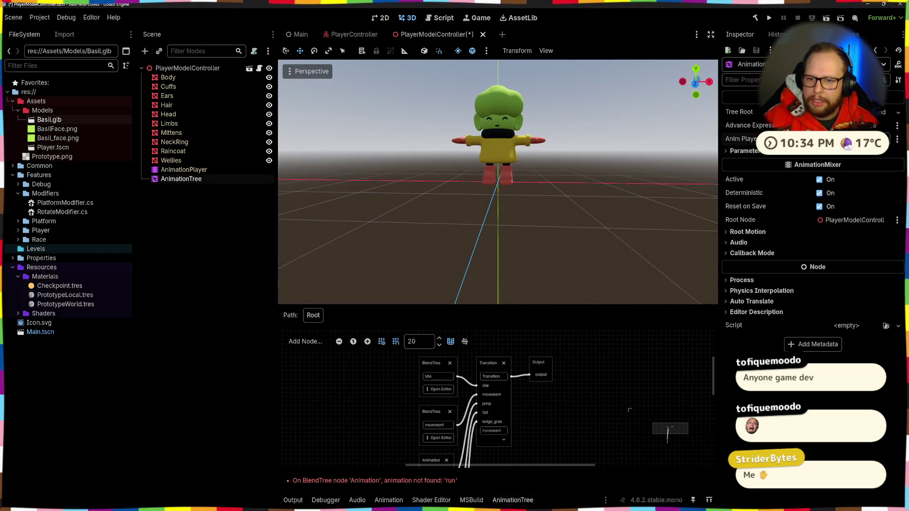
{"action": "left_click", "coordinate": [833, 139]}
{"action": "left_click", "coordinate": [424, 153]}
{"action": "left_click", "coordinate": [421, 399]}
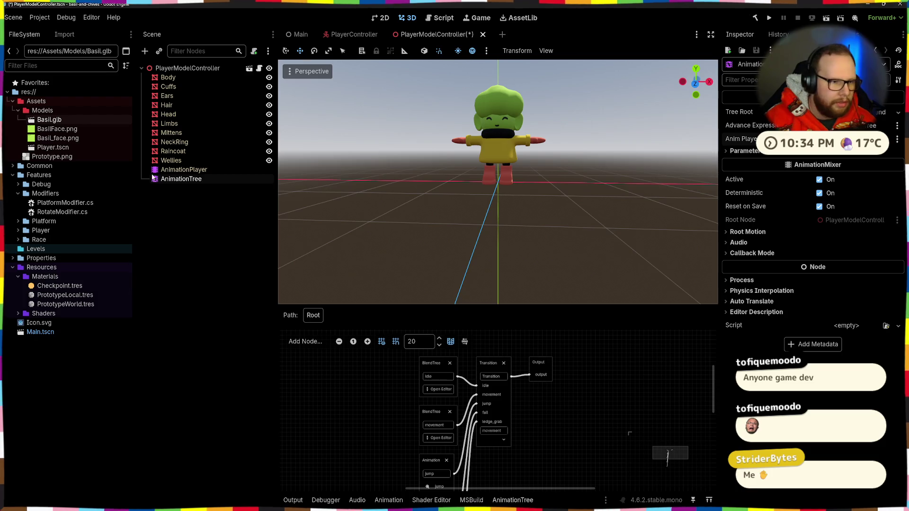
{"action": "left_click", "coordinate": [184, 170]}
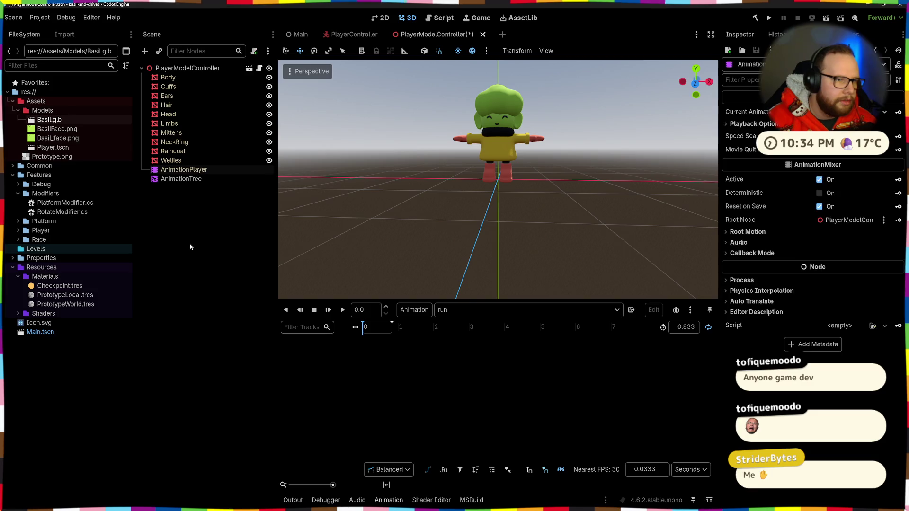
{"action": "left_click", "coordinate": [156, 250]}
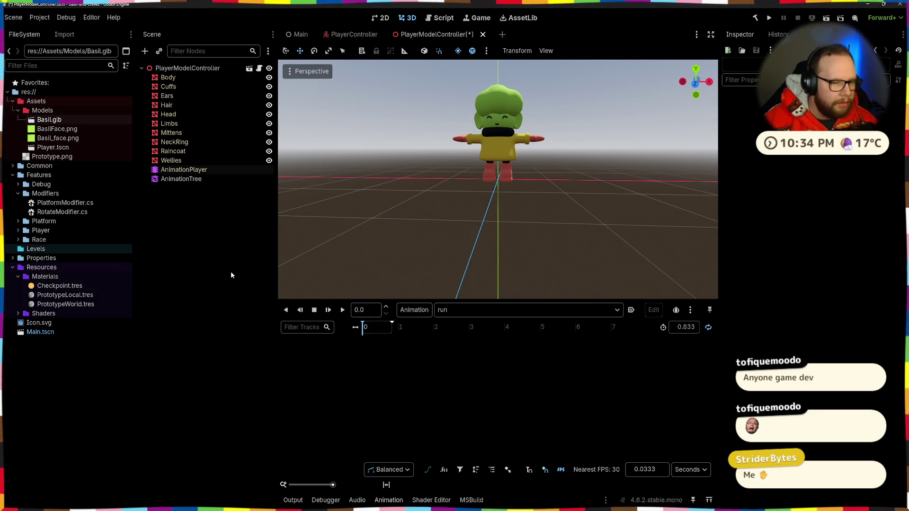
Launch Terminal and move into the Documents folder, listing its contents.
{"action": "key", "text": "super"}
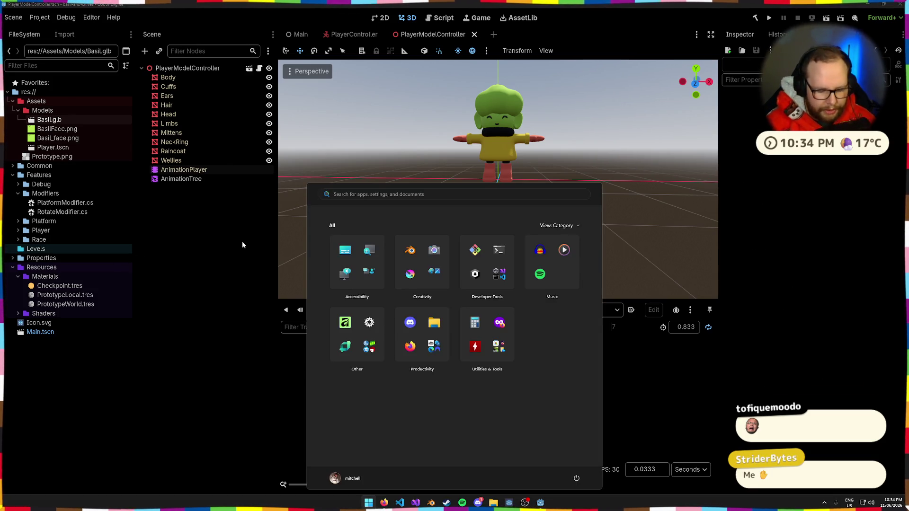
{"action": "type", "text": "terminal"}
{"action": "key", "text": "Return"}
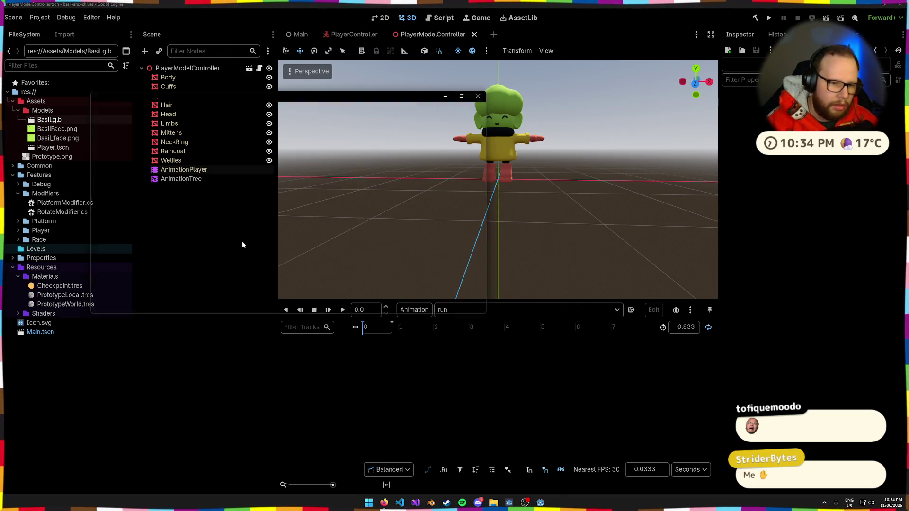
{"action": "type", "text": "cd Doc"}
{"action": "key", "text": "Tab"}
{"action": "key", "text": "Return"}
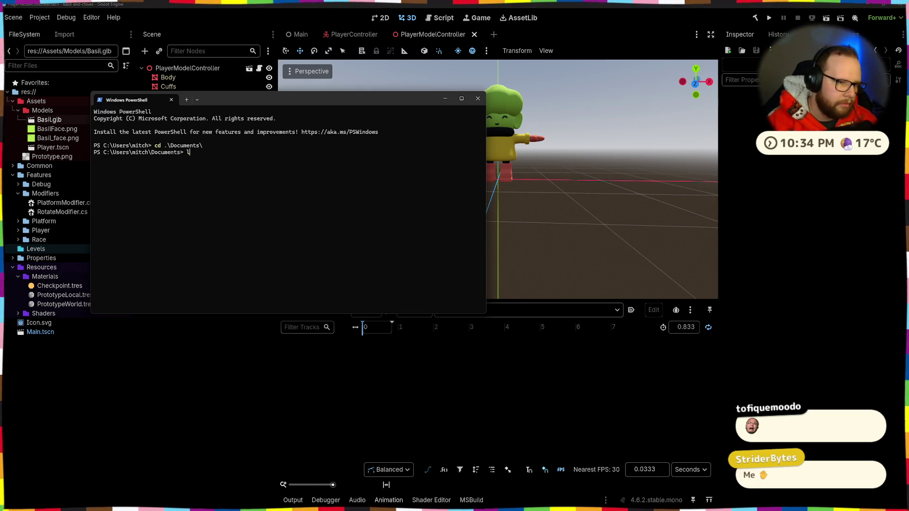
{"action": "type", "text": "s"}
{"action": "key", "text": "Return"}
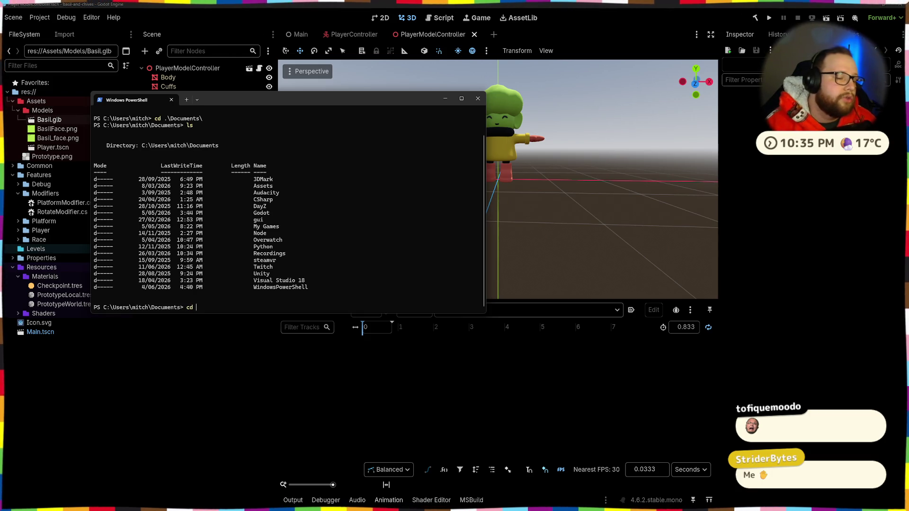
{"action": "type", "text": "cd .\\Godot\\"}
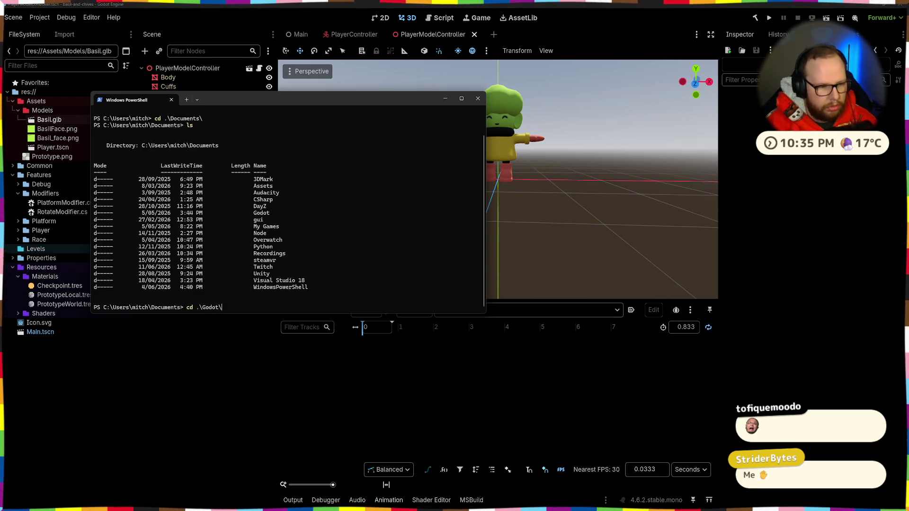
Go into Godot\basil-and-chives, list the project files with ls, and leave the terminal.
{"action": "key", "text": "Return"}
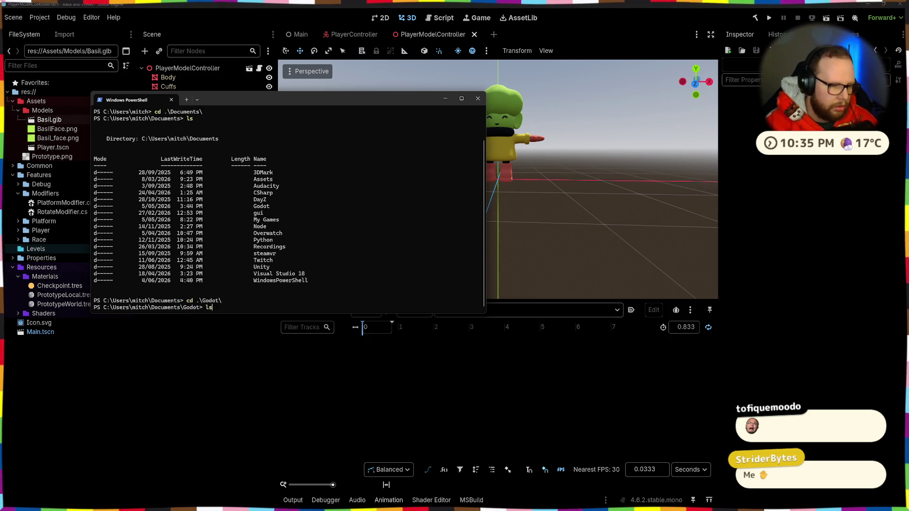
{"action": "key", "text": "Return"}
{"action": "type", "text": "cd .\\basil-and-chives\\"}
{"action": "key", "text": "Tab"}
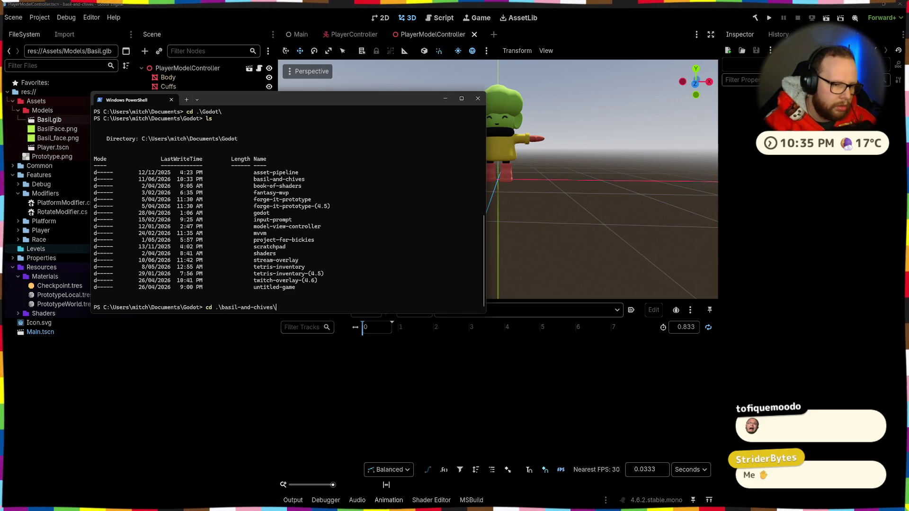
{"action": "key", "text": "Return"}
{"action": "type", "text": "ls"}
{"action": "key", "text": "Return"}
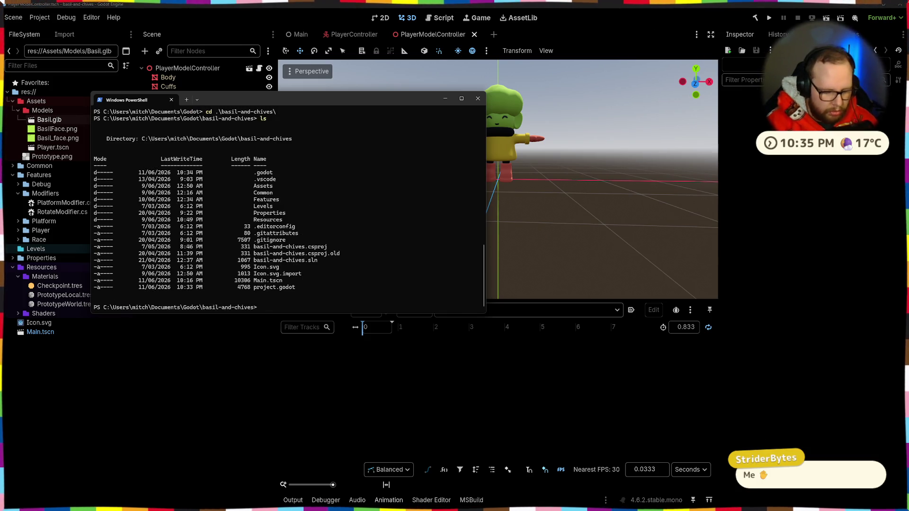
{"action": "type", "text": "at"}
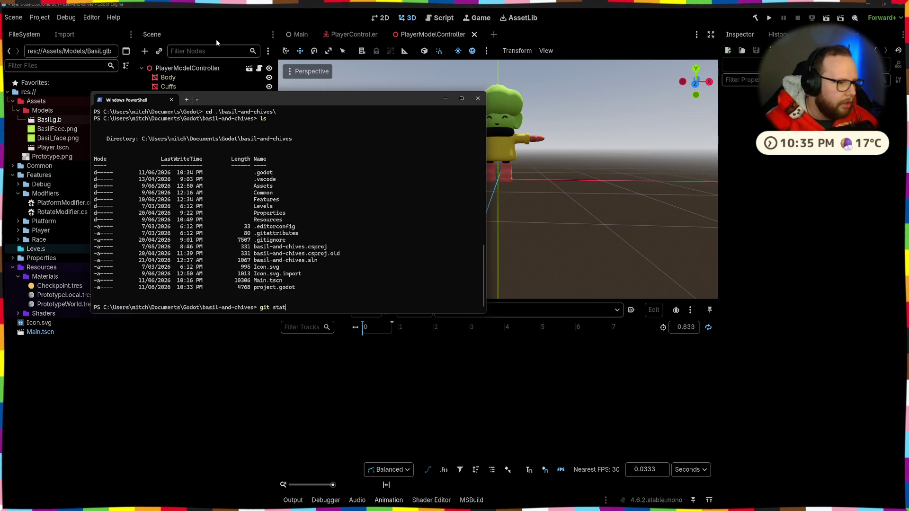
{"action": "key", "text": "alt+Tab"}
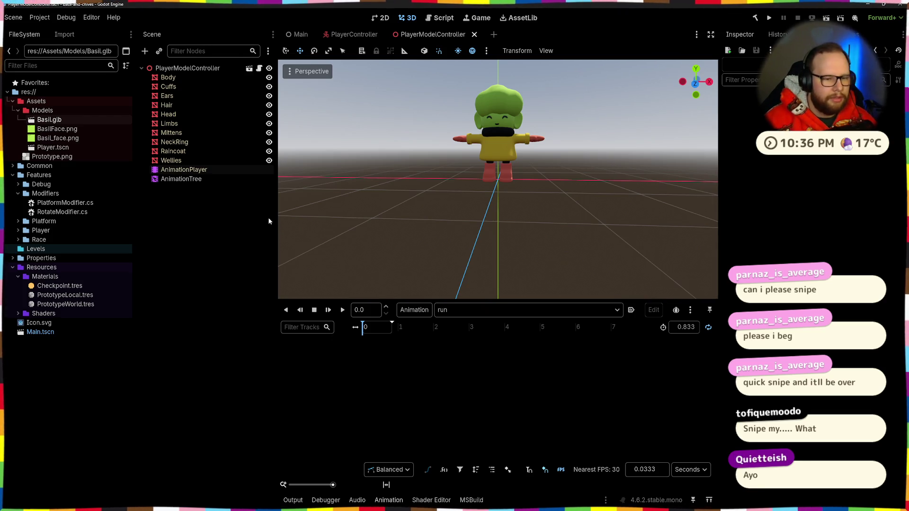
Preview Basil.glb's run animation in its import settings, reimport it, and check the AnimationPlayer.
{"action": "left_click", "coordinate": [62, 131]}
{"action": "double_click", "coordinate": [54, 121]}
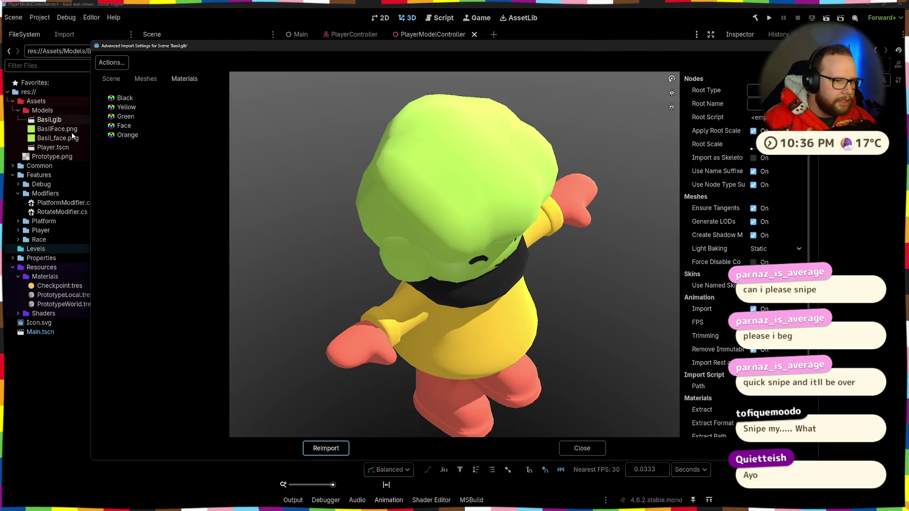
{"action": "left_click", "coordinate": [137, 292]}
{"action": "left_click", "coordinate": [133, 301]}
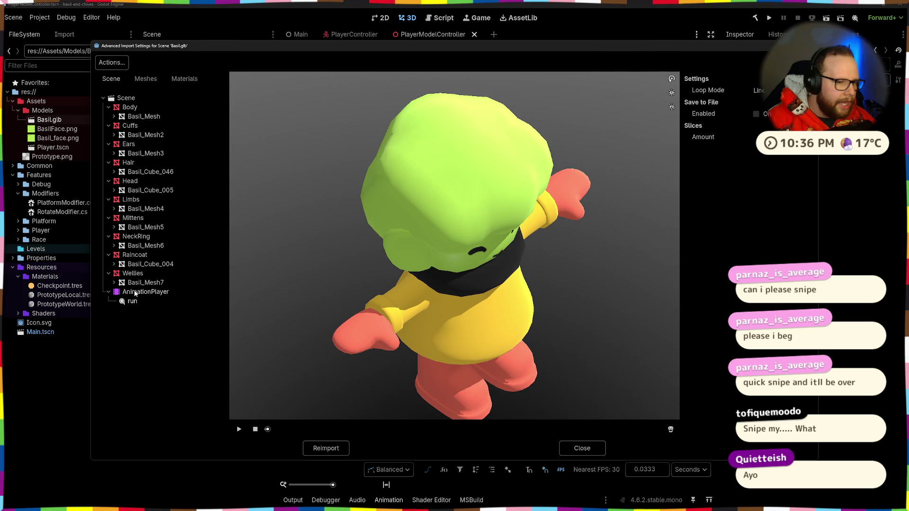
{"action": "left_click", "coordinate": [239, 429]}
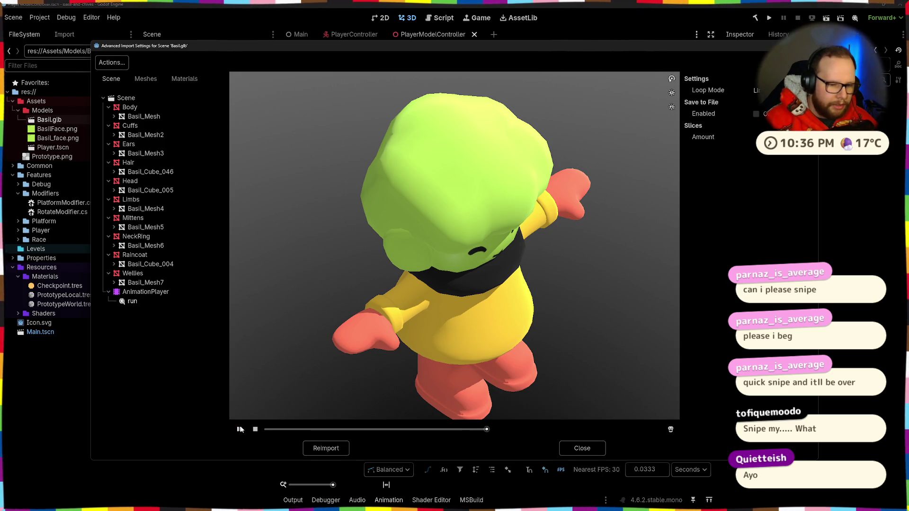
{"action": "left_click", "coordinate": [240, 429]}
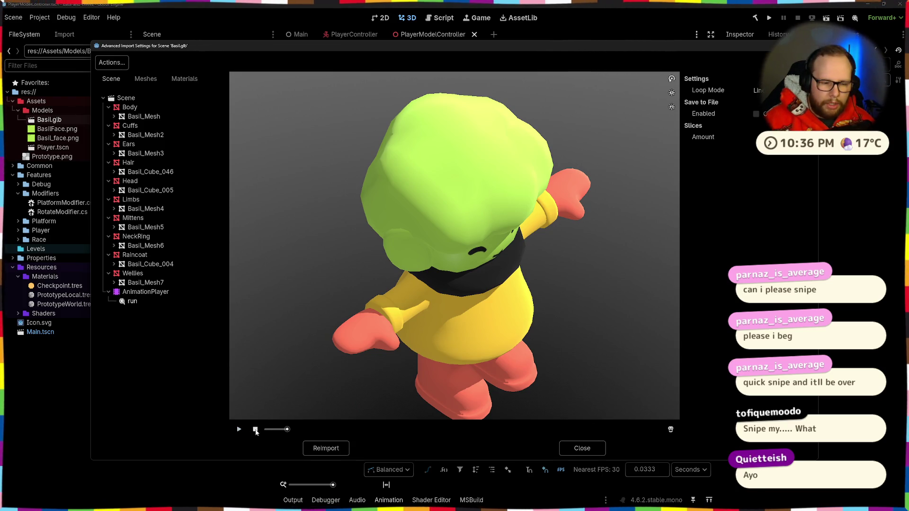
{"action": "left_click", "coordinate": [335, 449]}
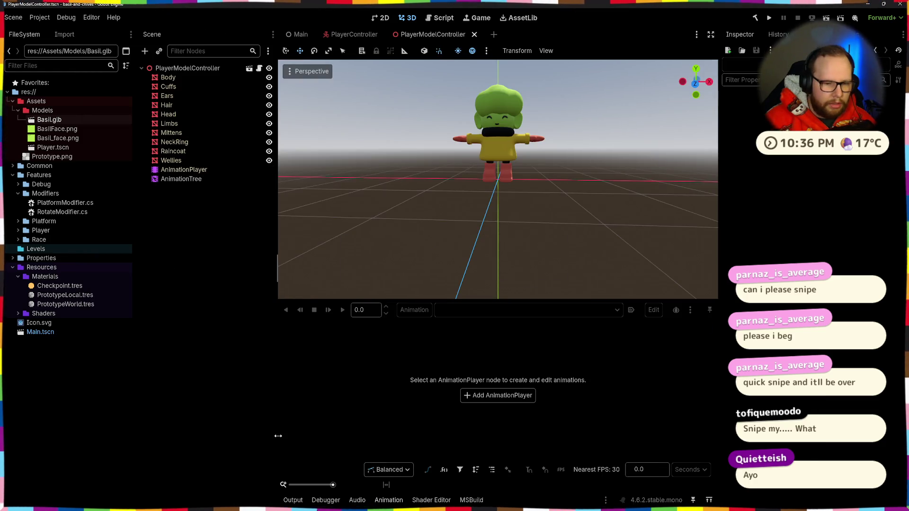
{"action": "left_click", "coordinate": [190, 169]}
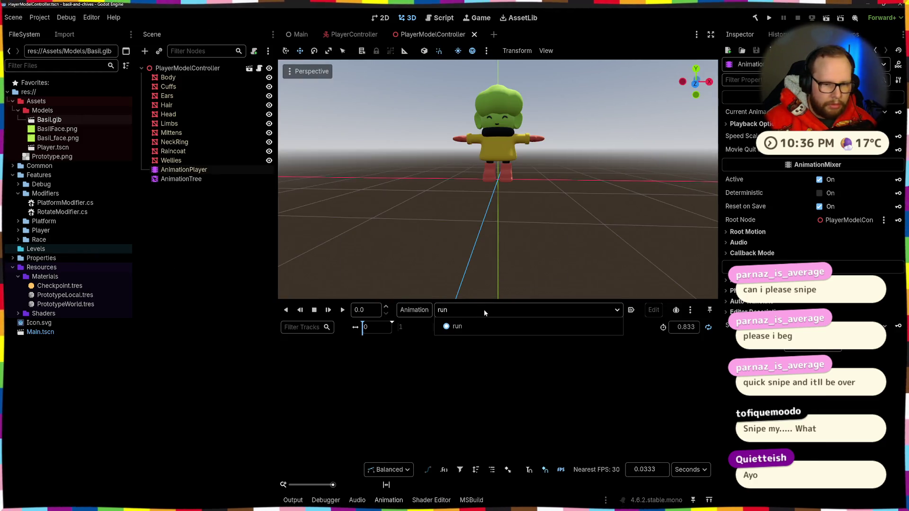
Launch Blender from the Start menu search.
{"action": "key", "text": "super"}
{"action": "type", "text": "blender 5.0"}
{"action": "key", "text": "Return"}
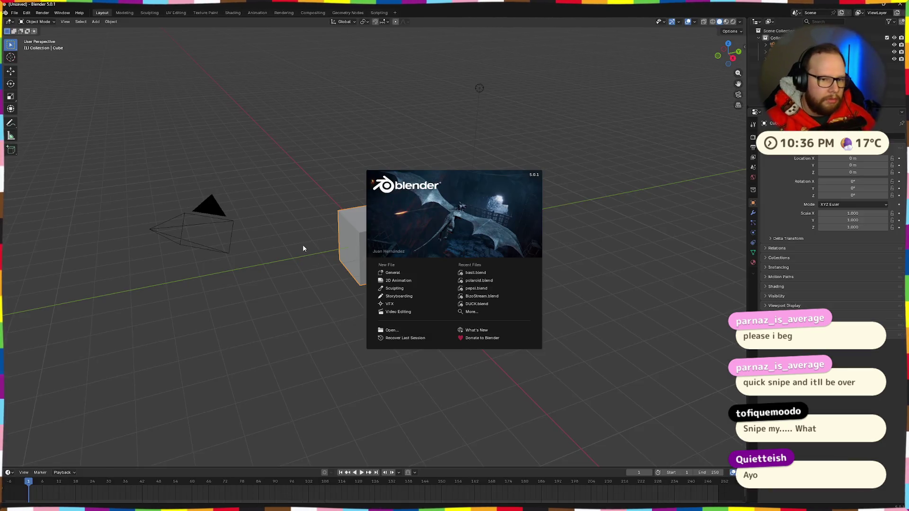
Dismiss the splash screen and open basil.blend from Downloads.
{"action": "left_click", "coordinate": [305, 247]}
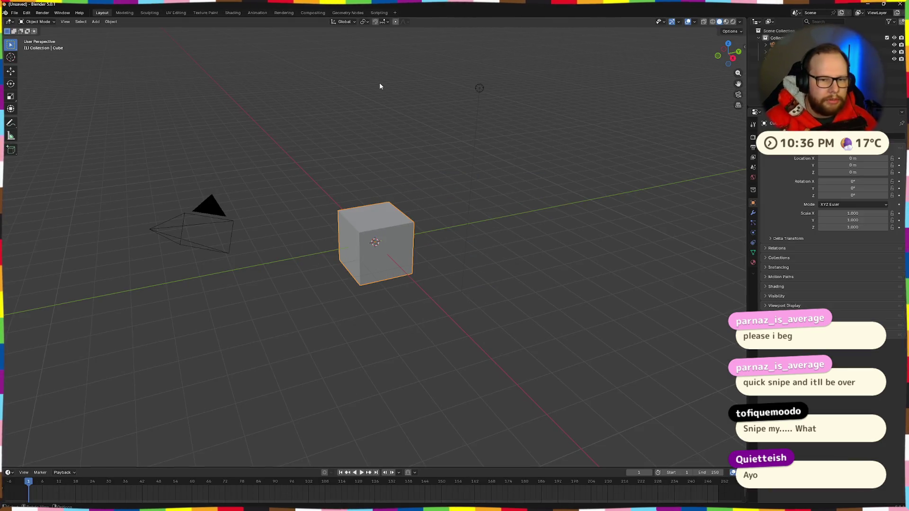
{"action": "left_click", "coordinate": [14, 13]}
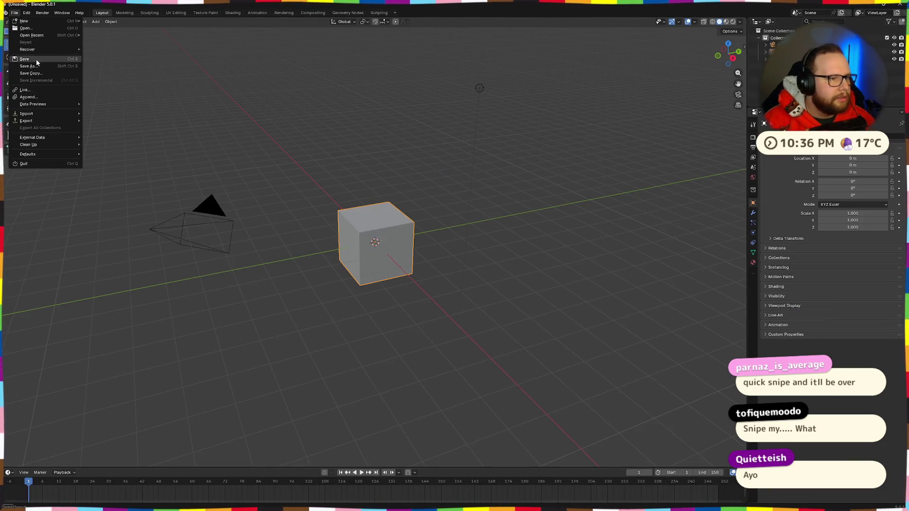
{"action": "left_click", "coordinate": [49, 28]}
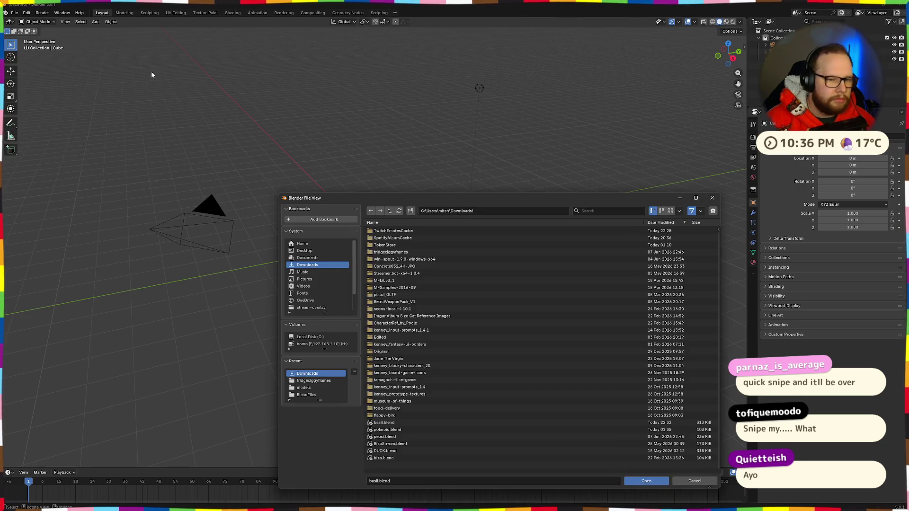
{"action": "double_click", "coordinate": [384, 423]}
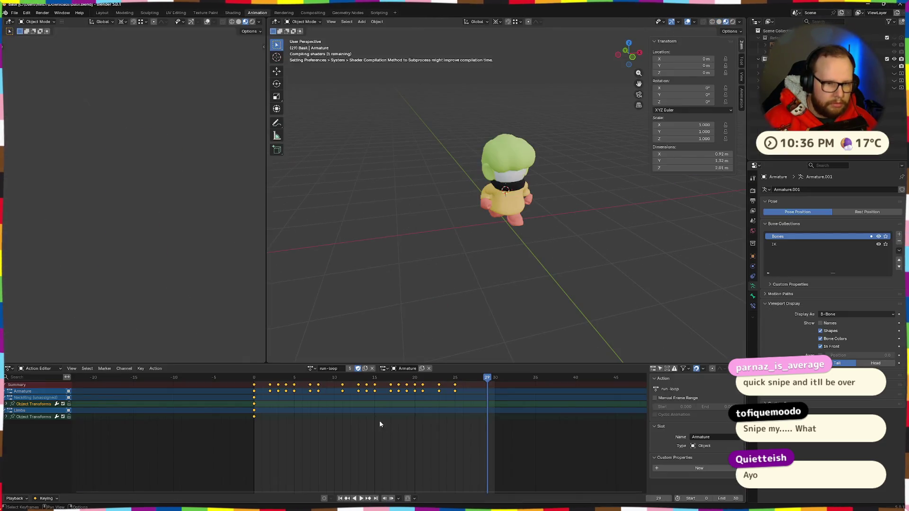
Check the animation action list and unhide the armature in the Outliner.
{"action": "right_click", "coordinate": [314, 379]}
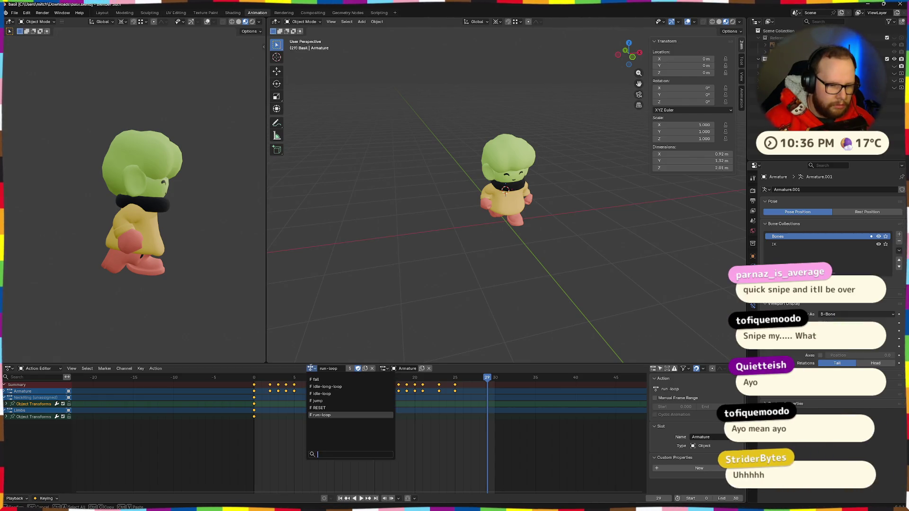
{"action": "mouse_move", "coordinate": [303, 189]}
{"action": "left_mouse_down"}
{"action": "mouse_move", "coordinate": [370, 177]}
{"action": "mouse_move", "coordinate": [418, 140]}
{"action": "mouse_move", "coordinate": [473, 128]}
{"action": "left_mouse_up"}
{"action": "left_click", "coordinate": [765, 66]}
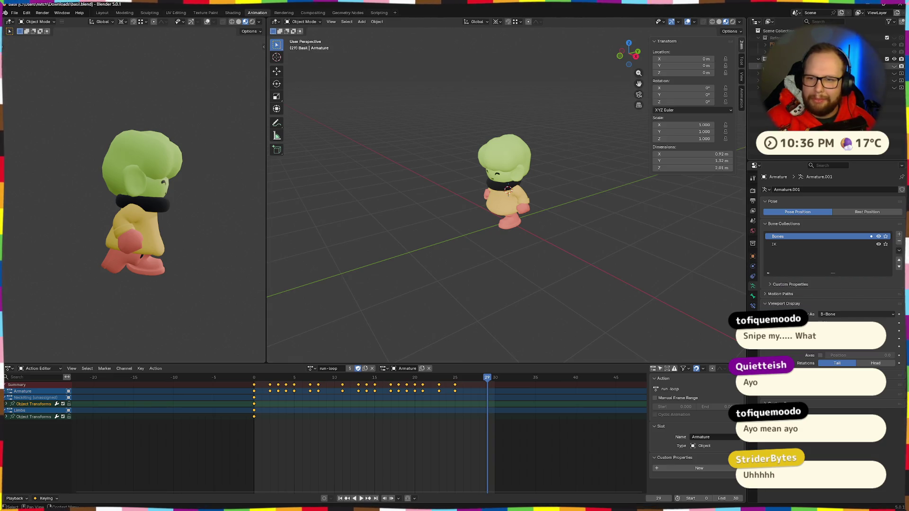
{"action": "left_click", "coordinate": [893, 65]}
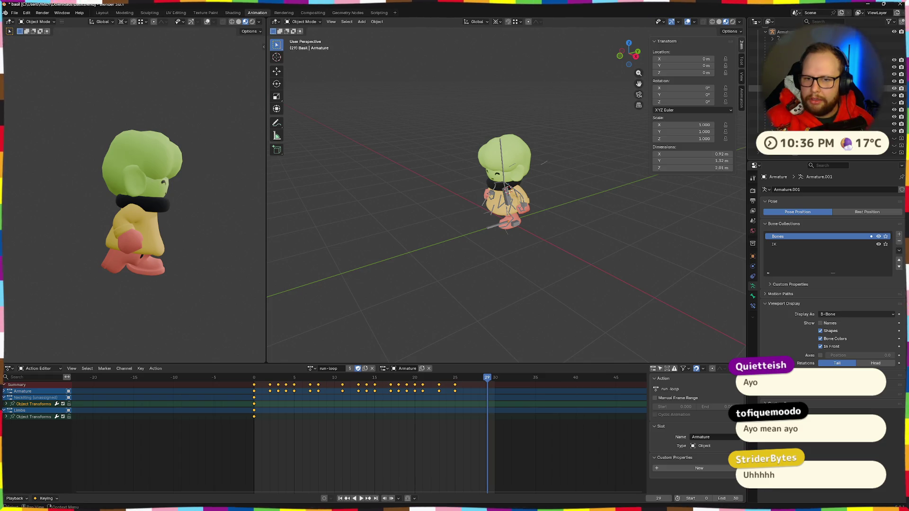
Start a glTF 2.0 export with the Include settings expanded, then return to Godot.
{"action": "left_click", "coordinate": [14, 13]}
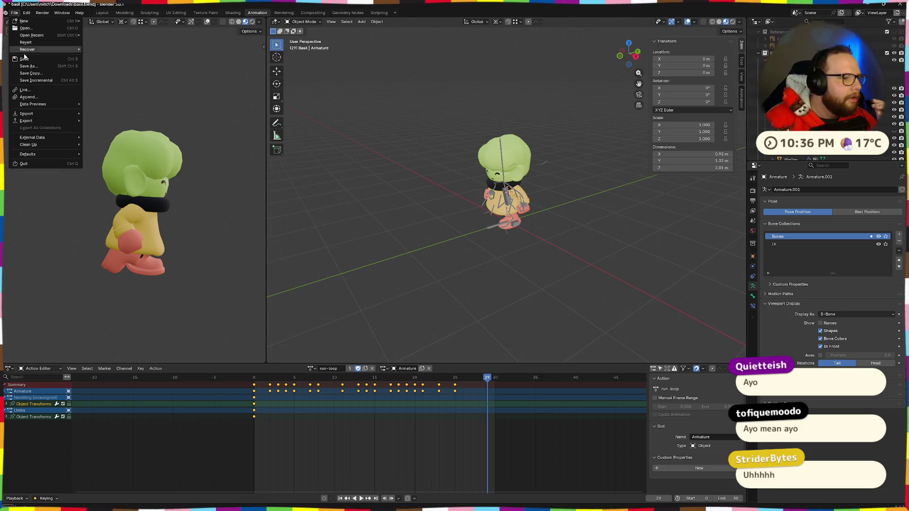
{"action": "mouse_move", "coordinate": [26, 122]}
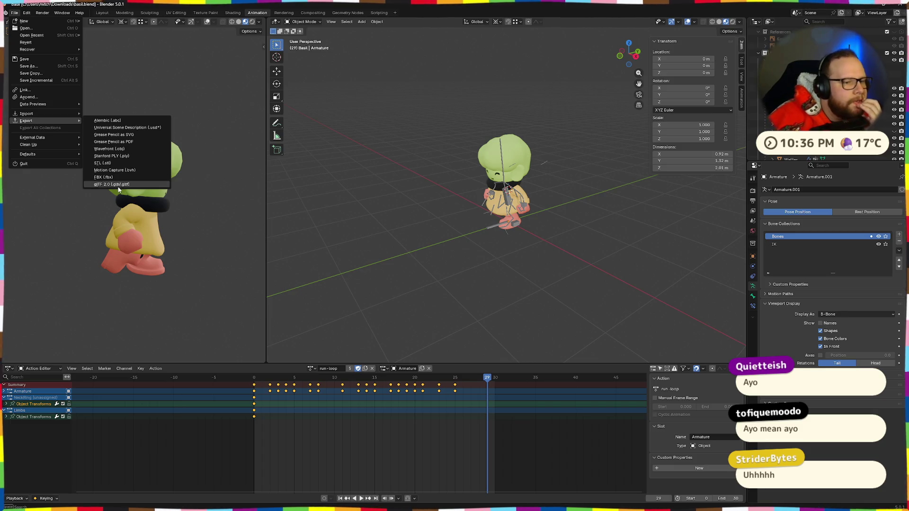
{"action": "left_click", "coordinate": [157, 191]}
{"action": "left_click", "coordinate": [643, 260]}
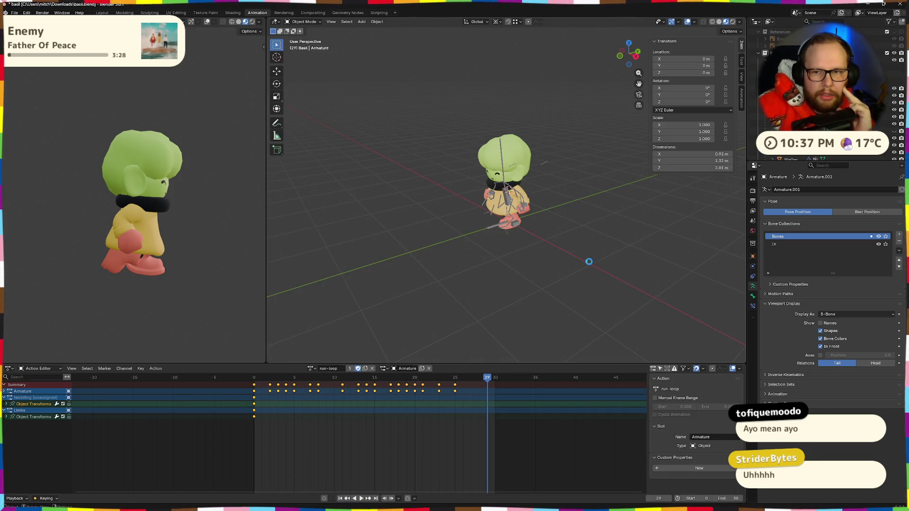
{"action": "mouse_move", "coordinate": [533, 502]}
{"action": "left_click", "coordinate": [489, 461]}
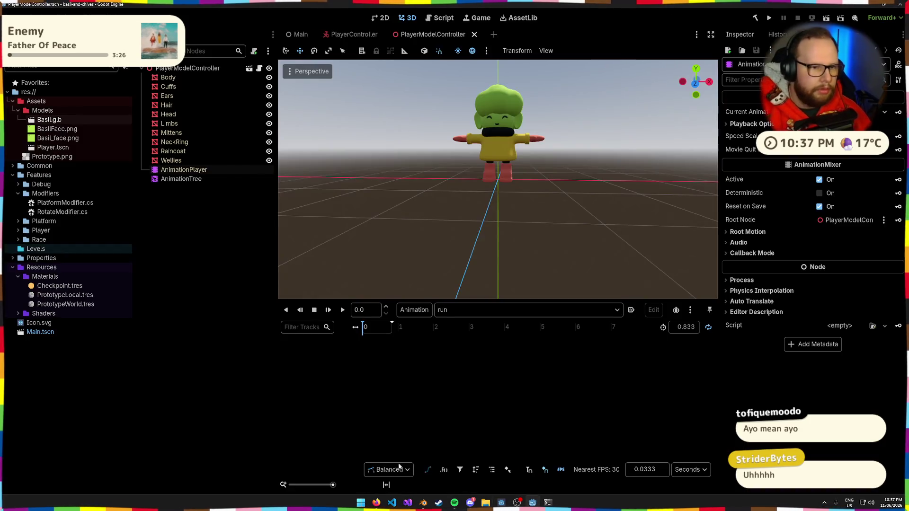
Find basil.glb in Downloads and confirm its import settings list only the run animation.
{"action": "key", "text": "super+e"}
{"action": "left_click", "coordinate": [376, 253]}
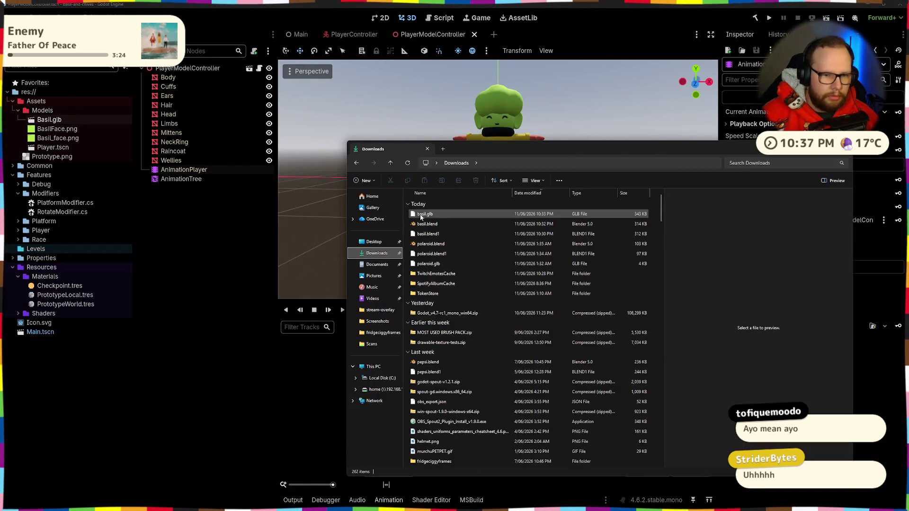
{"action": "left_click", "coordinate": [430, 215]}
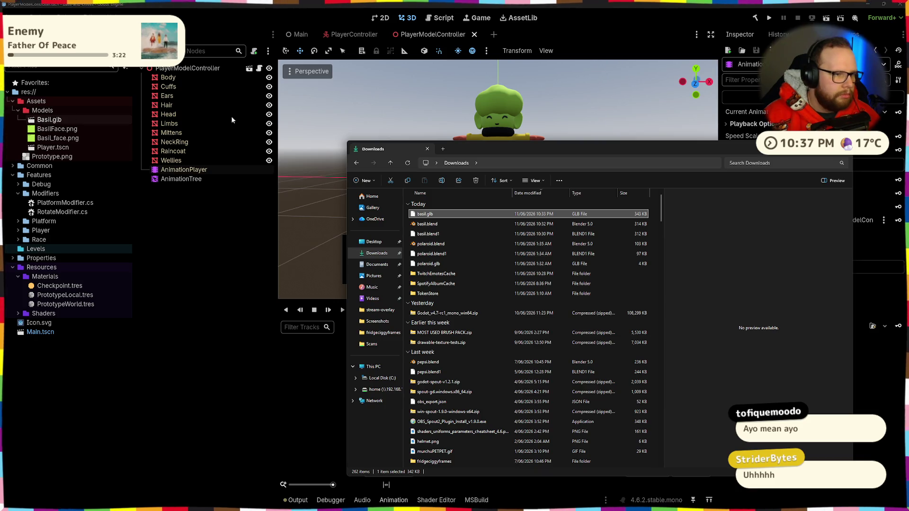
{"action": "double_click", "coordinate": [58, 120]}
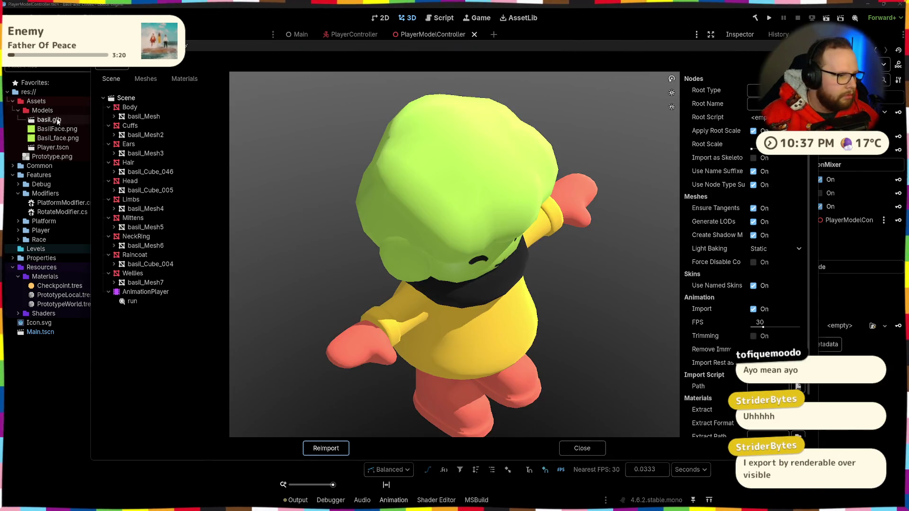
{"action": "left_click", "coordinate": [133, 302]}
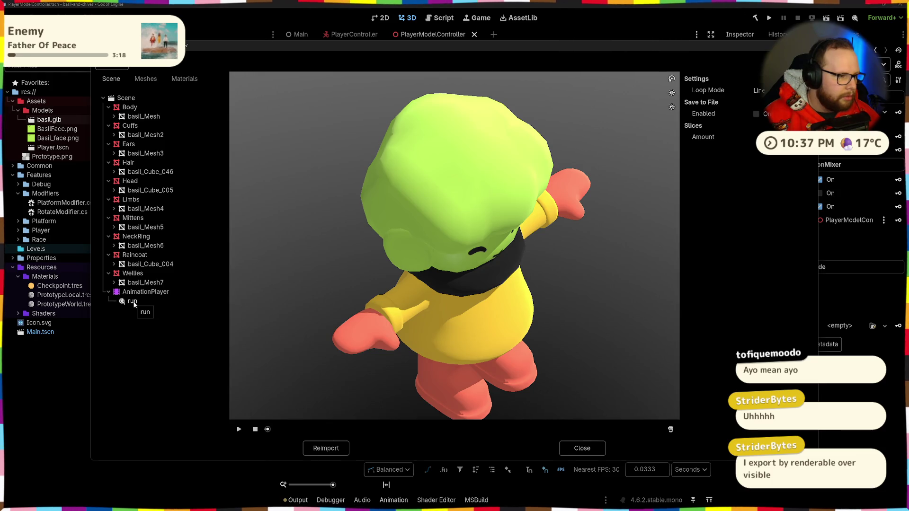
{"action": "left_click", "coordinate": [571, 447]}
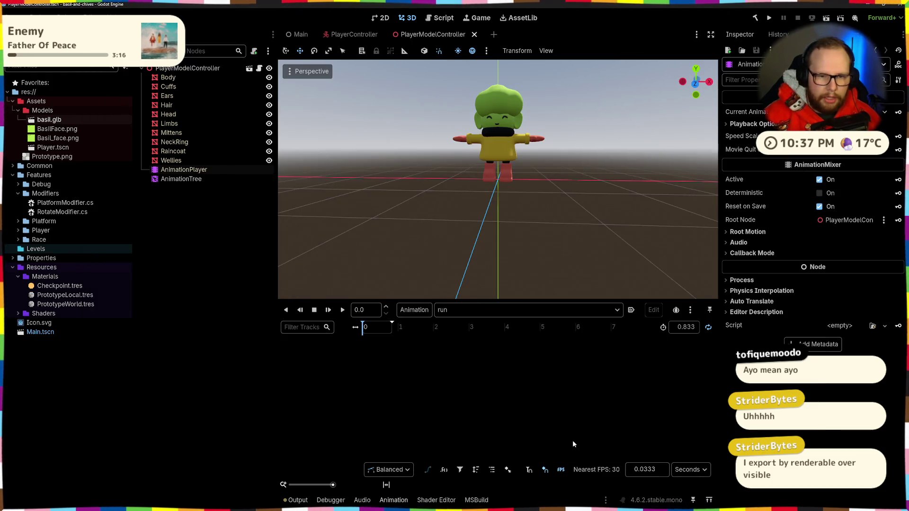
{"action": "key", "text": "alt+Tab"}
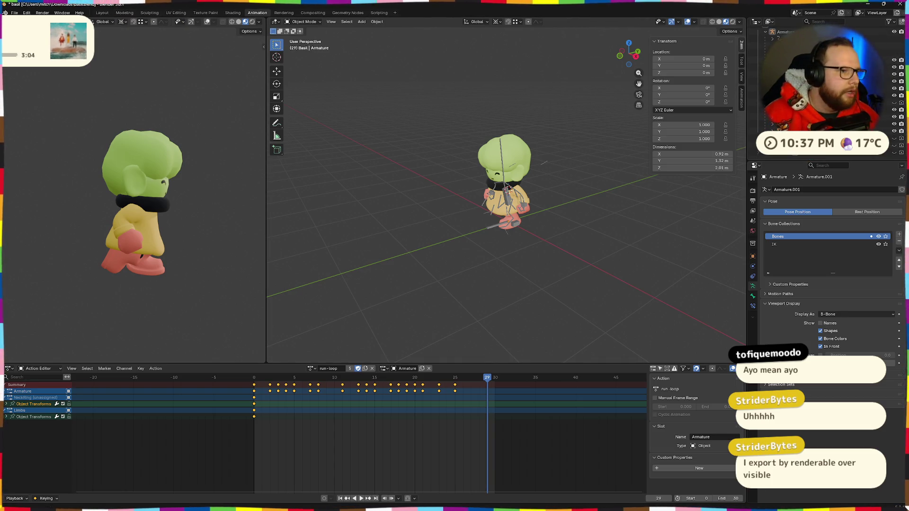
Export the character as glTF 2.0, overwriting basil.glb in Downloads.
{"action": "left_click", "coordinate": [14, 13]}
{"action": "mouse_move", "coordinate": [24, 122]}
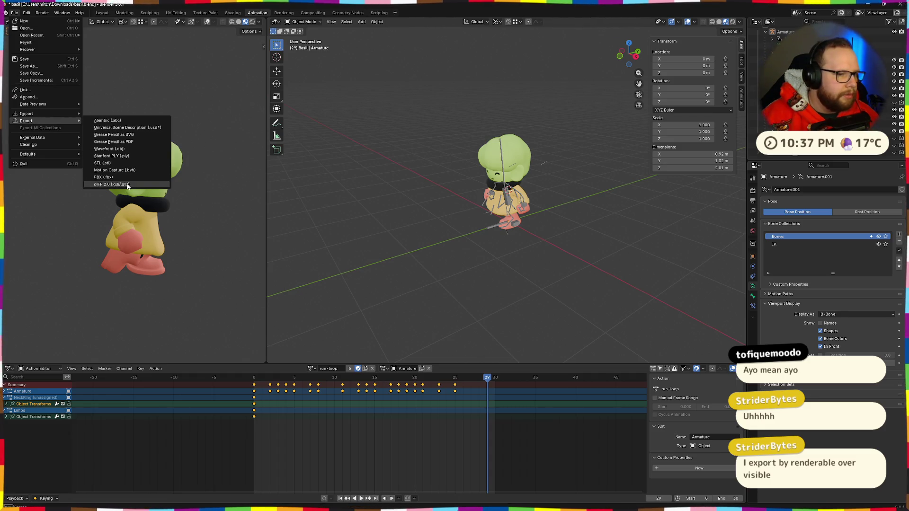
{"action": "left_click", "coordinate": [127, 184]}
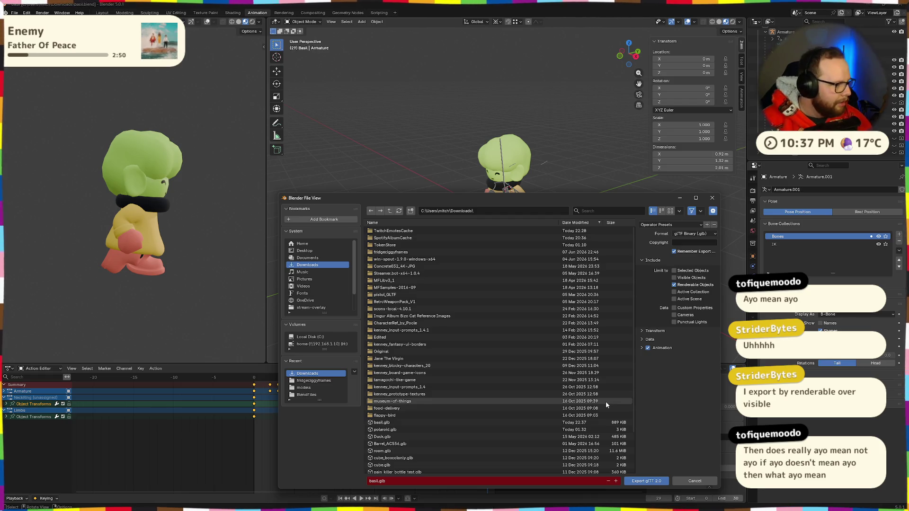
{"action": "left_click", "coordinate": [652, 481]}
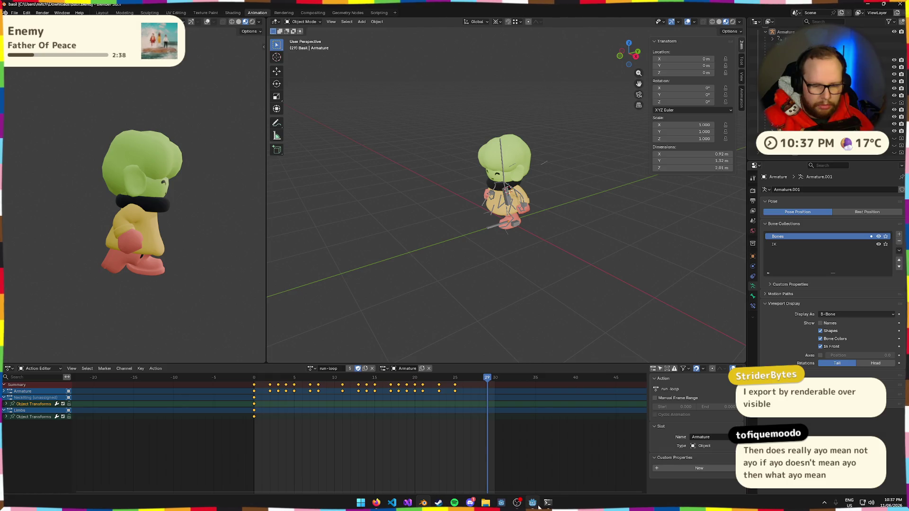
Back in Godot, locate the new basil.glb in Downloads and open its import settings.
{"action": "left_click", "coordinate": [535, 504]}
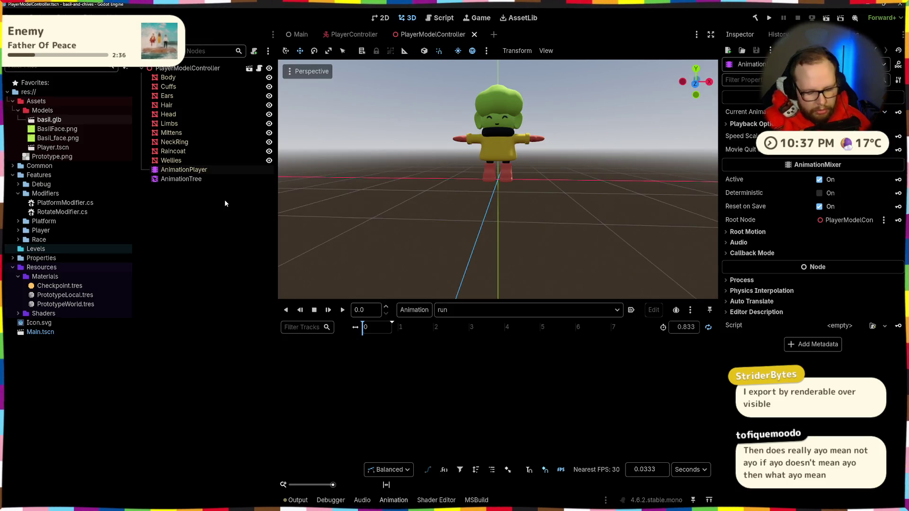
{"action": "key", "text": "super+e"}
{"action": "left_click", "coordinate": [388, 264]}
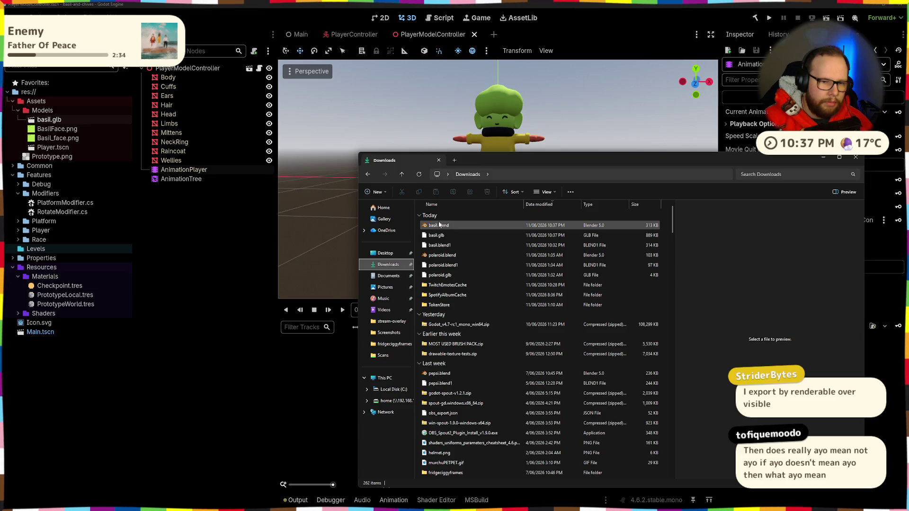
{"action": "left_click", "coordinate": [442, 235]}
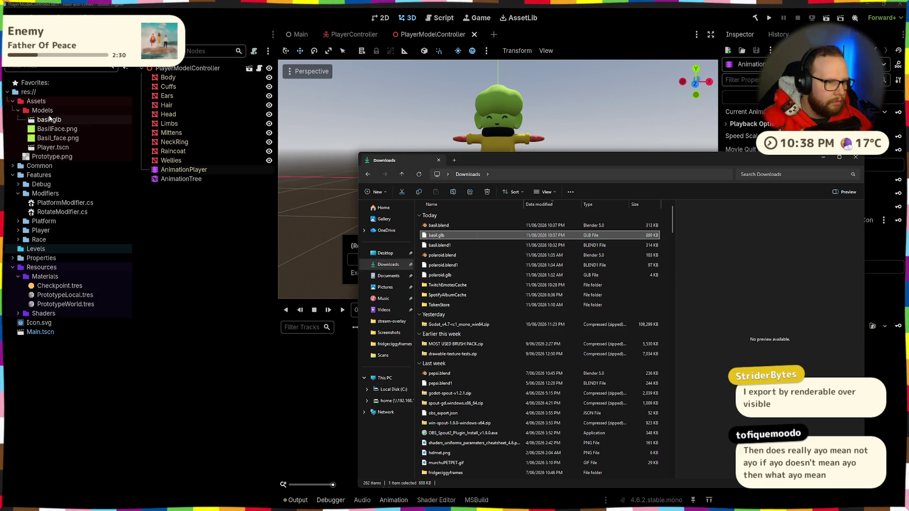
{"action": "double_click", "coordinate": [55, 121]}
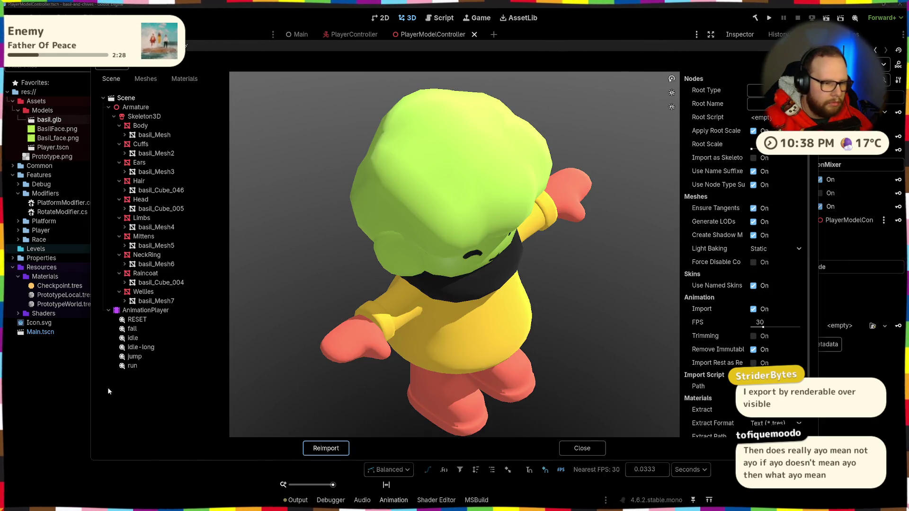
Preview the jump, idle and idle-long animations, then close basil.glb's import settings.
{"action": "left_click", "coordinate": [142, 356]}
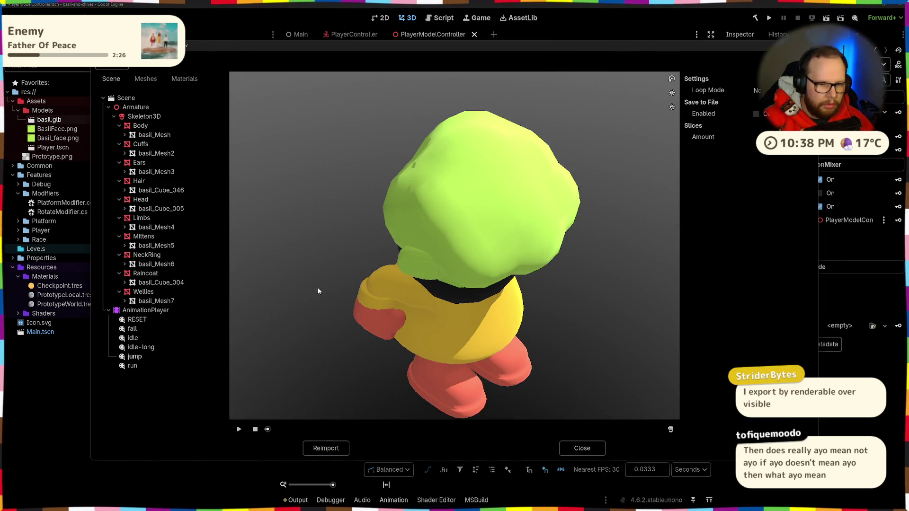
{"action": "left_click_drag", "start_coordinate": [429, 287], "coordinate": [486, 271]}
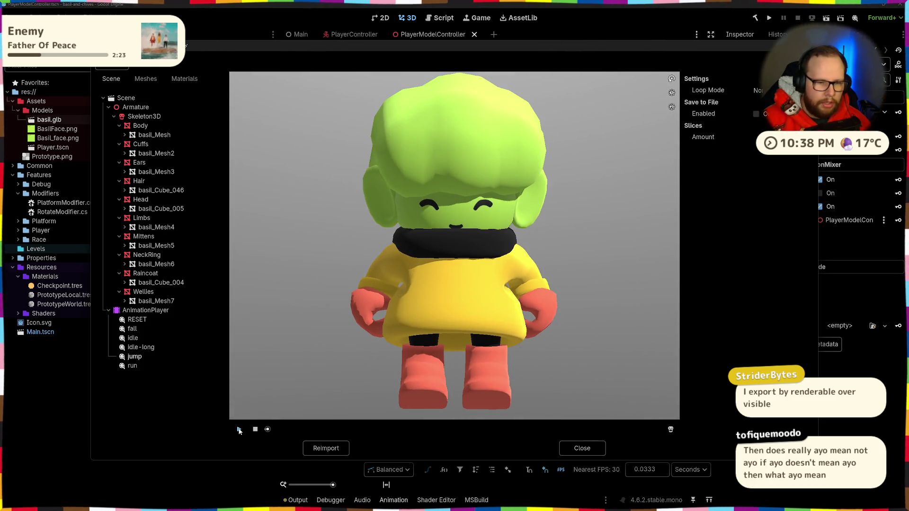
{"action": "left_click", "coordinate": [239, 429]}
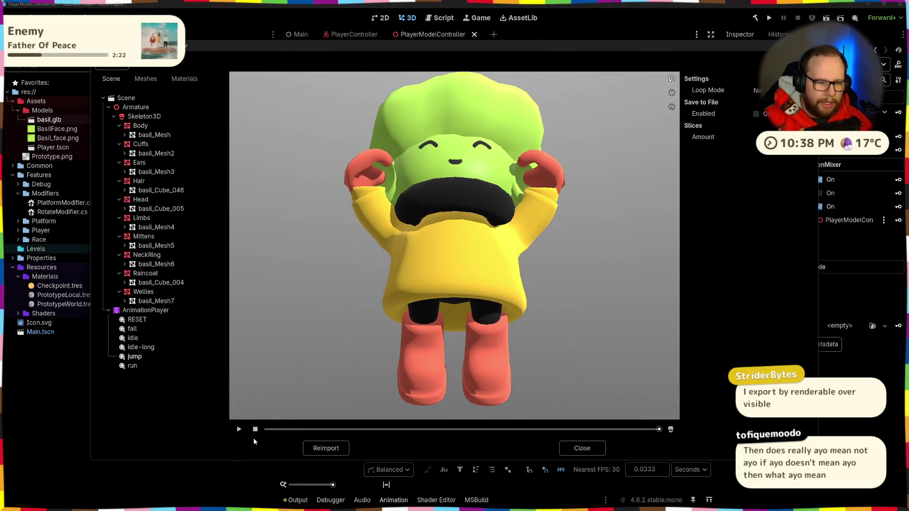
{"action": "left_click", "coordinate": [239, 429]}
{"action": "left_click", "coordinate": [142, 339]}
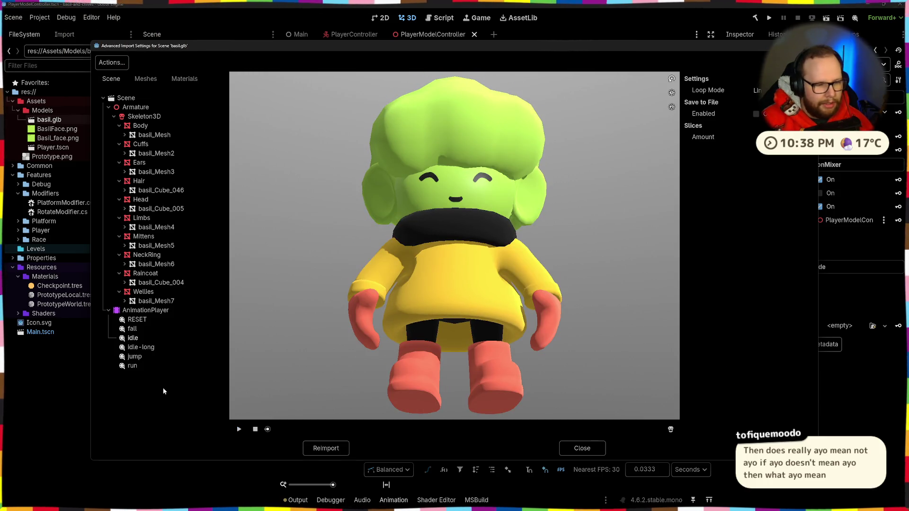
{"action": "left_click", "coordinate": [141, 347]}
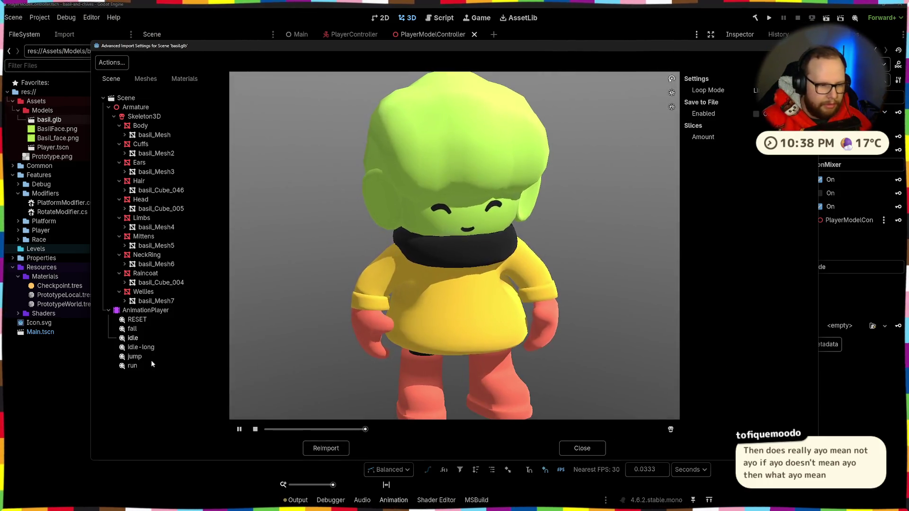
{"action": "scroll", "coordinate": [492, 333], "scroll_direction": "down", "scroll_amount": 3}
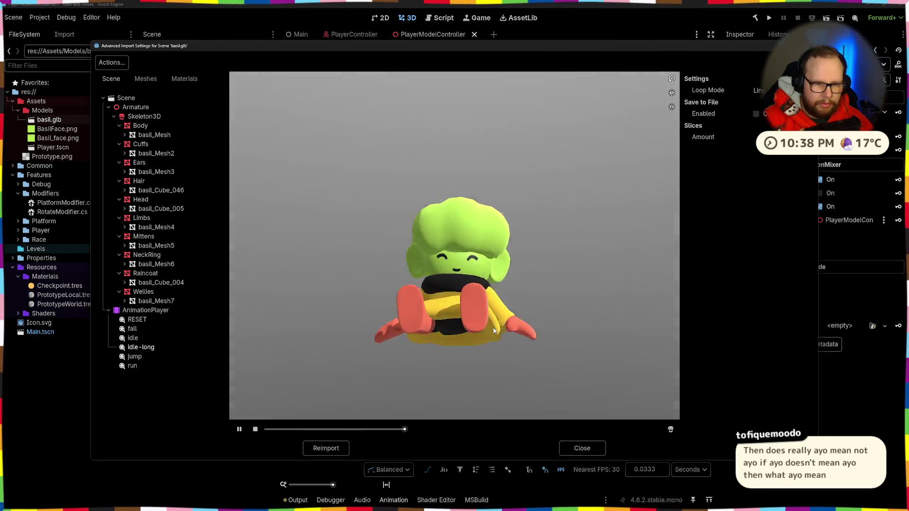
{"action": "scroll", "coordinate": [492, 333], "scroll_direction": "up", "scroll_amount": 4}
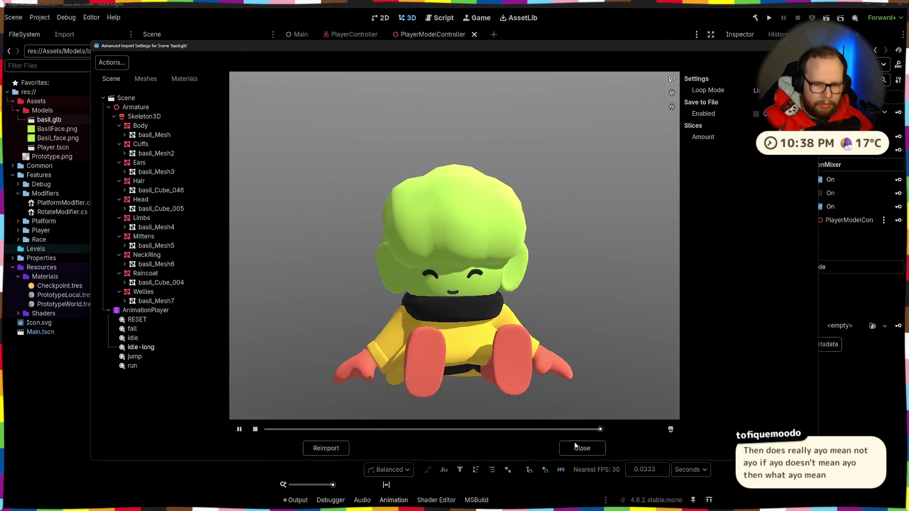
{"action": "left_click", "coordinate": [581, 448]}
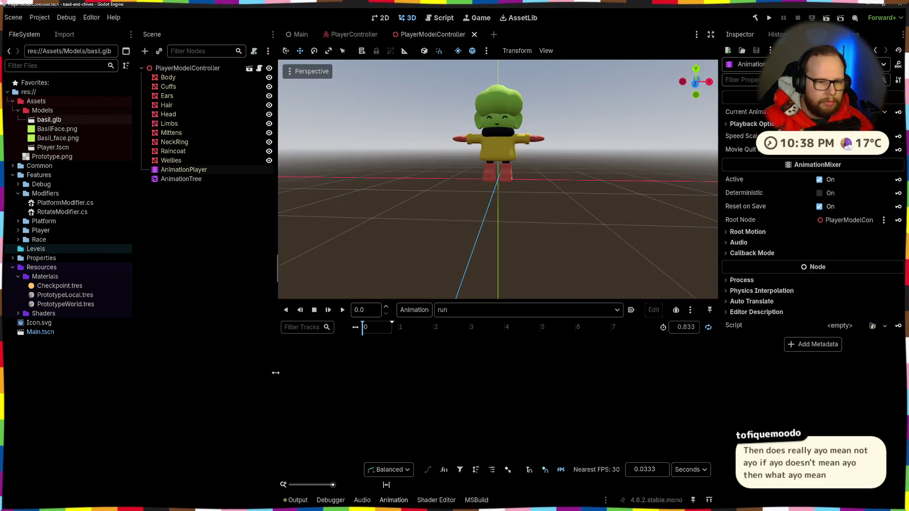
Close PlayerModelController, rename basil.glb to Basil.glb, clear the output log, and show Main.
{"action": "left_click", "coordinate": [467, 310]}
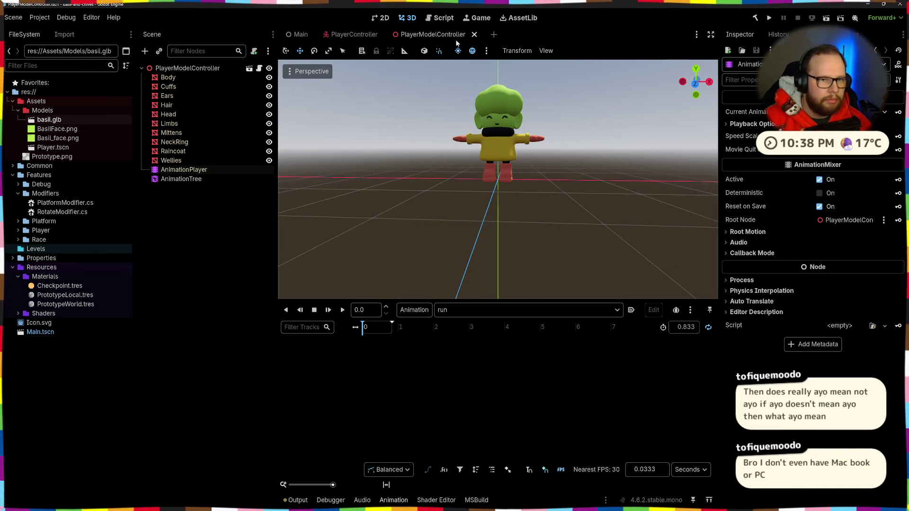
{"action": "left_click", "coordinate": [473, 34]}
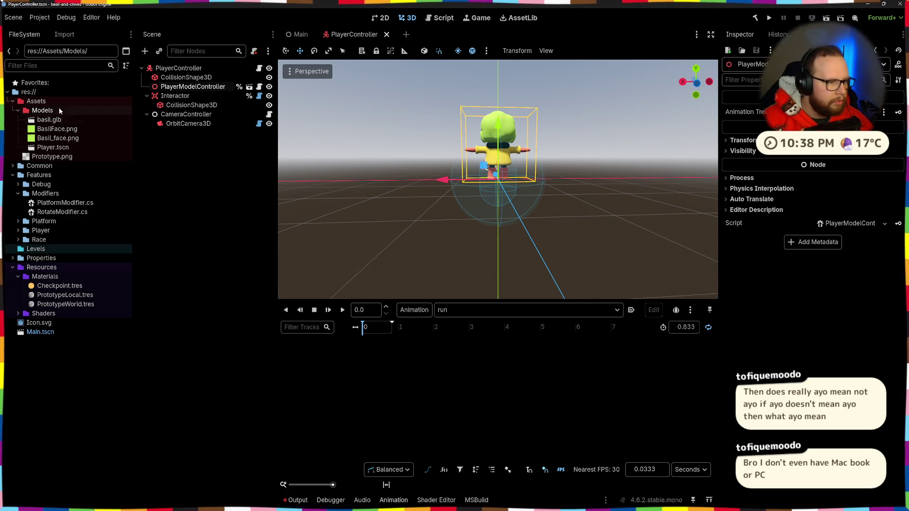
{"action": "mouse_move", "coordinate": [90, 127]}
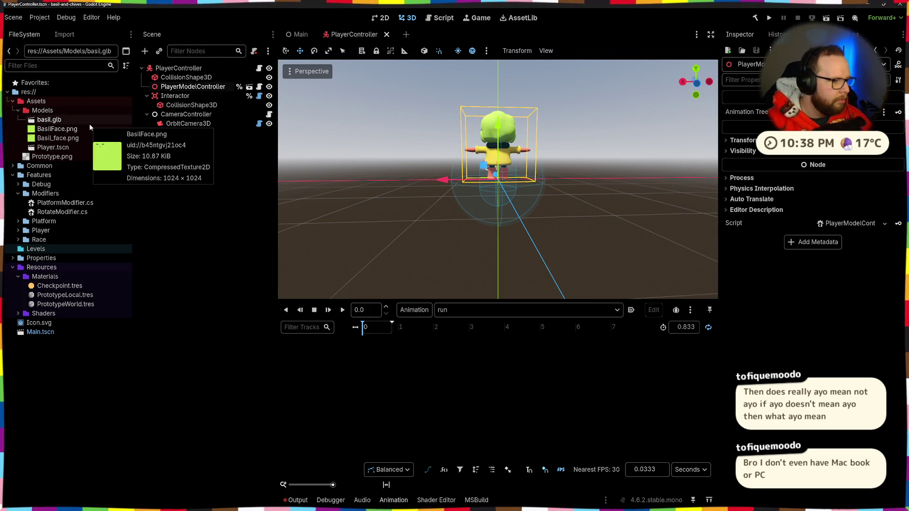
{"action": "left_click", "coordinate": [55, 119]}
{"action": "key", "text": "F2"}
{"action": "key", "text": "Left"}
{"action": "key", "text": "Right"}
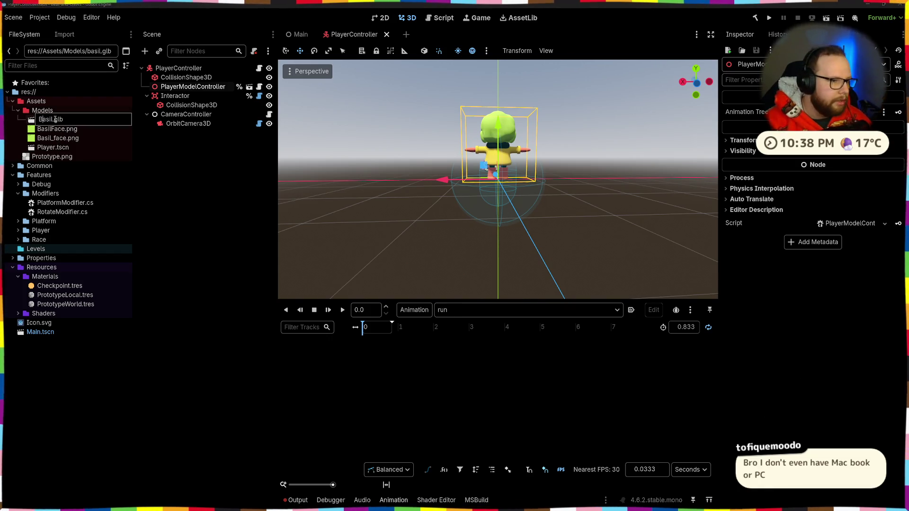
{"action": "key", "text": "Return"}
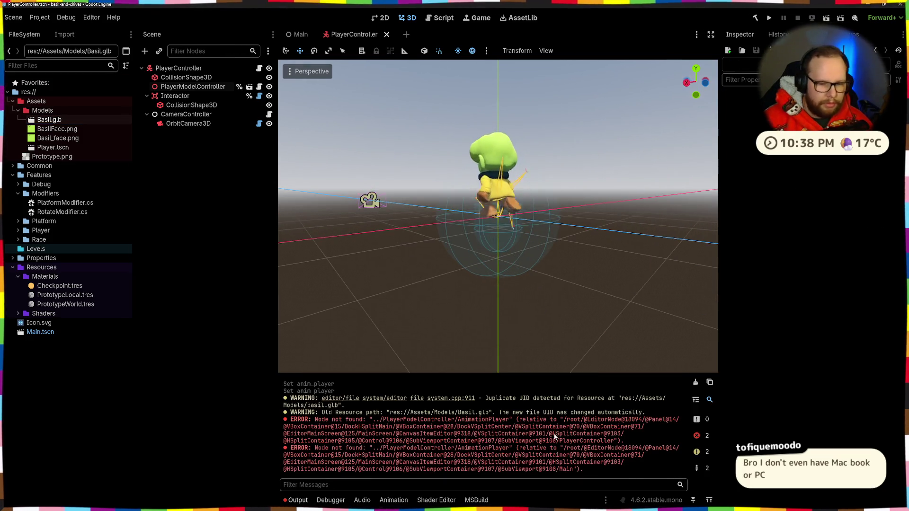
{"action": "left_click", "coordinate": [694, 383]}
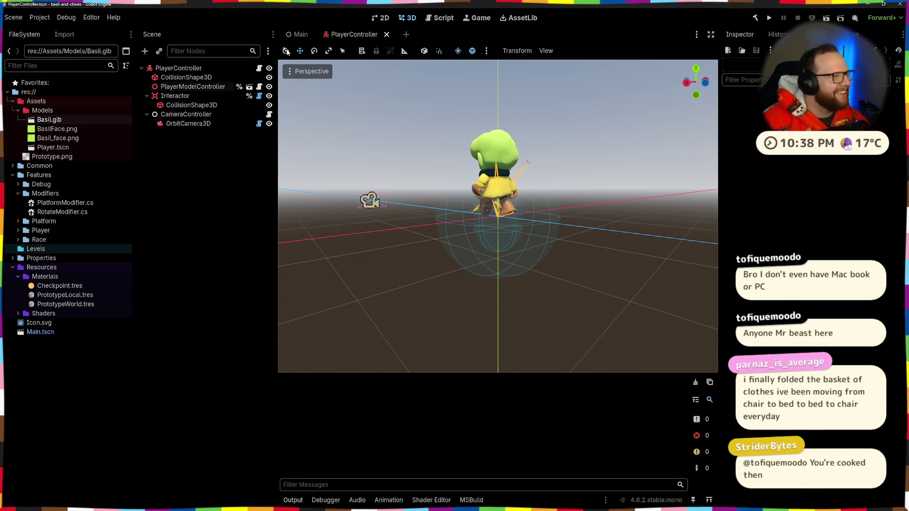
{"action": "left_click", "coordinate": [297, 35]}
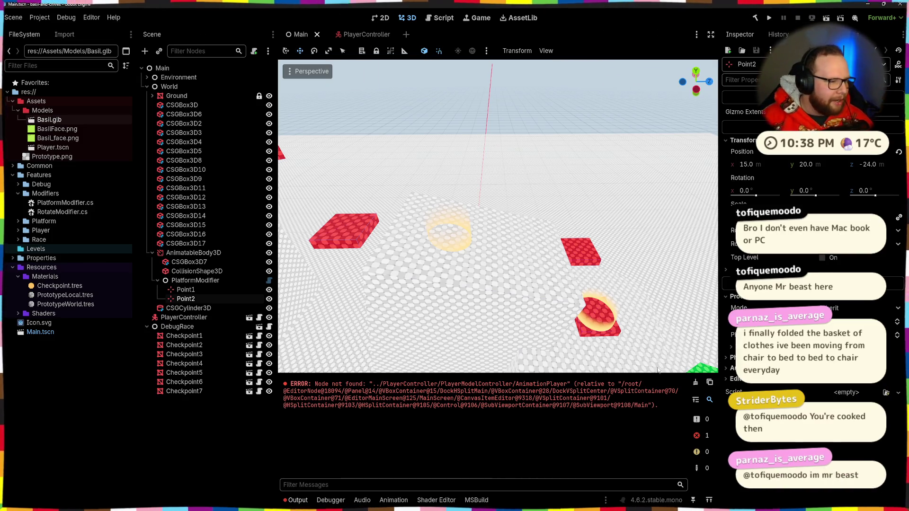
Clear the output log, look over the Main scene's platforms, and switch to PlayerController.
{"action": "left_click", "coordinate": [696, 382]}
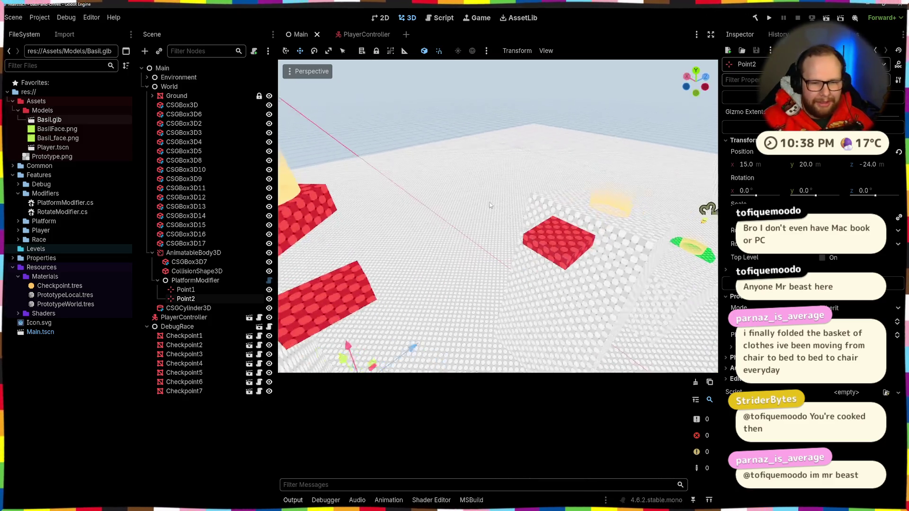
{"action": "scroll", "coordinate": [433, 180], "scroll_direction": "down", "scroll_amount": 10}
{"action": "scroll", "coordinate": [424, 189], "scroll_direction": "up", "scroll_amount": 10}
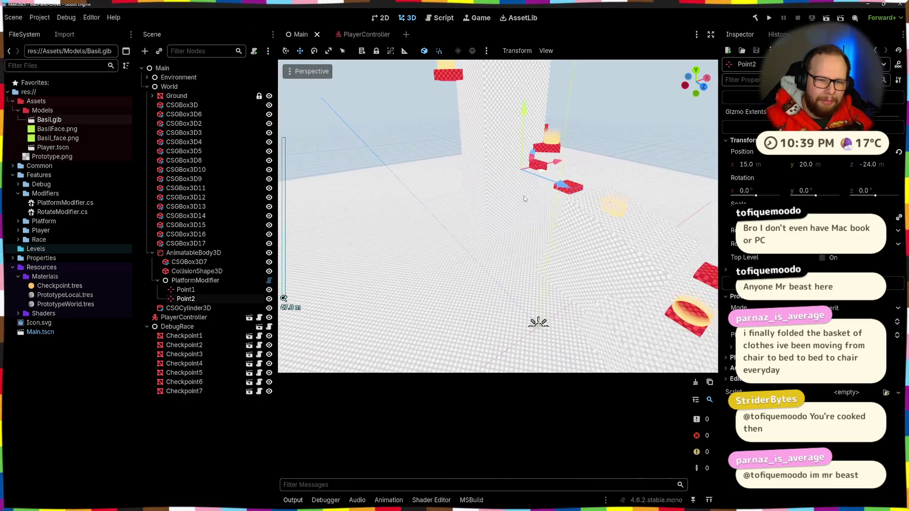
{"action": "left_click_drag", "start_coordinate": [519, 256], "coordinate": [481, 265]}
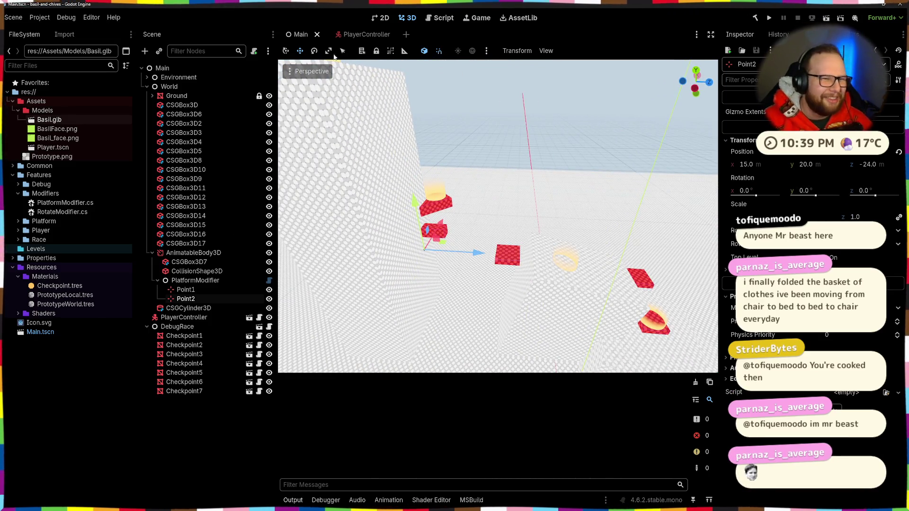
{"action": "key", "text": "ctrl+Tab"}
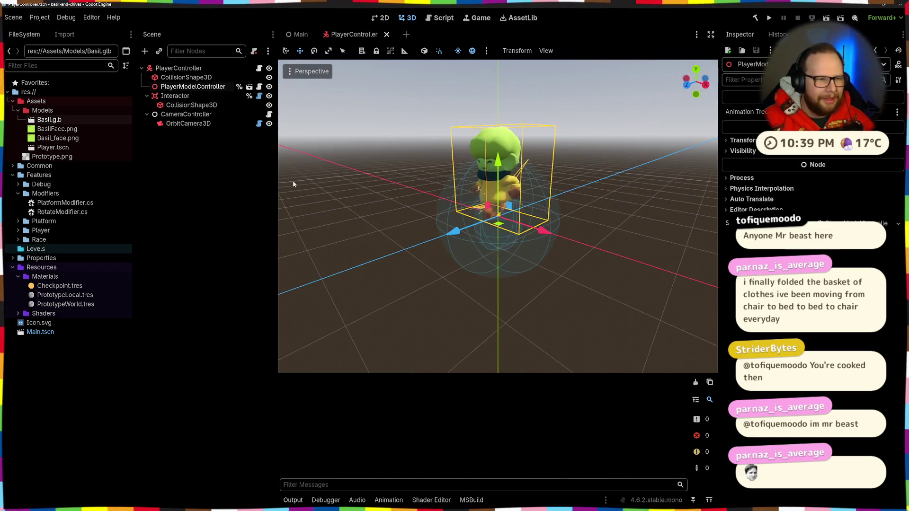
Set the PlayerModelController's Transform Position Y to -0.75 m.
{"action": "left_click", "coordinate": [249, 86]}
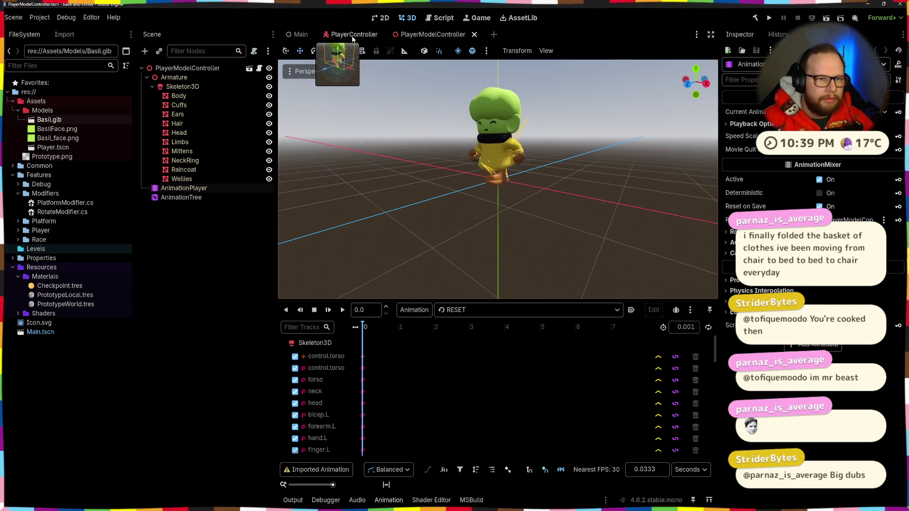
{"action": "left_click", "coordinate": [353, 36]}
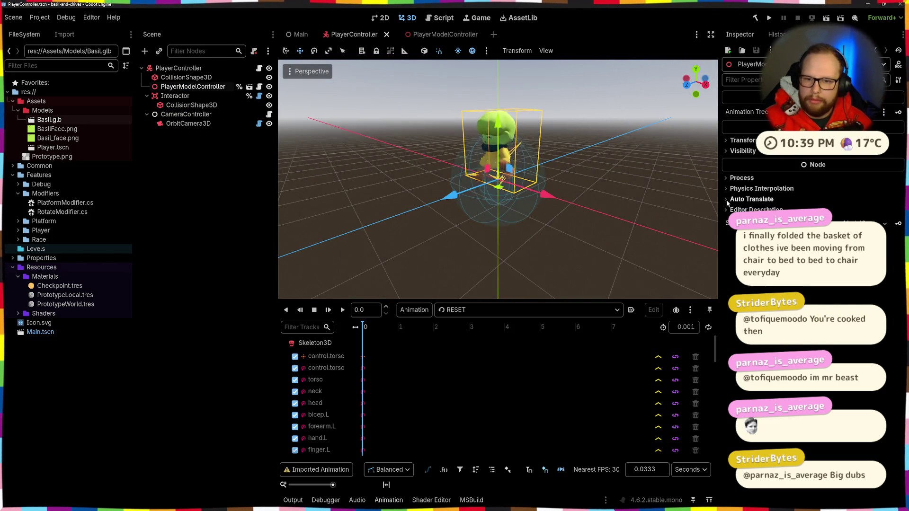
{"action": "left_click", "coordinate": [741, 140]}
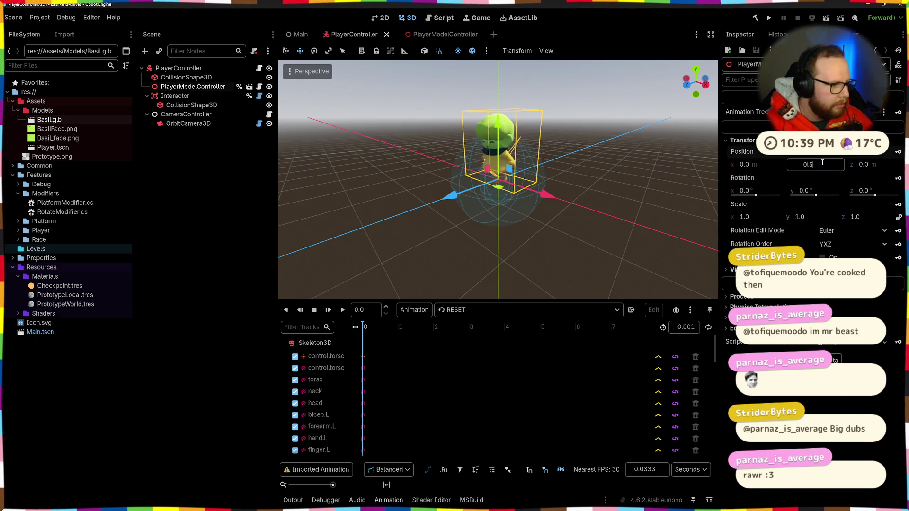
{"action": "key", "text": "BackSpace"}
{"action": "key", "text": "BackSpace"}
{"action": "key", "text": "BackSpace"}
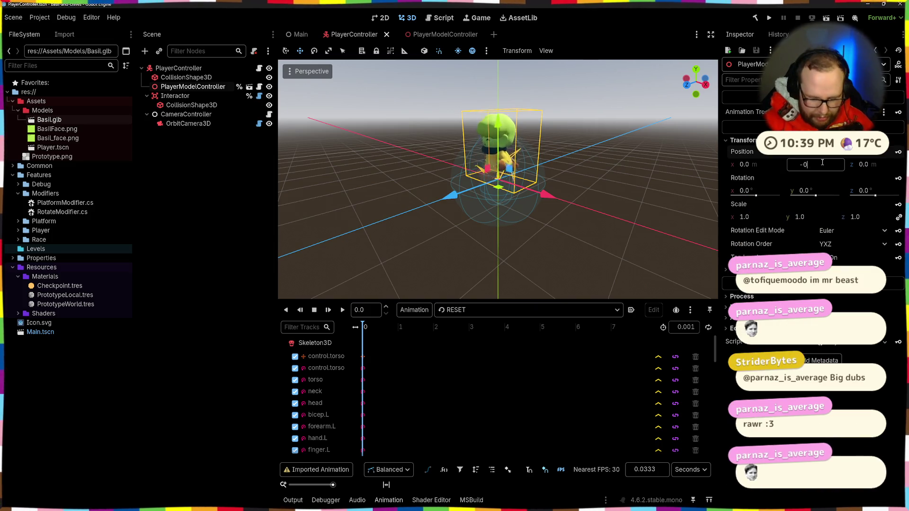
{"action": "type", "text": ".5"}
{"action": "key", "text": "Return"}
{"action": "scroll", "coordinate": [602, 180], "scroll_direction": "up", "scroll_amount": 5}
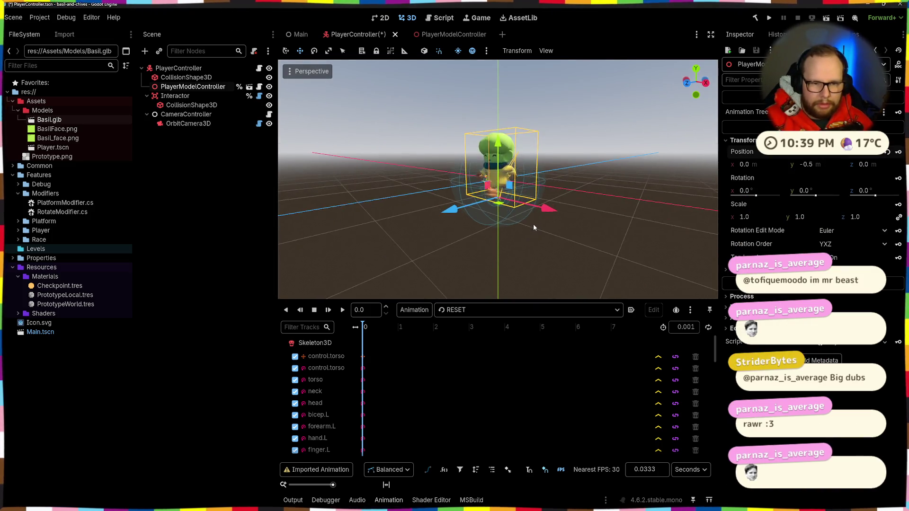
{"action": "left_click_drag", "start_coordinate": [569, 213], "coordinate": [611, 176]}
{"action": "left_click", "coordinate": [816, 165]}
{"action": "key", "text": "BackSpace"}
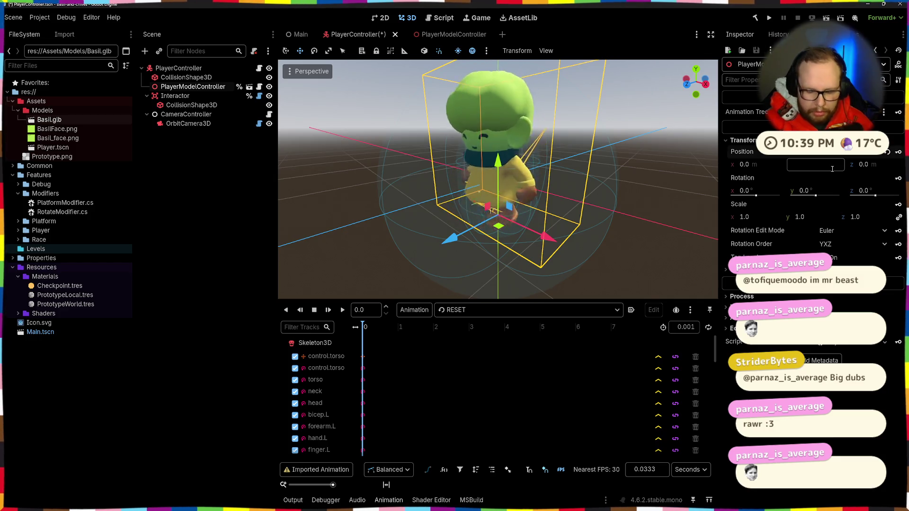
{"action": "type", "text": "-0.075"}
{"action": "key", "text": "Return"}
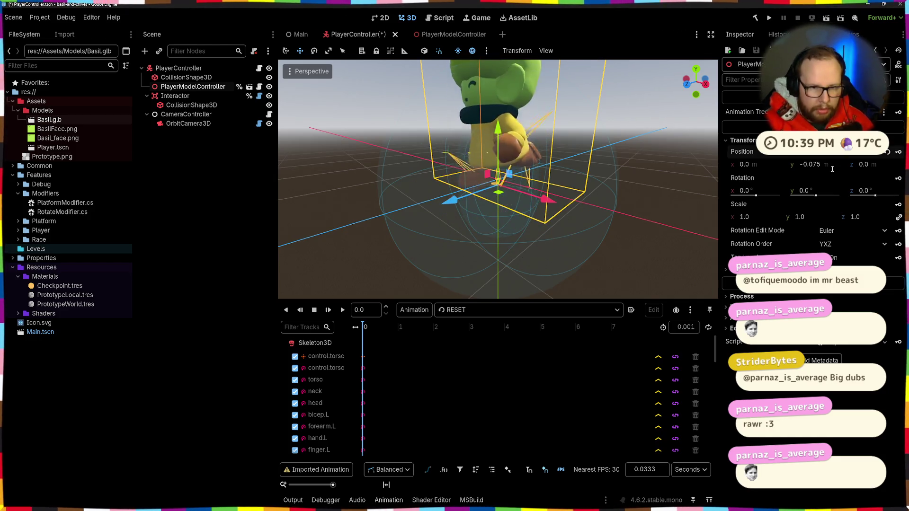
{"action": "type", "text": "-.75"}
{"action": "key", "text": "Return"}
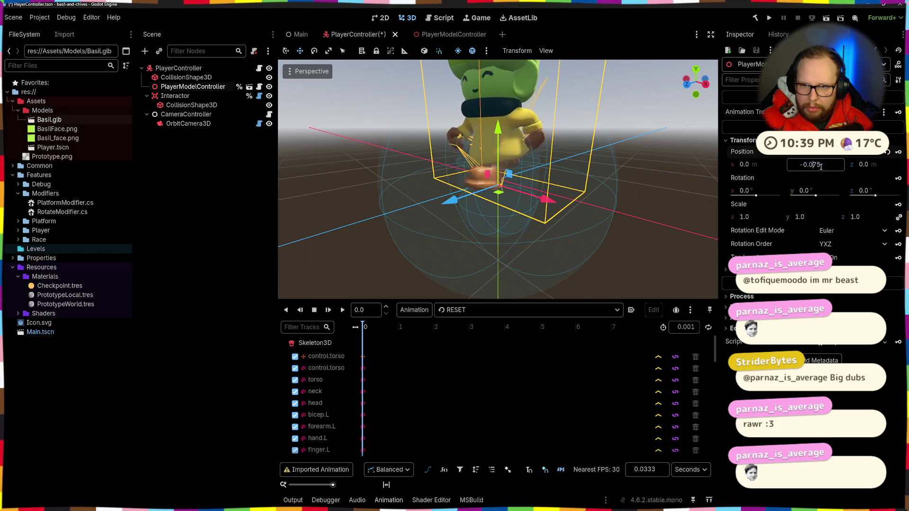
Save the PlayerController scene, inspect Basil from several angles, and return to Main.
{"action": "scroll", "coordinate": [536, 136], "scroll_direction": "down", "scroll_amount": 5}
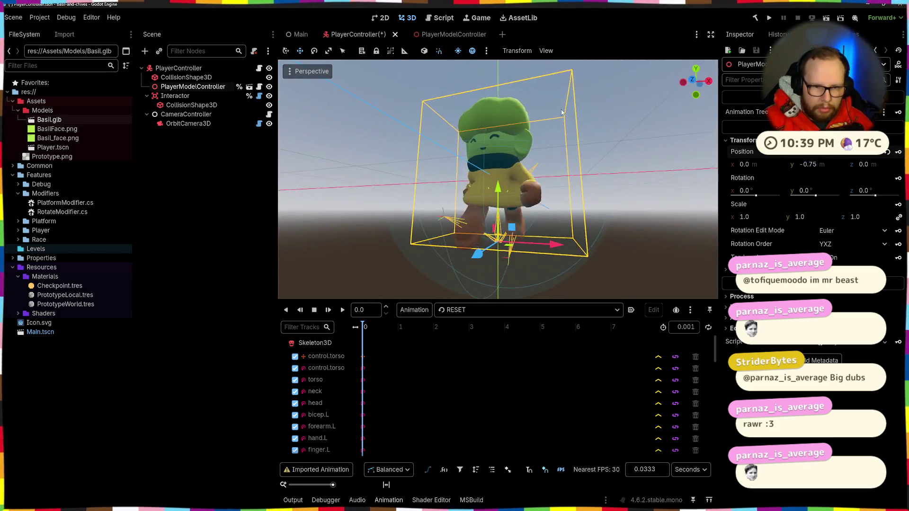
{"action": "left_click", "coordinate": [651, 158]}
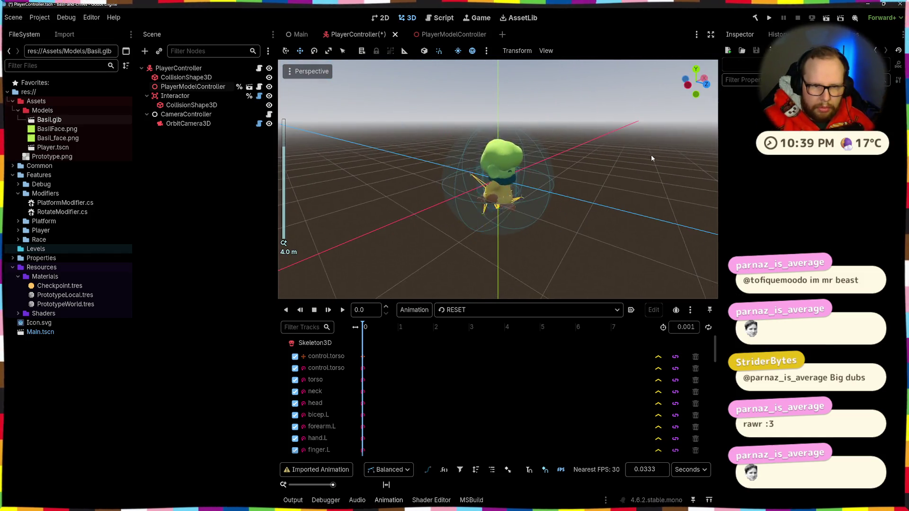
{"action": "key", "text": "ctrl+s"}
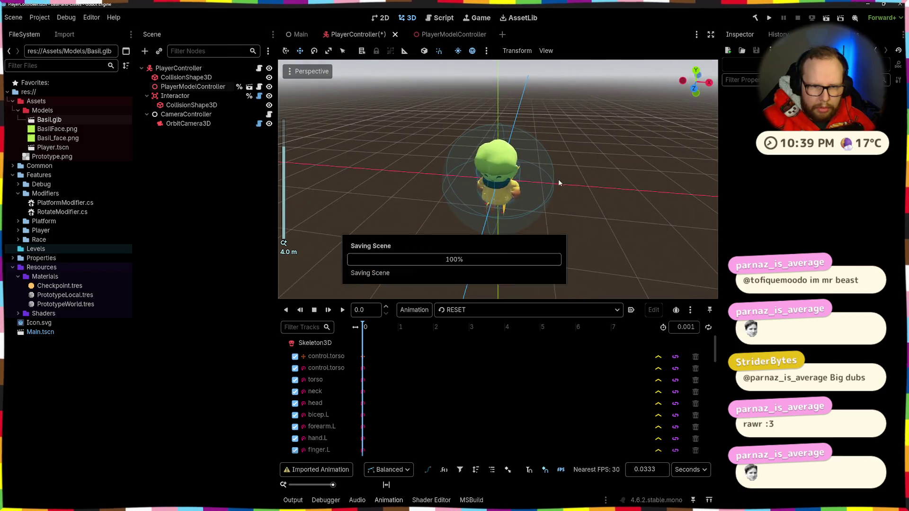
{"action": "scroll", "coordinate": [543, 243], "scroll_direction": "up", "scroll_amount": 10}
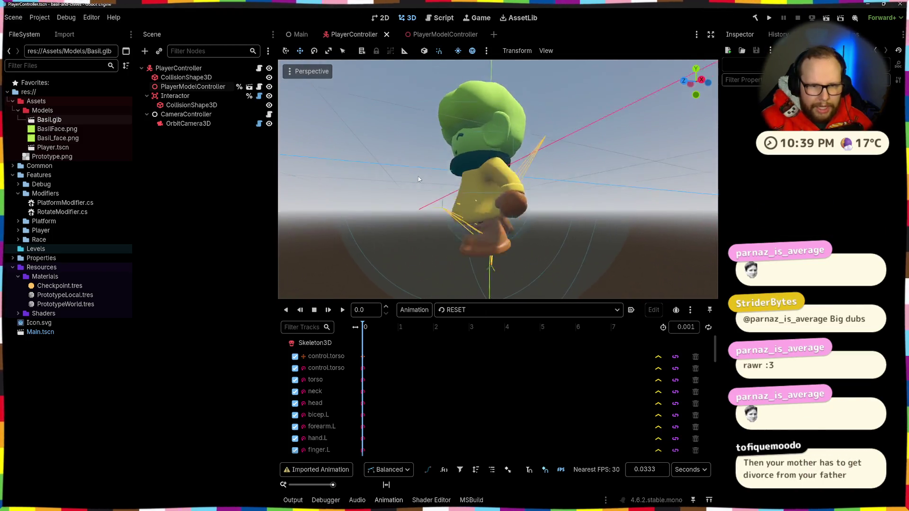
{"action": "scroll", "coordinate": [507, 221], "scroll_direction": "down", "scroll_amount": 8}
{"action": "mouse_move", "coordinate": [510, 220]}
{"action": "left_mouse_down"}
{"action": "mouse_move", "coordinate": [578, 237]}
{"action": "mouse_move", "coordinate": [563, 222]}
{"action": "mouse_move", "coordinate": [524, 228]}
{"action": "mouse_move", "coordinate": [568, 168]}
{"action": "left_mouse_up"}
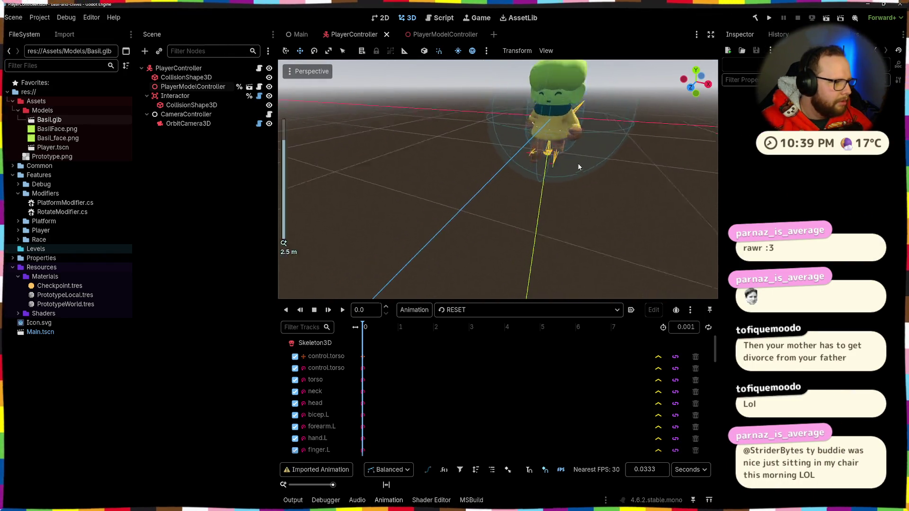
{"action": "scroll", "coordinate": [575, 170], "scroll_direction": "up", "scroll_amount": 8}
{"action": "mouse_move", "coordinate": [559, 274]}
{"action": "left_mouse_down"}
{"action": "mouse_move", "coordinate": [563, 180]}
{"action": "mouse_move", "coordinate": [544, 49]}
{"action": "mouse_move", "coordinate": [643, 28]}
{"action": "mouse_move", "coordinate": [521, 28]}
{"action": "mouse_move", "coordinate": [361, 156]}
{"action": "mouse_move", "coordinate": [294, 22]}
{"action": "left_mouse_up"}
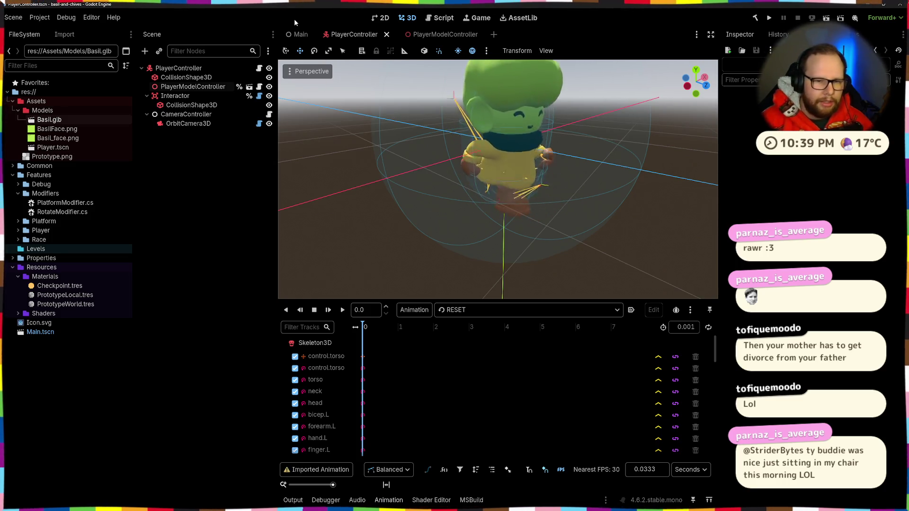
{"action": "left_click", "coordinate": [298, 34]}
{"action": "scroll", "coordinate": [523, 194], "scroll_direction": "up", "scroll_amount": 5}
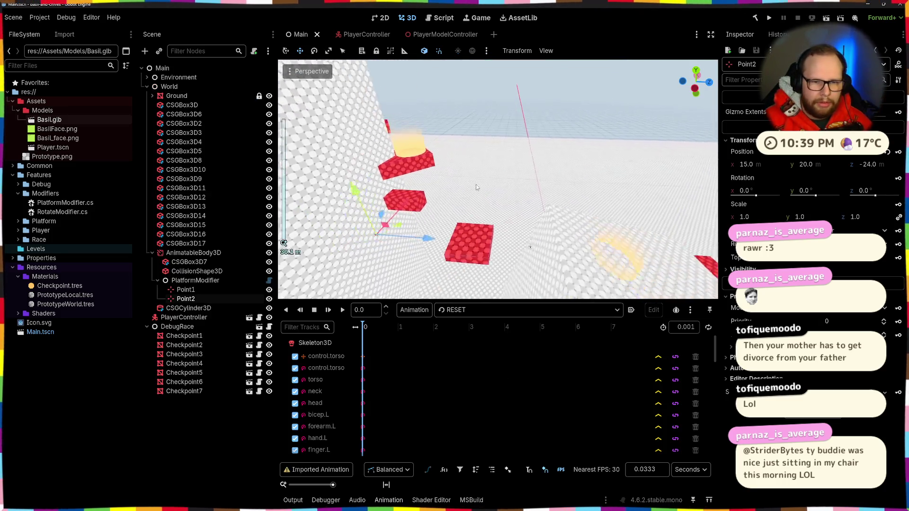
Run the game with F5 and walk Basil around the level using WASD.
{"action": "key", "text": "F5"}
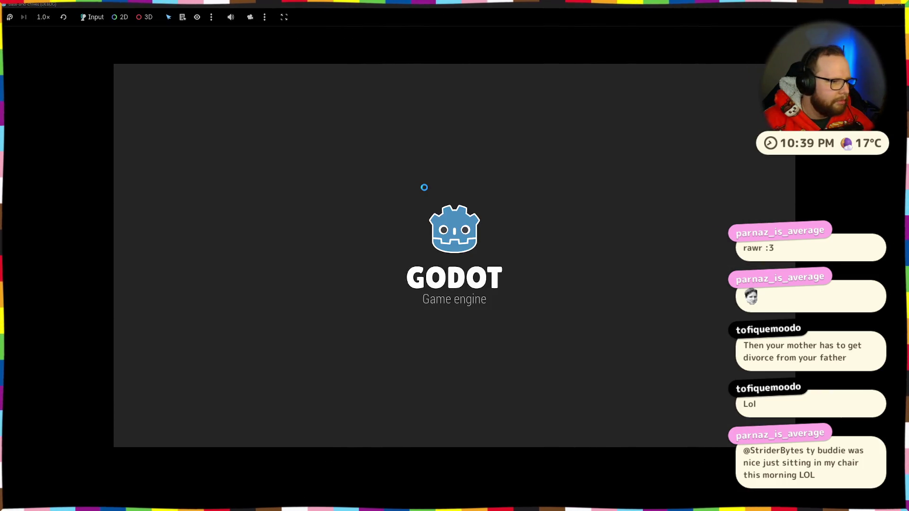
{"action": "key", "text": "w"}
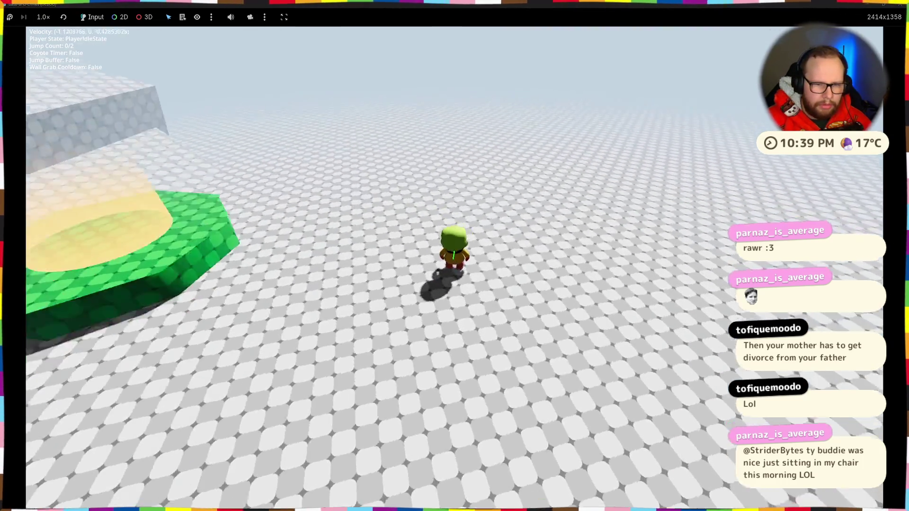
{"action": "key", "text": "a"}
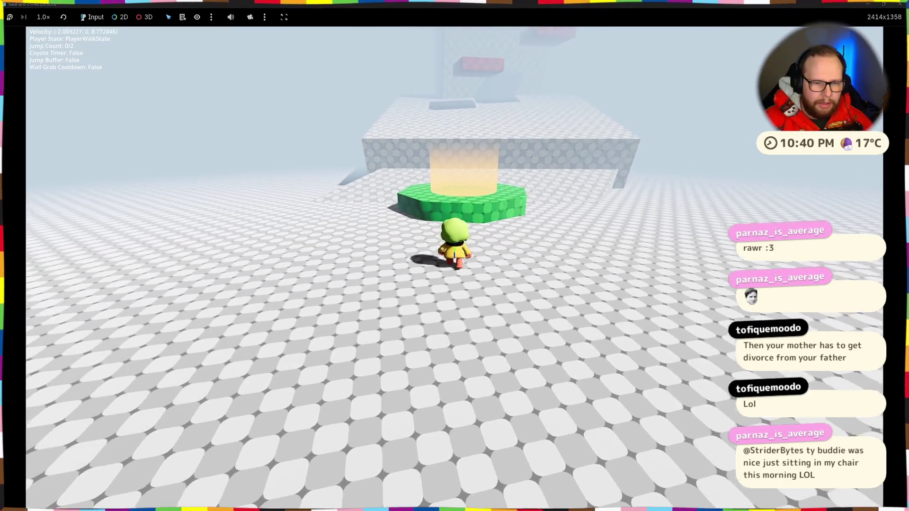
{"action": "key", "text": "w"}
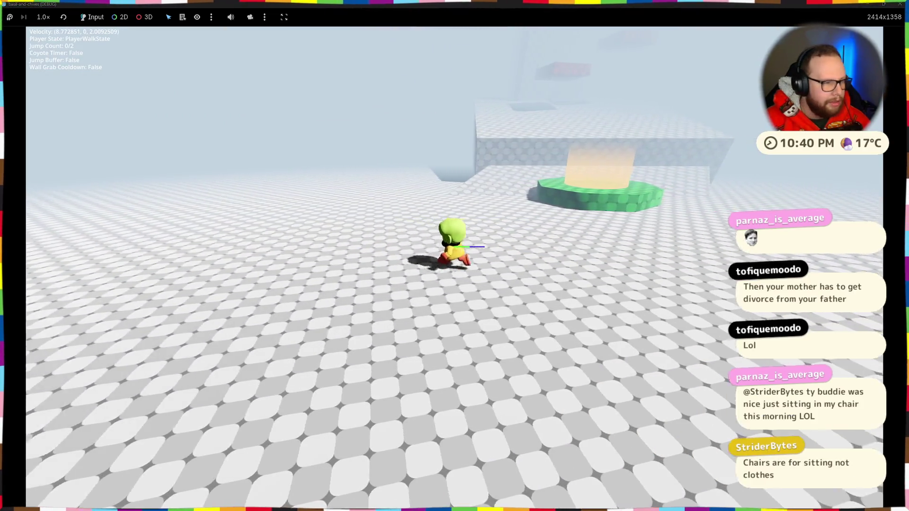
{"action": "key", "text": "d"}
{"action": "key", "text": "w"}
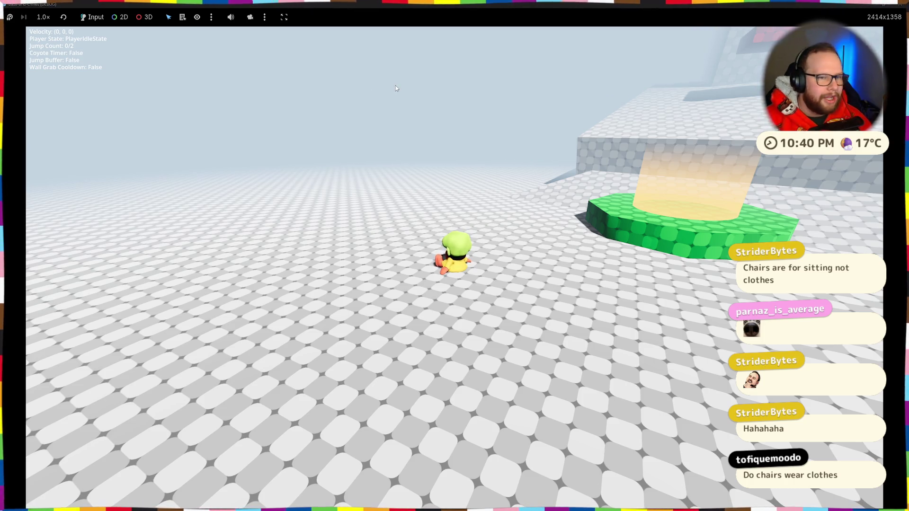
{"action": "key", "text": "alt+Tab"}
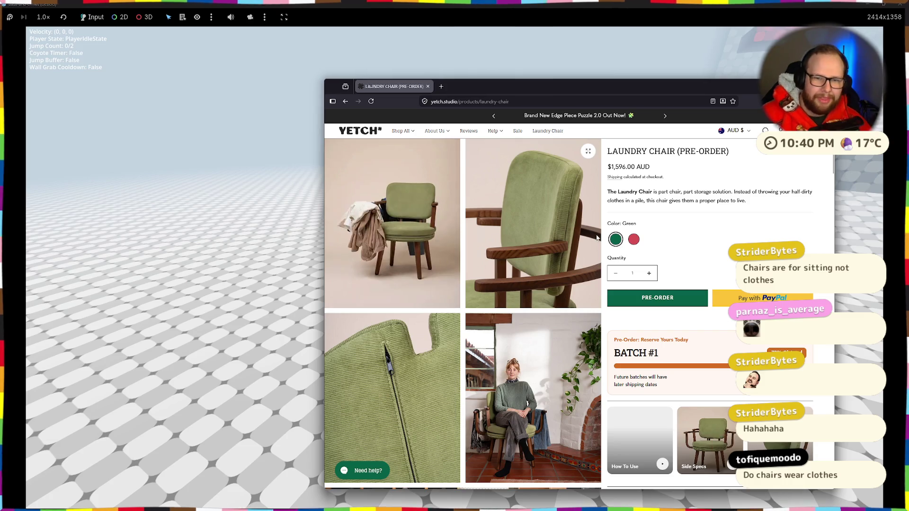
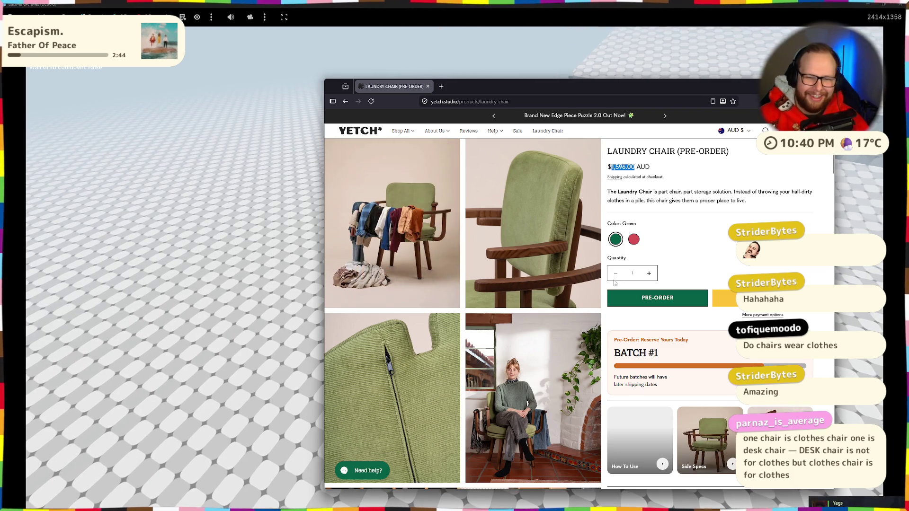
Return to the 'simone clothes chairs' results, walk Basil briefly, then stop the game with F8.
{"action": "scroll", "coordinate": [636, 243], "scroll_direction": "down", "scroll_amount": 5}
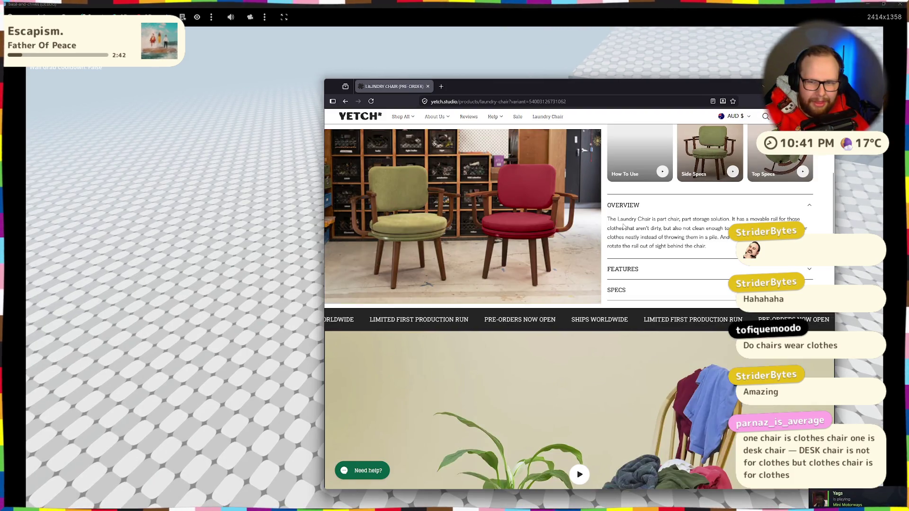
{"action": "left_click", "coordinate": [344, 102]}
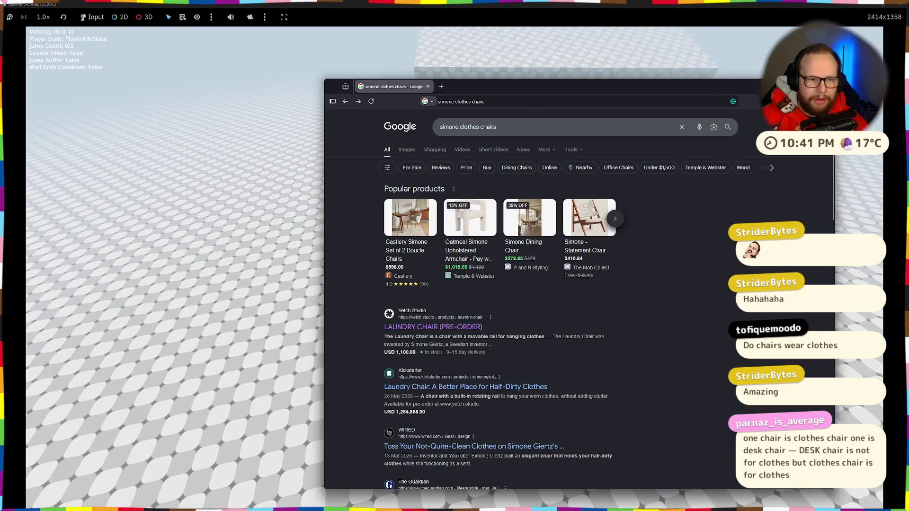
{"action": "key", "text": "alt+Tab"}
{"action": "key", "text": "w"}
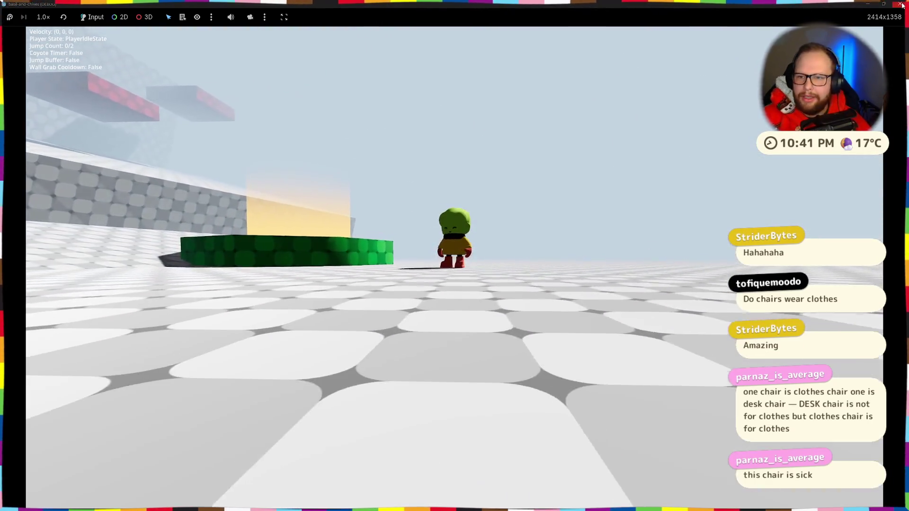
{"action": "key", "text": "F8"}
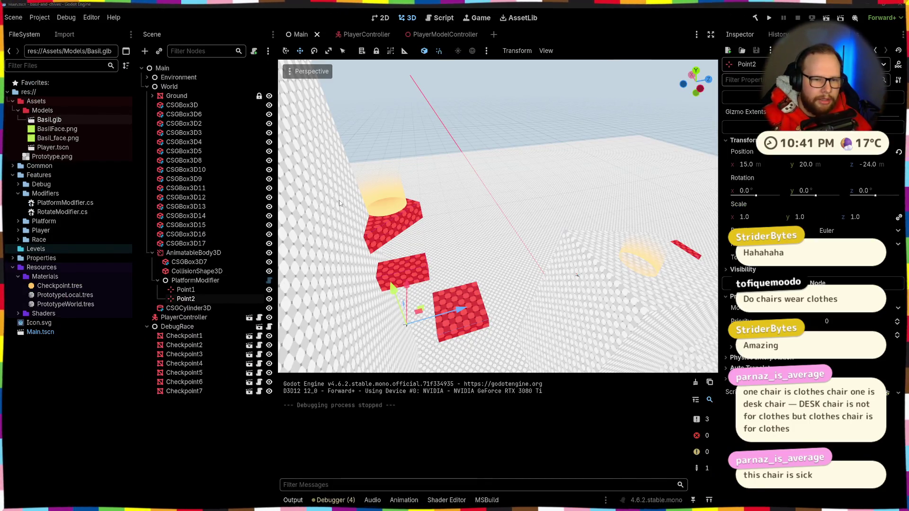
Close the Downloads Explorer window and switch to the PlayerController scene tab.
{"action": "key", "text": "ctrl+super+Right"}
{"action": "key", "text": "ctrl+super+Left"}
{"action": "key", "text": "alt+Tab"}
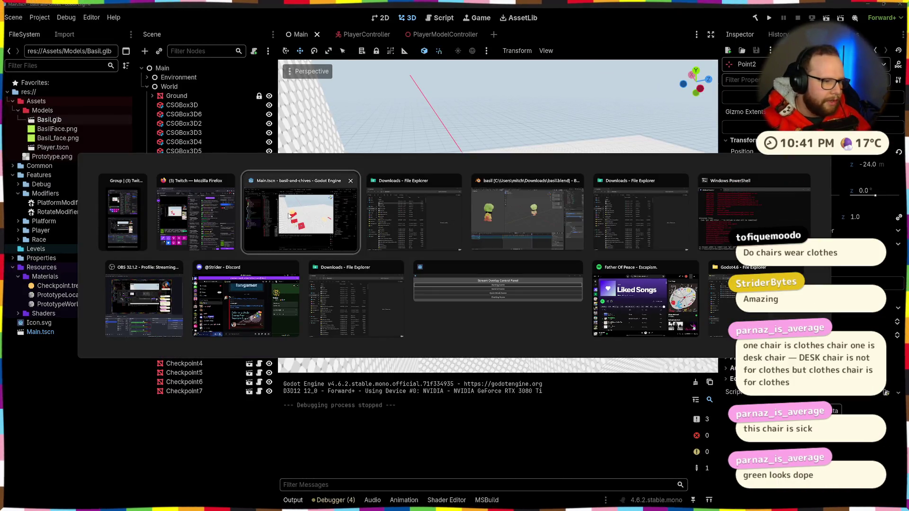
{"action": "left_click", "coordinate": [434, 205]}
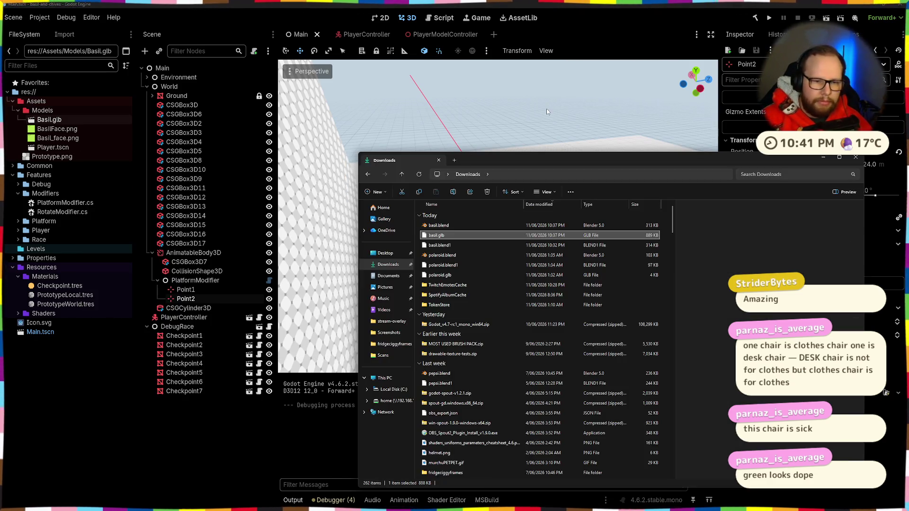
{"action": "left_click", "coordinate": [855, 158]}
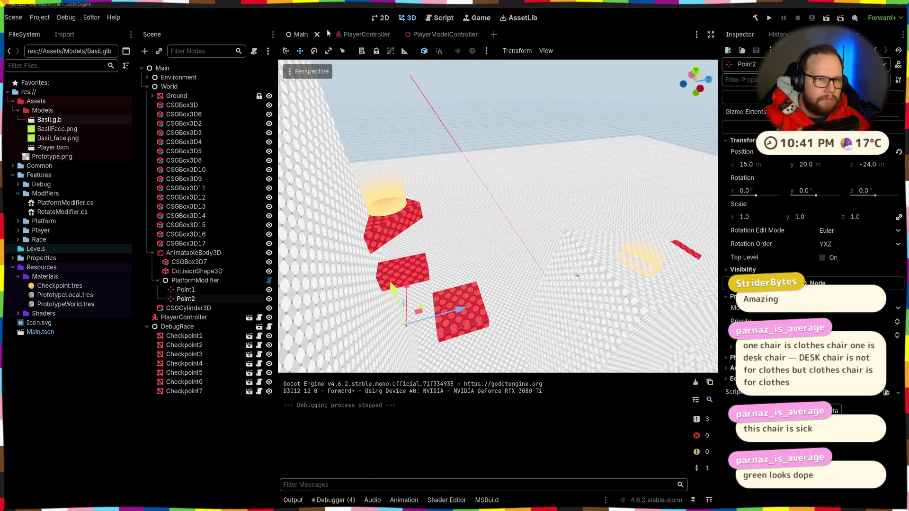
{"action": "key", "text": "ctrl+Tab"}
{"action": "scroll", "coordinate": [580, 200], "scroll_direction": "down", "scroll_amount": 5}
Orbit around Basil in Blender, then come back to Godot.
{"action": "key", "text": "alt+Tab"}
{"action": "left_click", "coordinate": [425, 205]}
{"action": "mouse_move", "coordinate": [425, 205]}
{"action": "left_mouse_down"}
{"action": "mouse_move", "coordinate": [561, 215]}
{"action": "mouse_move", "coordinate": [600, 200]}
{"action": "left_mouse_up"}
{"action": "key", "text": "alt+Tab"}
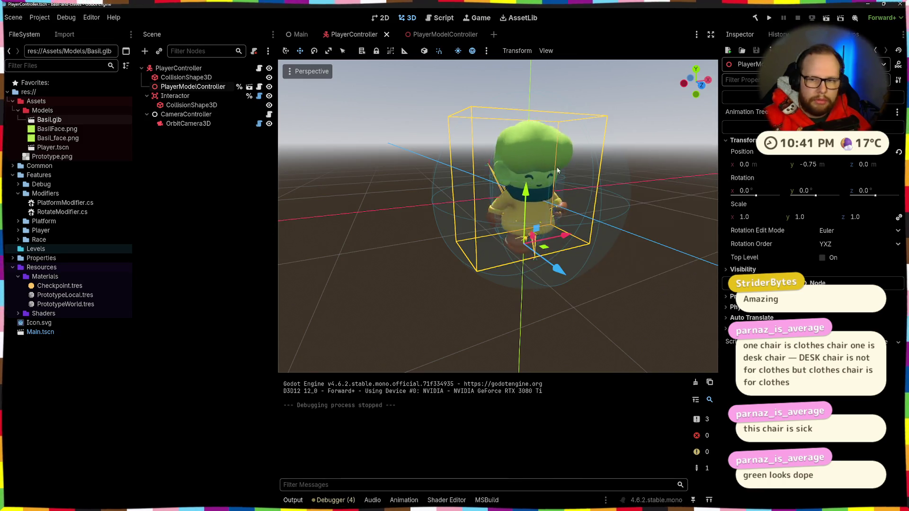
Orbit the Godot view to see Basil from the side, glancing at Blender before returning.
{"action": "mouse_move", "coordinate": [505, 169]}
{"action": "left_mouse_down"}
{"action": "mouse_move", "coordinate": [631, 183]}
{"action": "mouse_move", "coordinate": [570, 175]}
{"action": "left_mouse_up"}
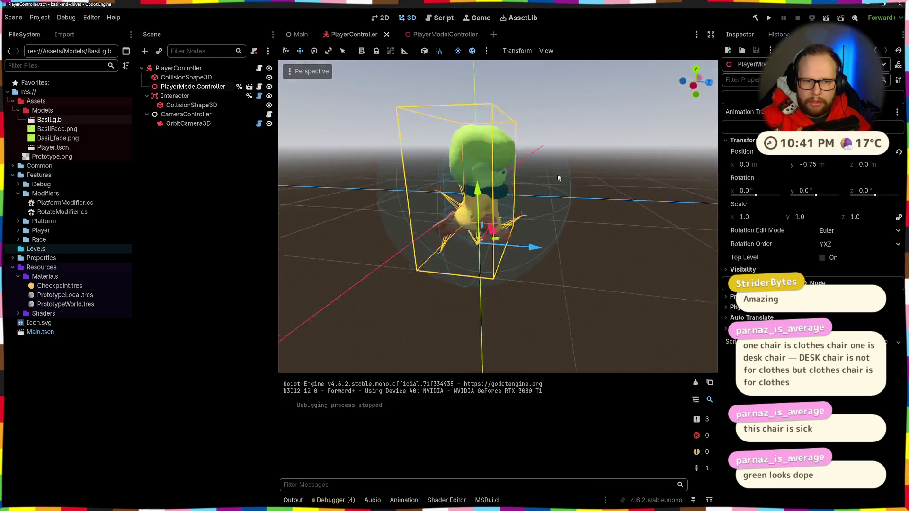
{"action": "key", "text": "alt+Tab"}
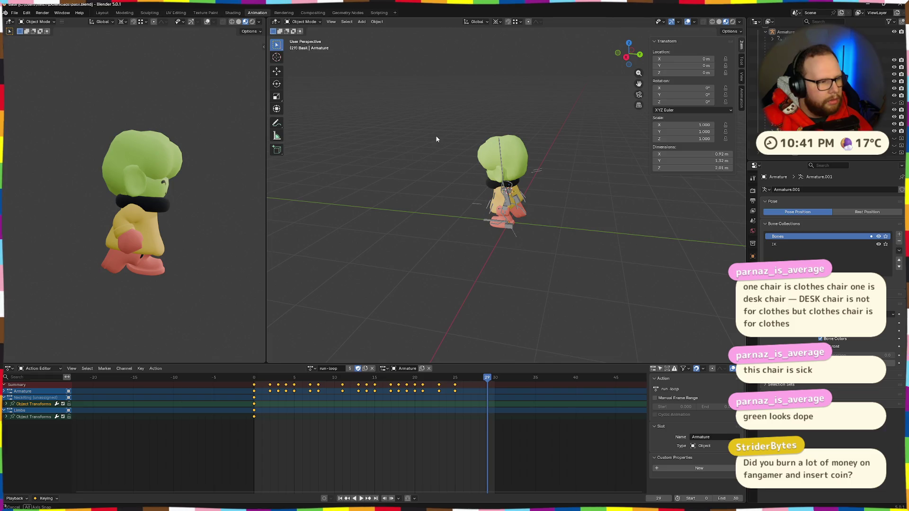
{"action": "key", "text": "alt+Tab"}
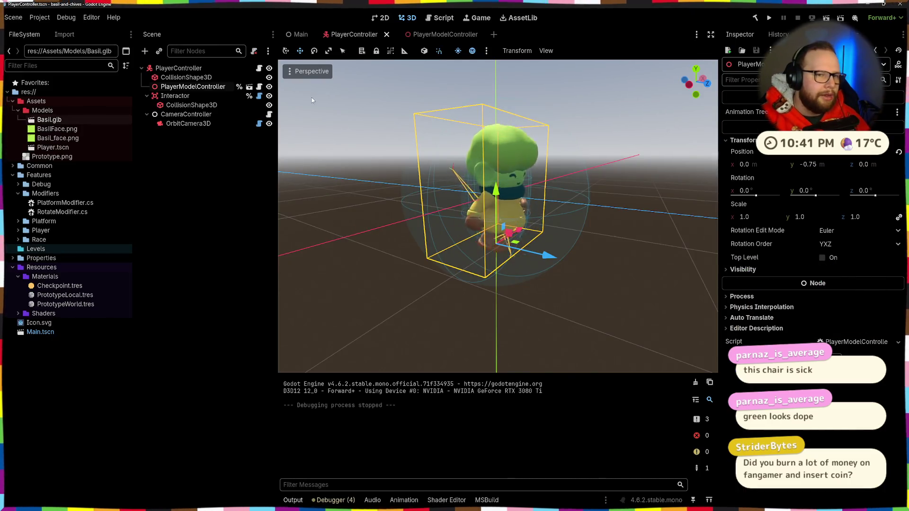
Open PlayerModelController for editing and toggle the viewport to Display Overdraw, then back to Display Normal.
{"action": "left_click", "coordinate": [249, 87]}
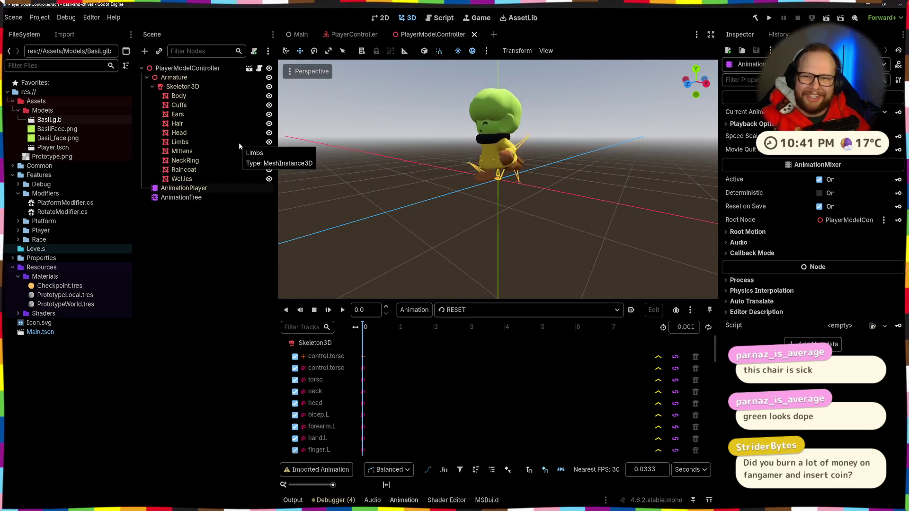
{"action": "scroll", "coordinate": [427, 170], "scroll_direction": "up", "scroll_amount": 5}
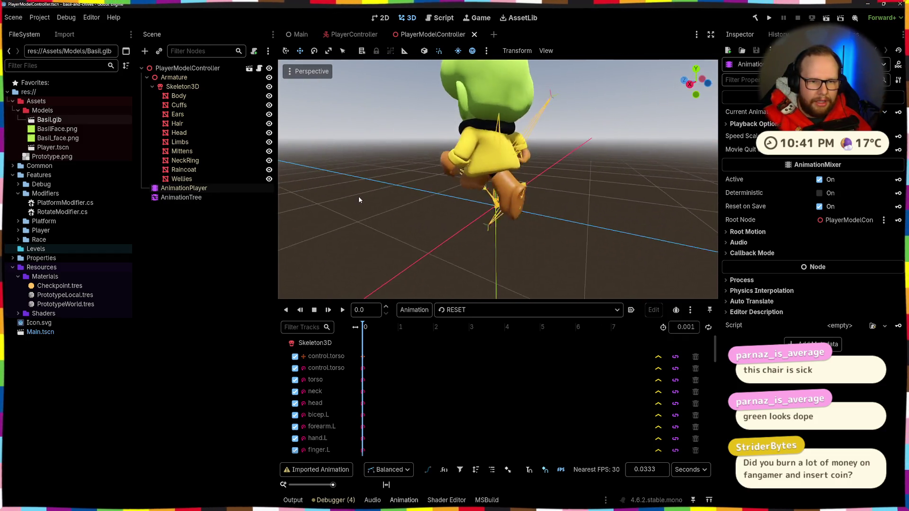
{"action": "left_click", "coordinate": [308, 71]}
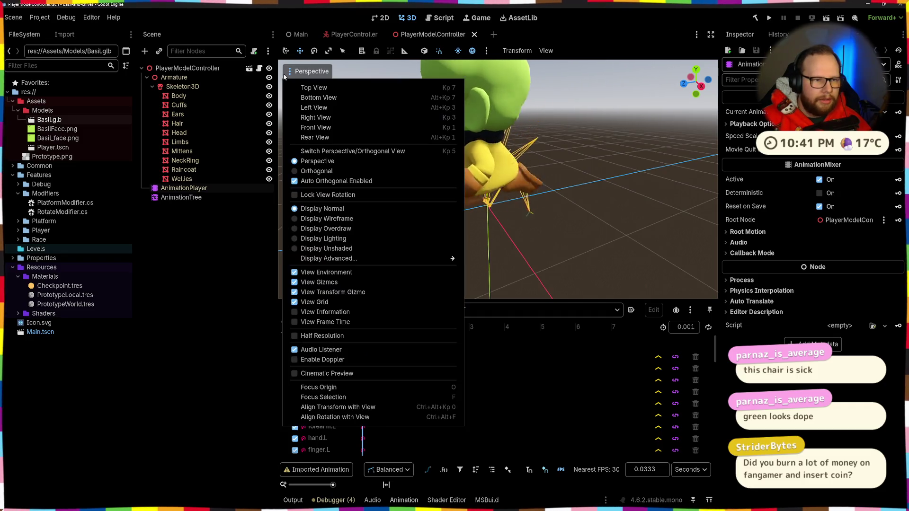
{"action": "left_click", "coordinate": [290, 227]}
{"action": "left_click", "coordinate": [295, 209]}
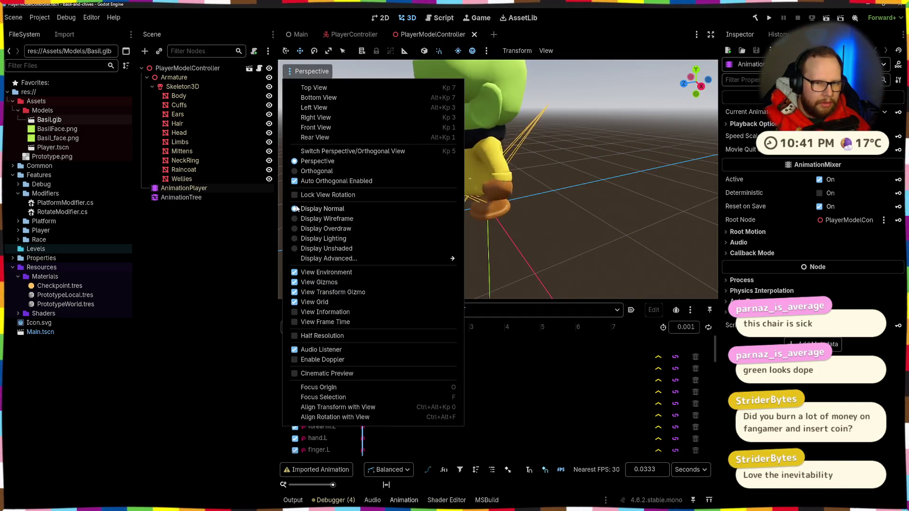
{"action": "left_click", "coordinate": [551, 206]}
Select Basil's meshes in turn (Wellies, Ears, Raincoat), ending on Wellies.
{"action": "mouse_move", "coordinate": [551, 205]}
{"action": "left_mouse_down"}
{"action": "mouse_move", "coordinate": [443, 229]}
{"action": "mouse_move", "coordinate": [486, 181]}
{"action": "left_mouse_up"}
{"action": "left_click", "coordinate": [486, 181]}
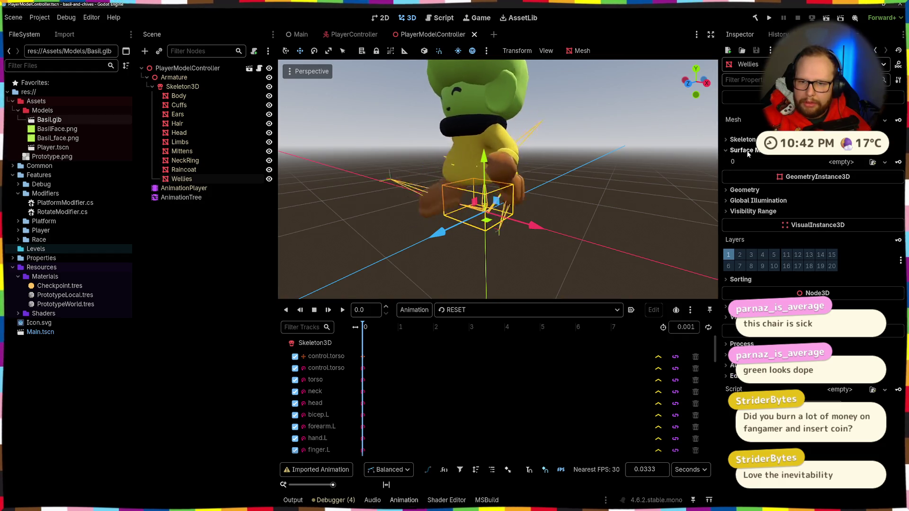
{"action": "left_click", "coordinate": [182, 114]}
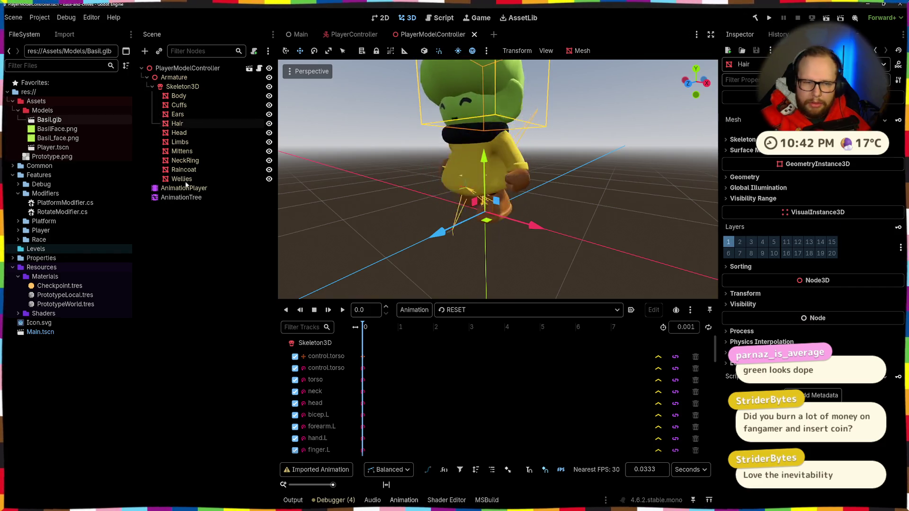
{"action": "left_click", "coordinate": [187, 179]}
{"action": "left_click", "coordinate": [185, 171]}
{"action": "left_click", "coordinate": [188, 178]}
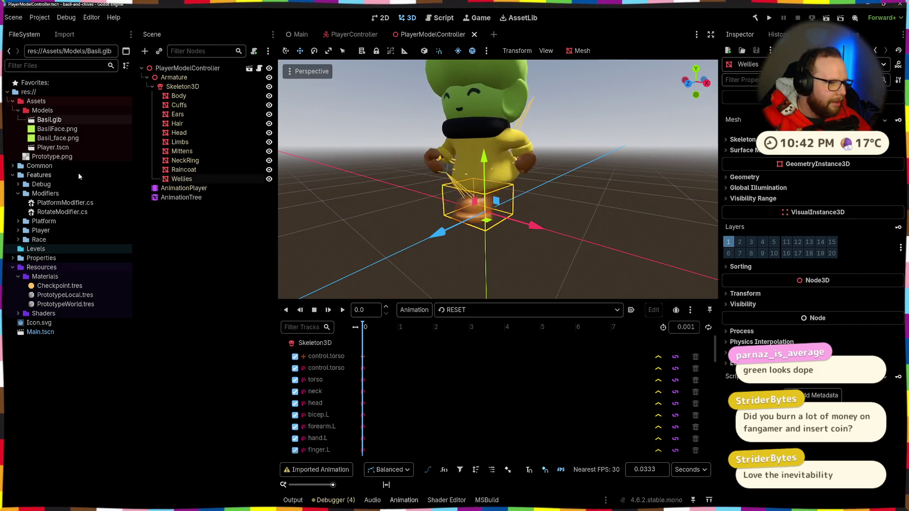
{"action": "double_click", "coordinate": [55, 120]}
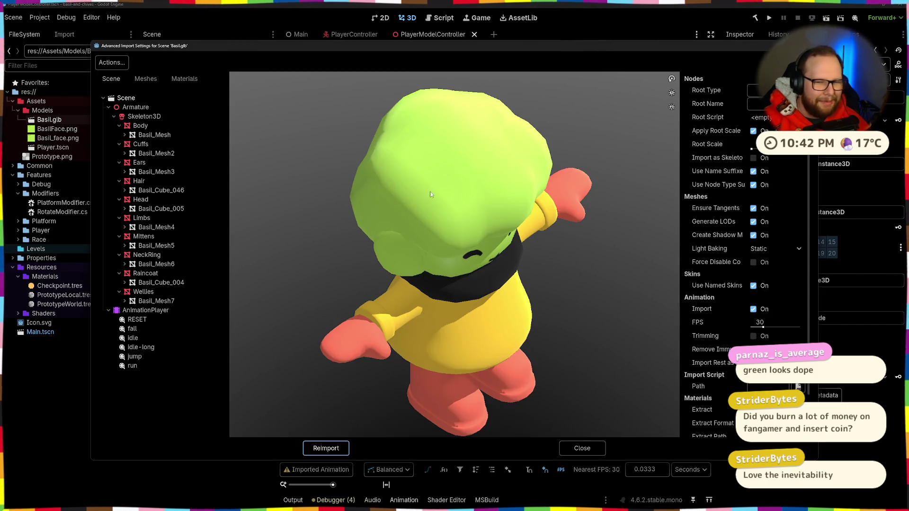
{"action": "left_click_drag", "start_coordinate": [409, 185], "coordinate": [486, 270]}
{"action": "left_click", "coordinate": [188, 79]}
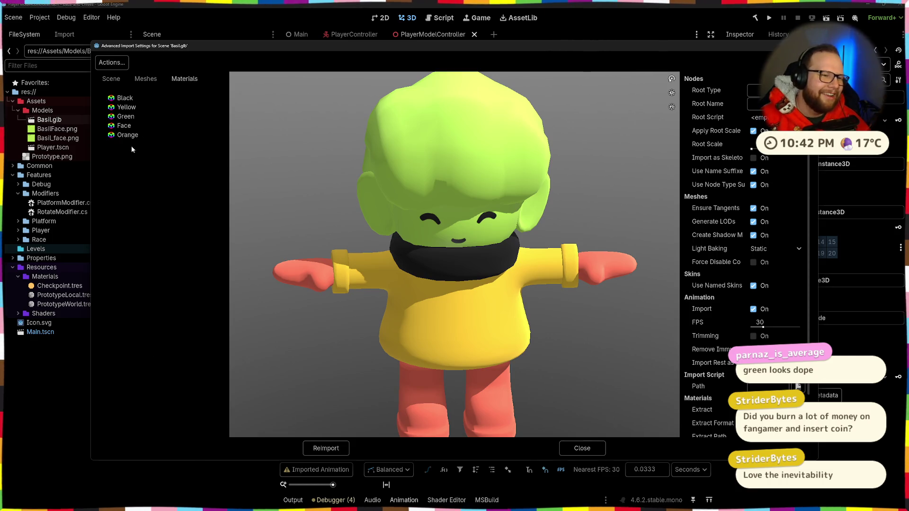
{"action": "left_click", "coordinate": [127, 134]}
{"action": "left_click", "coordinate": [582, 450]}
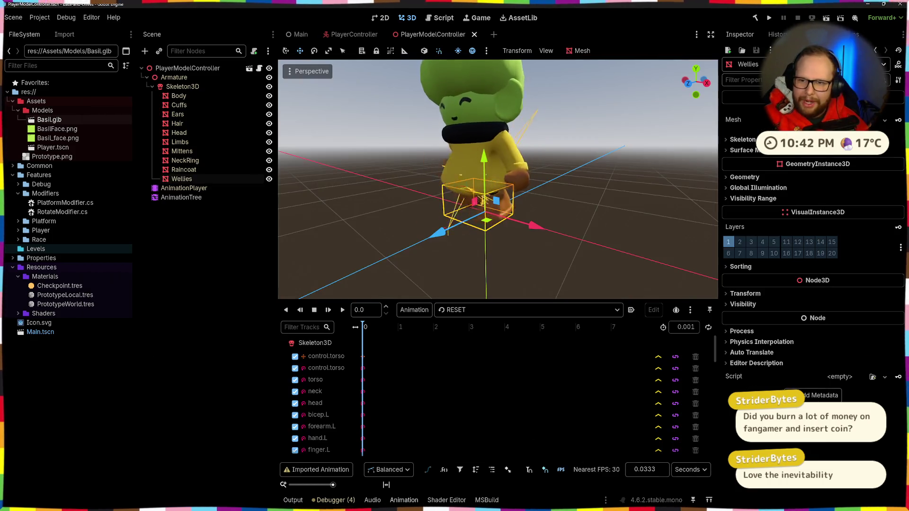
{"action": "scroll", "coordinate": [545, 231], "scroll_direction": "up", "scroll_amount": 6}
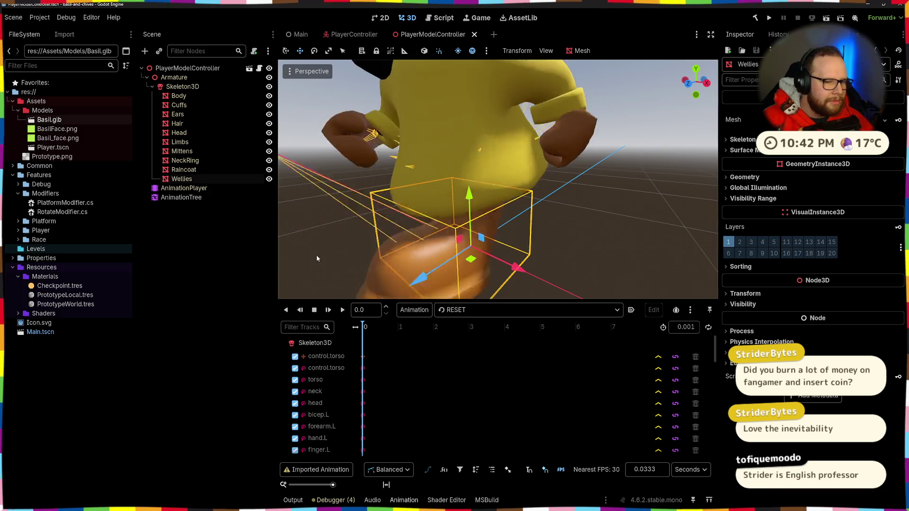
Clear the debugger's errors and expand the Wellies mesh resource in the Inspector.
{"action": "left_click", "coordinate": [339, 501]}
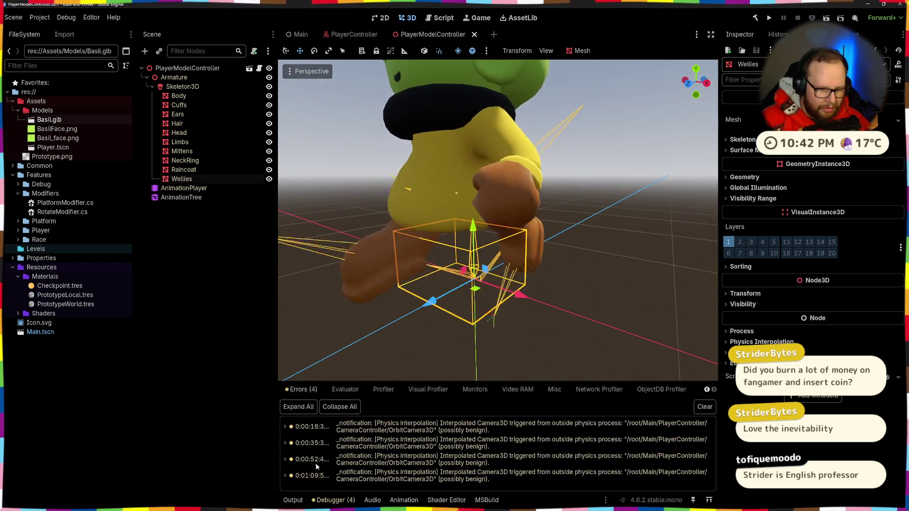
{"action": "left_click", "coordinate": [702, 408]}
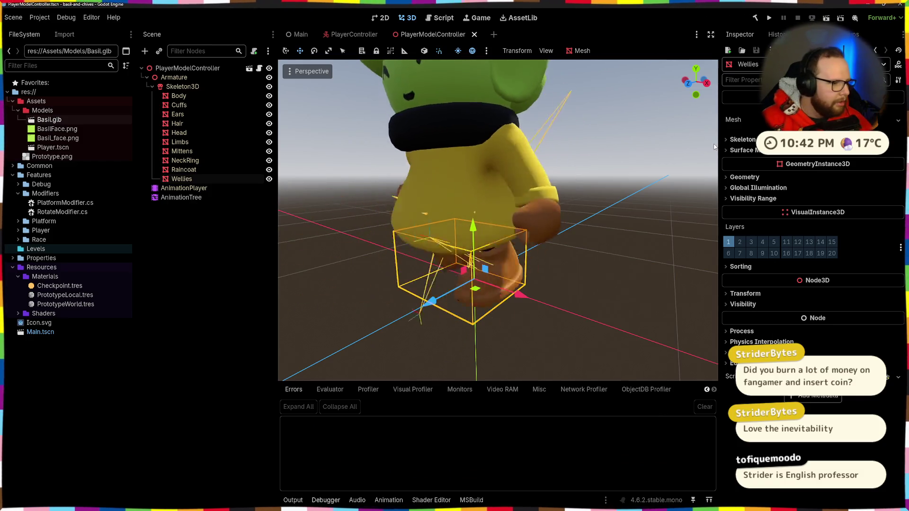
{"action": "left_click", "coordinate": [828, 120]}
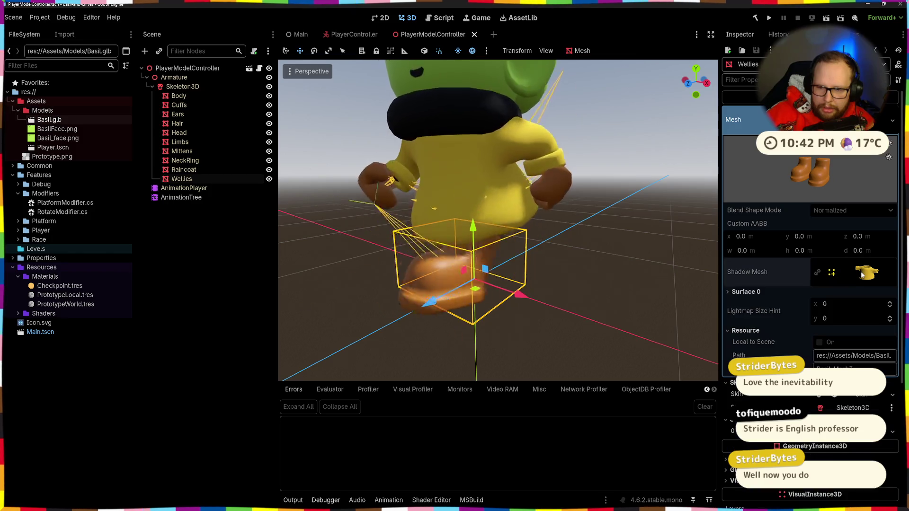
Inspect Surface 0's Orange material, then reopen Basil.glb's import settings.
{"action": "left_click", "coordinate": [752, 292]}
{"action": "left_click", "coordinate": [870, 323]}
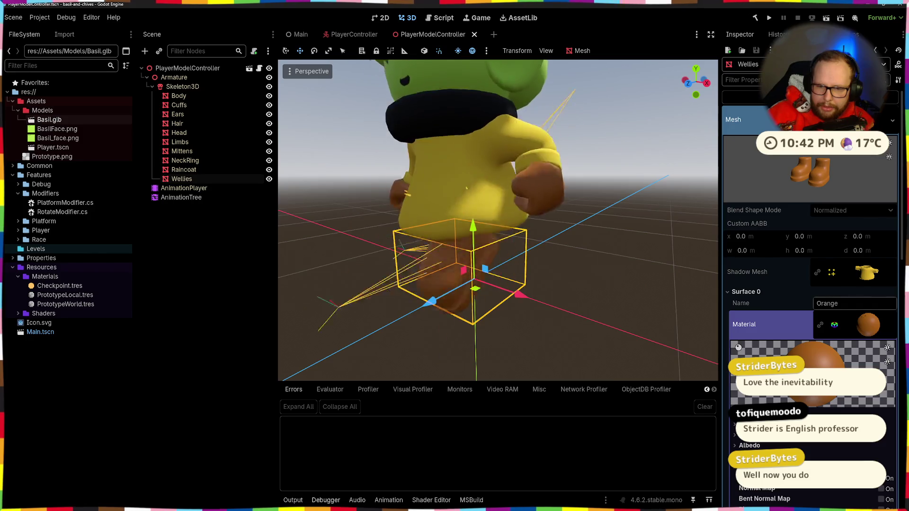
{"action": "left_click", "coordinate": [736, 292]}
{"action": "left_click", "coordinate": [752, 292]}
{"action": "left_click", "coordinate": [870, 323]}
{"action": "left_click", "coordinate": [869, 324]}
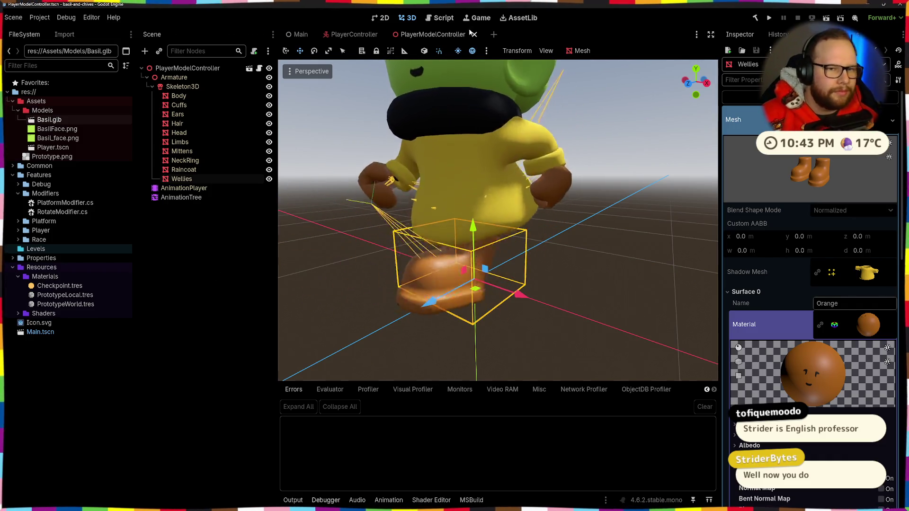
{"action": "double_click", "coordinate": [56, 121]}
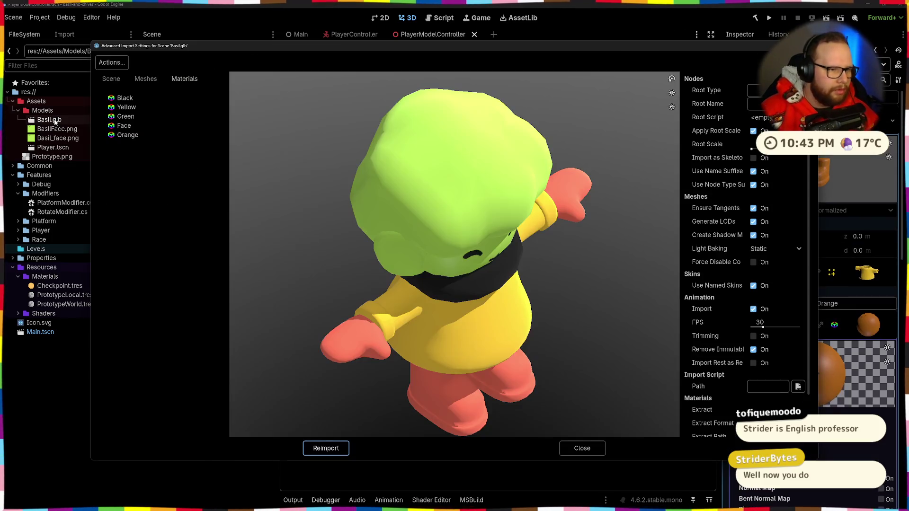
Reimport Basil.glb, then search 'blend' in Windows and launch Blender 5.0.
{"action": "left_click", "coordinate": [329, 452]}
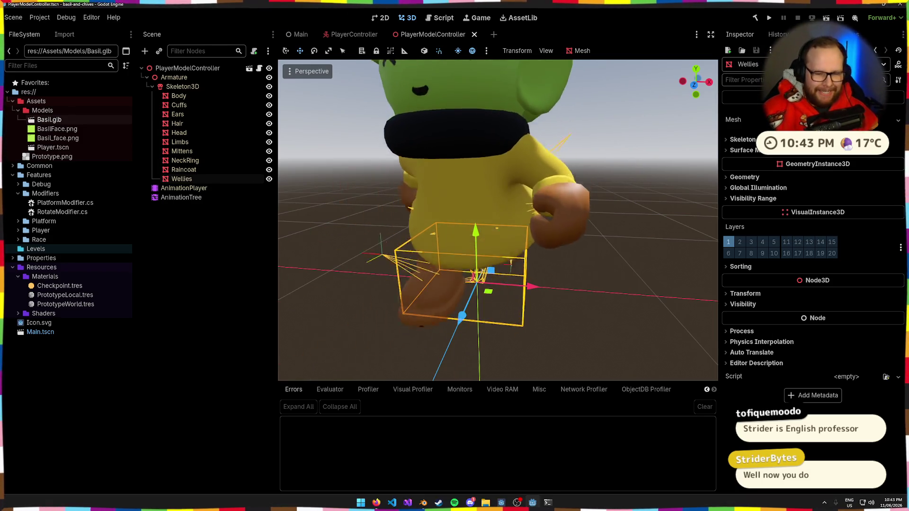
{"action": "key", "text": "super"}
{"action": "type", "text": "blend"}
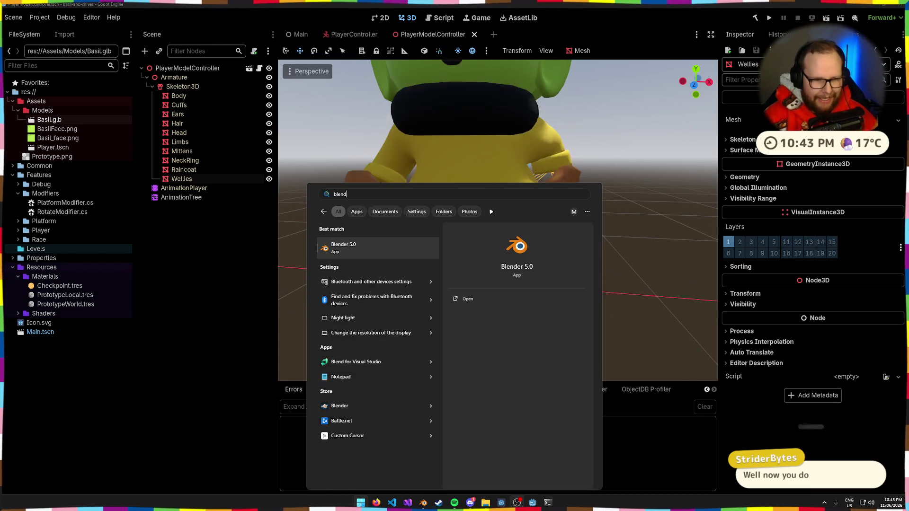
{"action": "key", "text": "Return"}
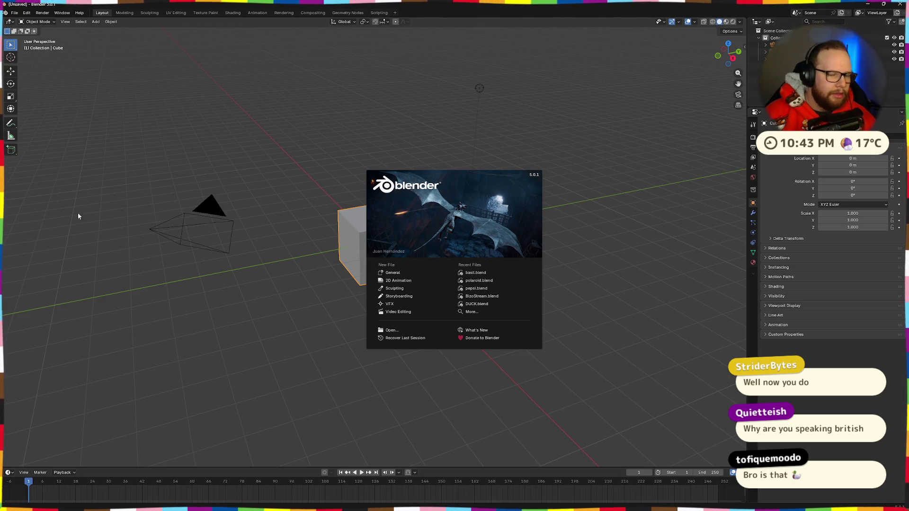
Dismiss the splash and open basil.blend from the Downloads folder.
{"action": "left_click", "coordinate": [253, 212]}
{"action": "left_click", "coordinate": [14, 13]}
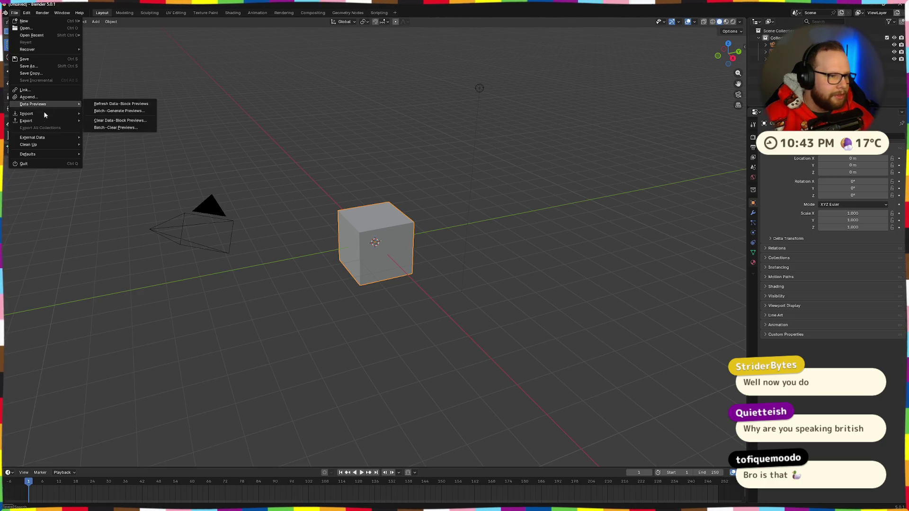
{"action": "left_click", "coordinate": [29, 28]}
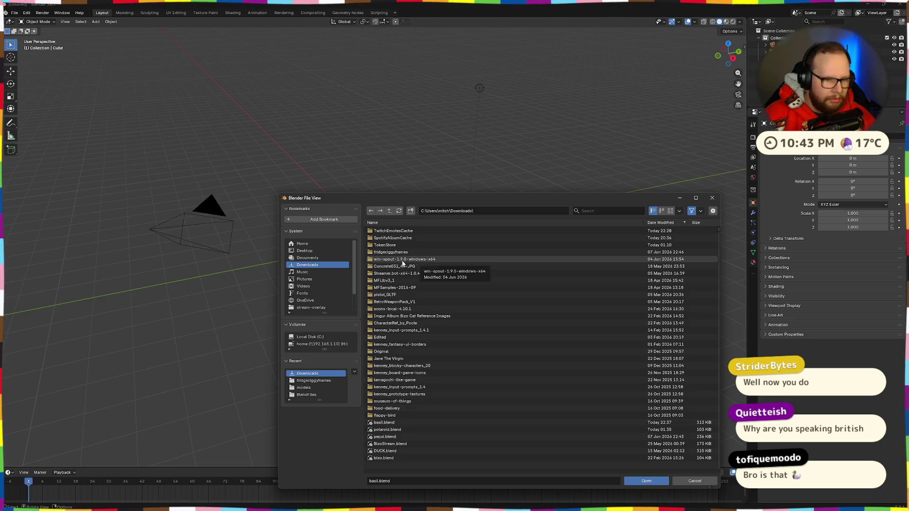
{"action": "double_click", "coordinate": [404, 422]}
Select the Wellies boots, view their Orange material, and orbit around the character.
{"action": "left_click_drag", "start_coordinate": [509, 256], "coordinate": [582, 295]}
{"action": "left_click", "coordinate": [536, 289]}
{"action": "left_click", "coordinate": [752, 315]}
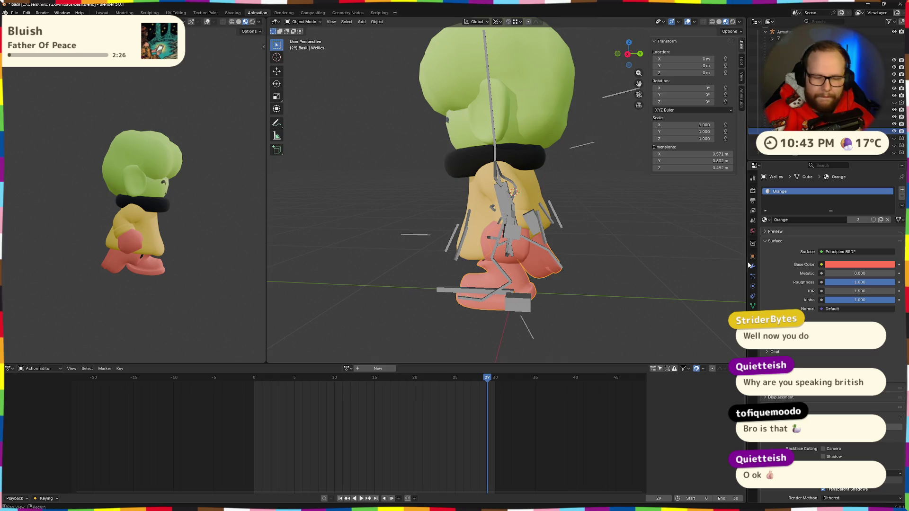
{"action": "mouse_move", "coordinate": [684, 253]}
{"action": "left_mouse_down"}
{"action": "mouse_move", "coordinate": [459, 259]}
{"action": "mouse_move", "coordinate": [589, 267]}
{"action": "left_mouse_up"}
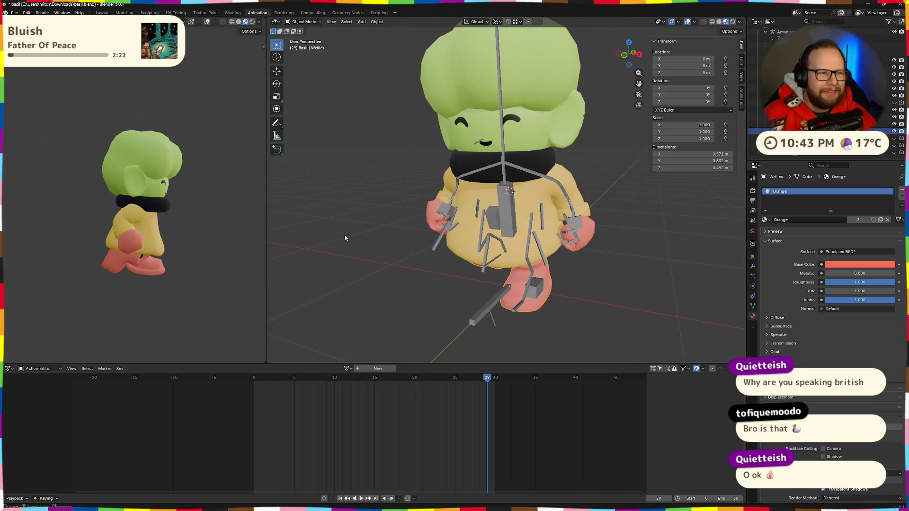
{"action": "scroll", "coordinate": [415, 222], "scroll_direction": "down", "scroll_amount": 5}
{"action": "mouse_move", "coordinate": [415, 223]}
{"action": "left_mouse_down"}
{"action": "mouse_move", "coordinate": [573, 195]}
{"action": "mouse_move", "coordinate": [481, 207]}
{"action": "left_mouse_up"}
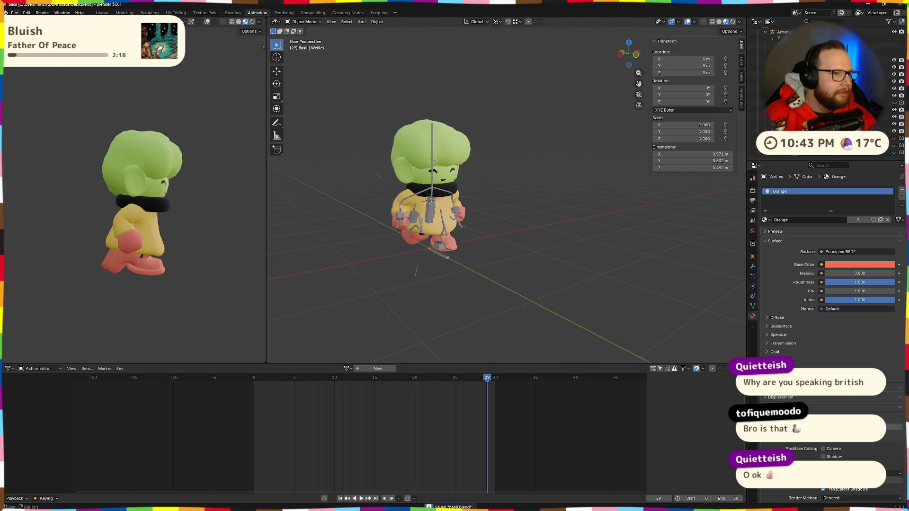
{"action": "left_click", "coordinate": [16, 13]}
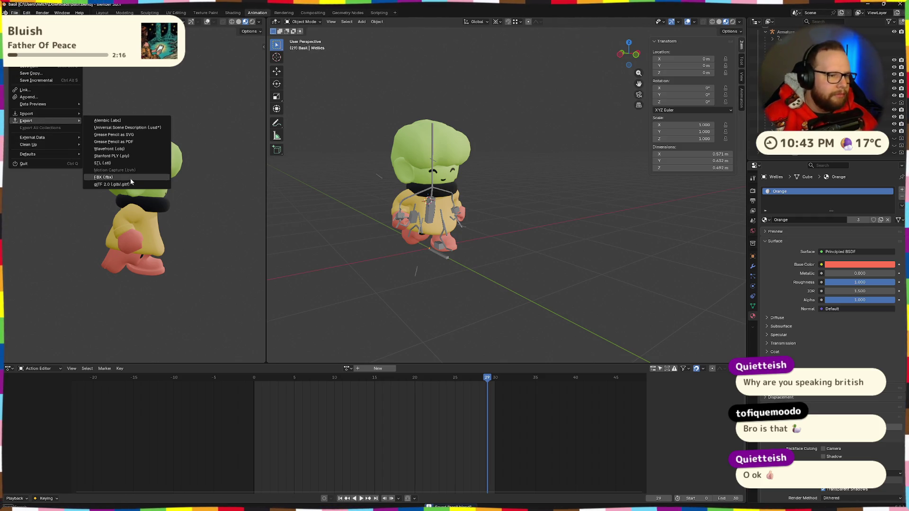
Export Basil as a glTF 2.0 binary basil.glb into Downloads, replacing the old copy.
{"action": "left_click", "coordinate": [130, 184]}
{"action": "left_click_drag", "start_coordinate": [551, 194], "coordinate": [502, 79]}
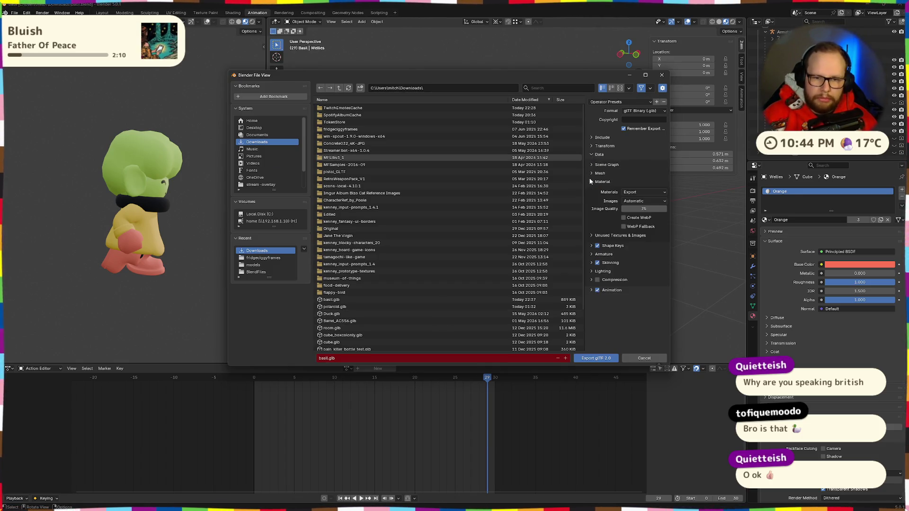
{"action": "left_click", "coordinate": [591, 173]}
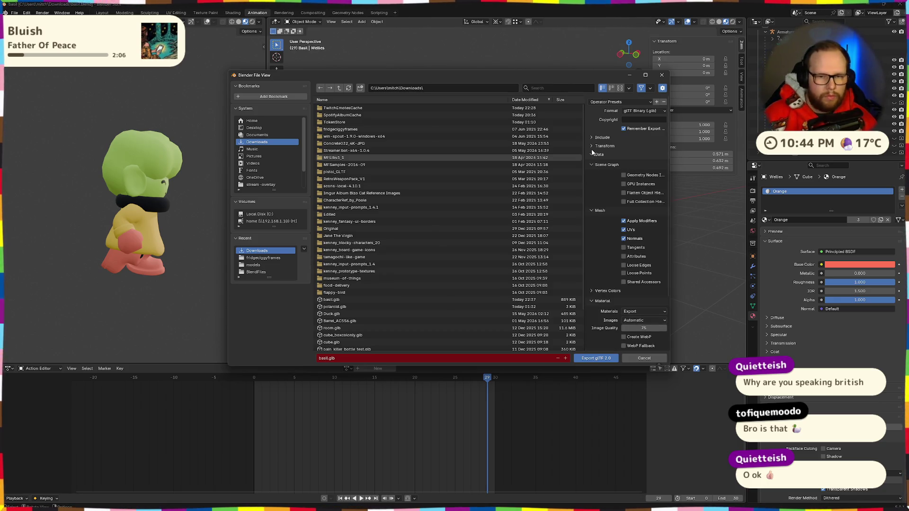
{"action": "left_click", "coordinate": [591, 138]}
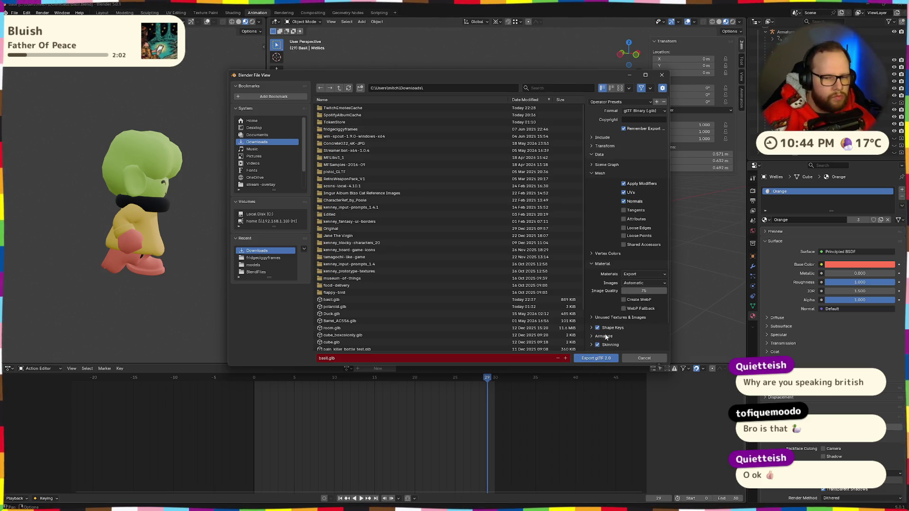
{"action": "left_click", "coordinate": [596, 358]}
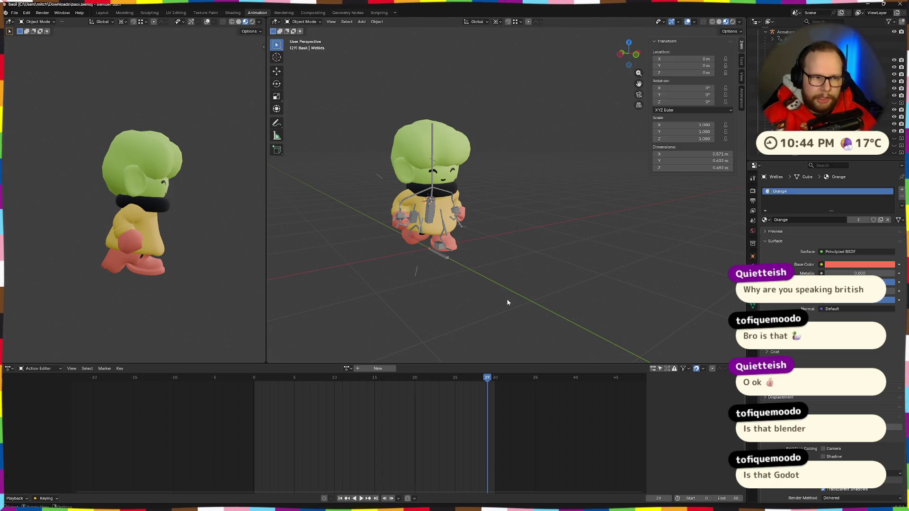
{"action": "key", "text": "alt+Tab"}
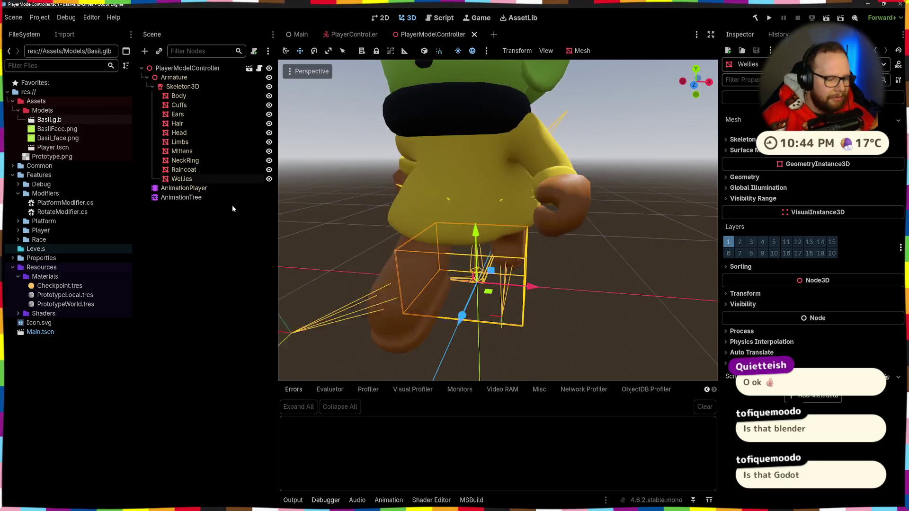
Open File Explorer with Win+E and go to the Downloads folder.
{"action": "key", "text": "super+e"}
{"action": "left_click", "coordinate": [399, 275]}
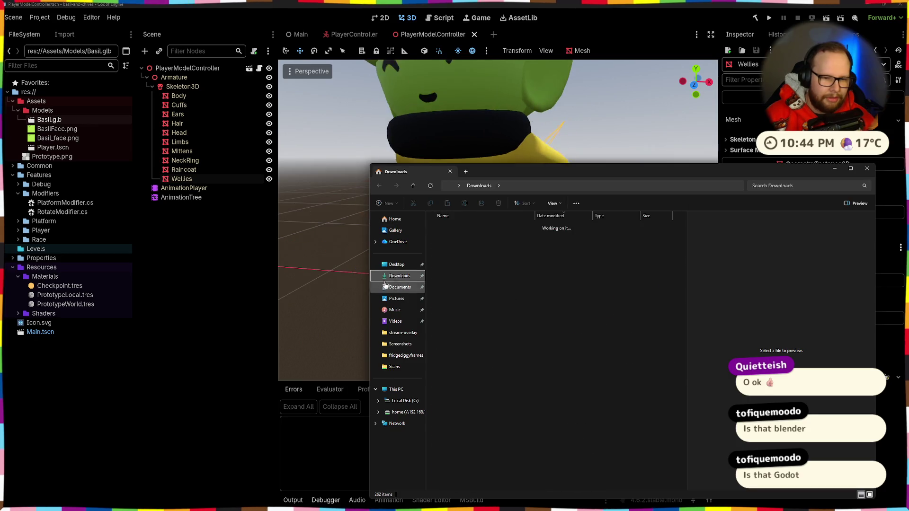
Check today's basil.glb in Downloads, move the Explorer window aside, and close it.
{"action": "left_click", "coordinate": [440, 227]}
{"action": "left_click", "coordinate": [440, 226]}
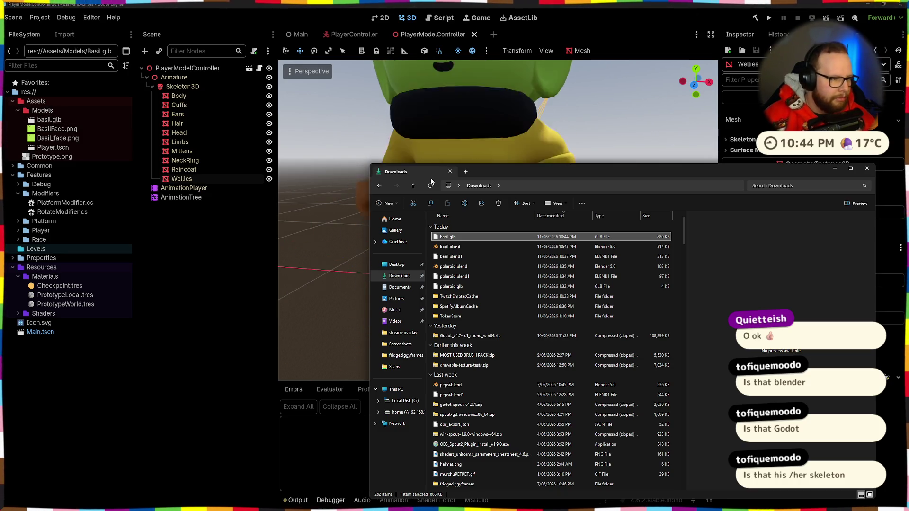
{"action": "left_click_drag", "start_coordinate": [788, 174], "coordinate": [684, 167]}
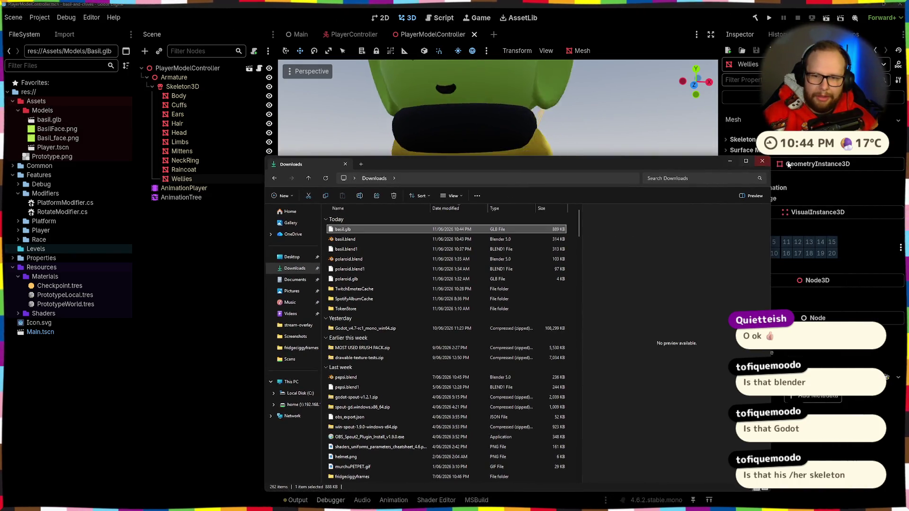
{"action": "left_click", "coordinate": [762, 163]}
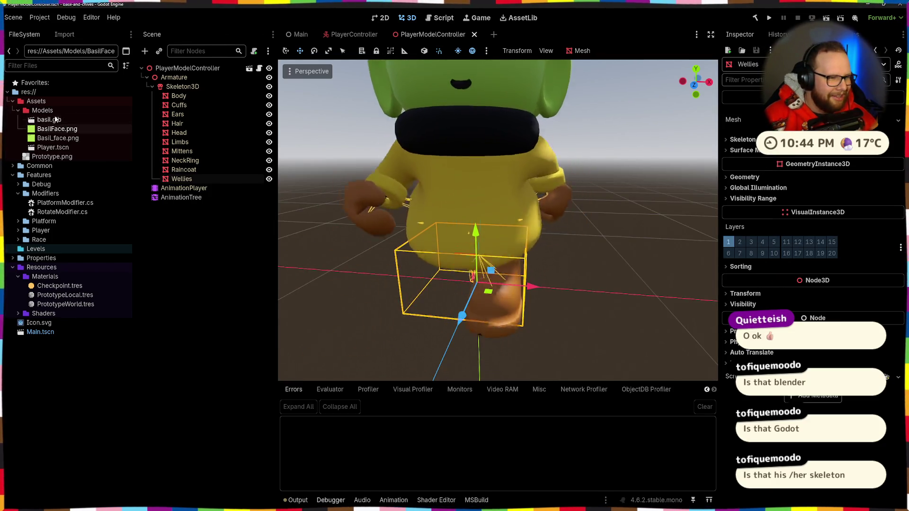
Rename the model file to Basil.glb, correcting the mistaken leading C.
{"action": "key", "text": "F2"}
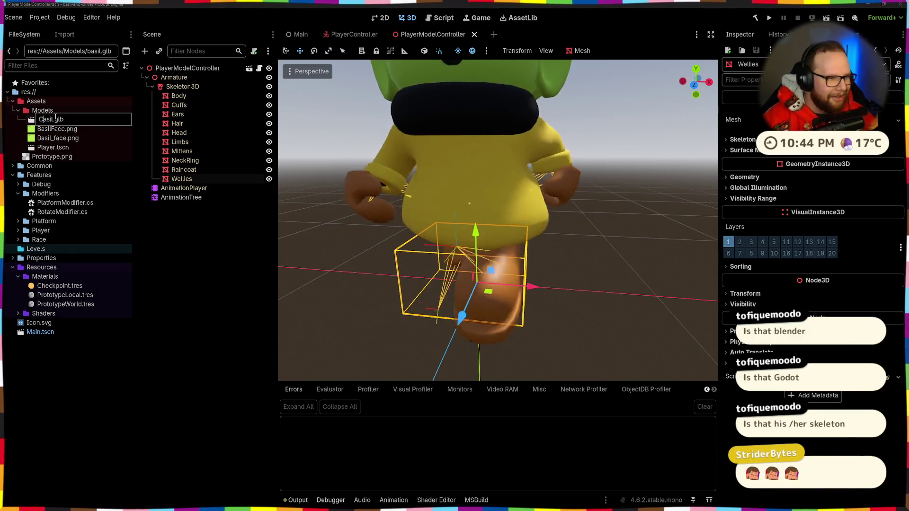
{"action": "key", "text": "Return"}
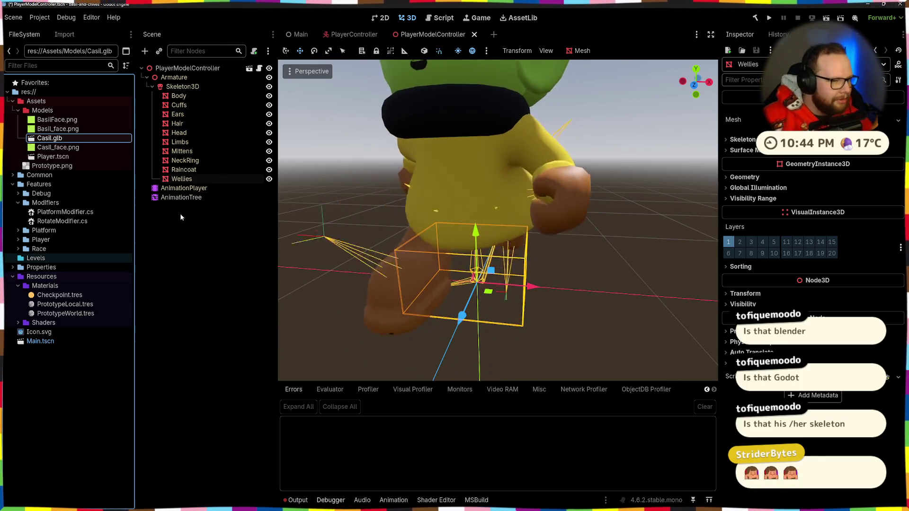
{"action": "key", "text": "F2"}
{"action": "key", "text": "Home"}
{"action": "key", "text": "Delete"}
{"action": "type", "text": "B"}
{"action": "key", "text": "Return"}
Delete the Basil_face.png and Casil_face.png textures.
{"action": "left_click", "coordinate": [66, 138]}
{"action": "left_click", "coordinate": [71, 147], "text": "shift"}
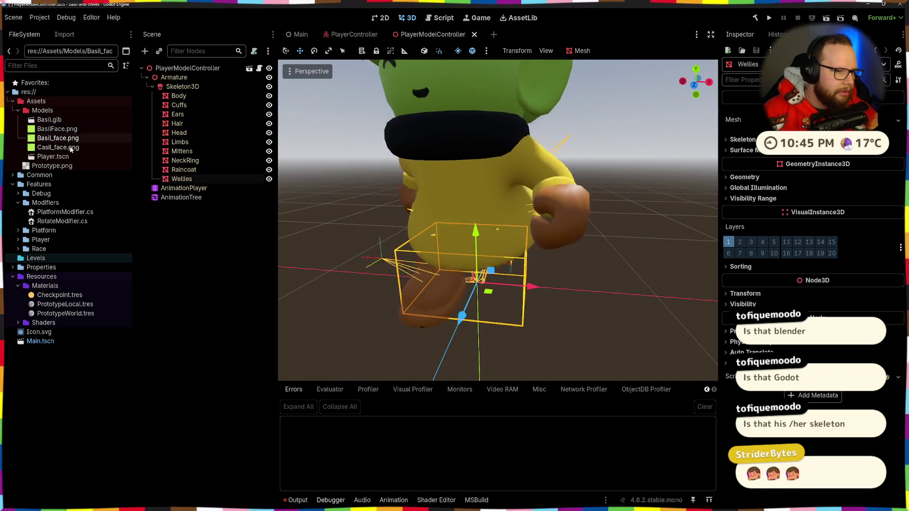
{"action": "key", "text": "Delete"}
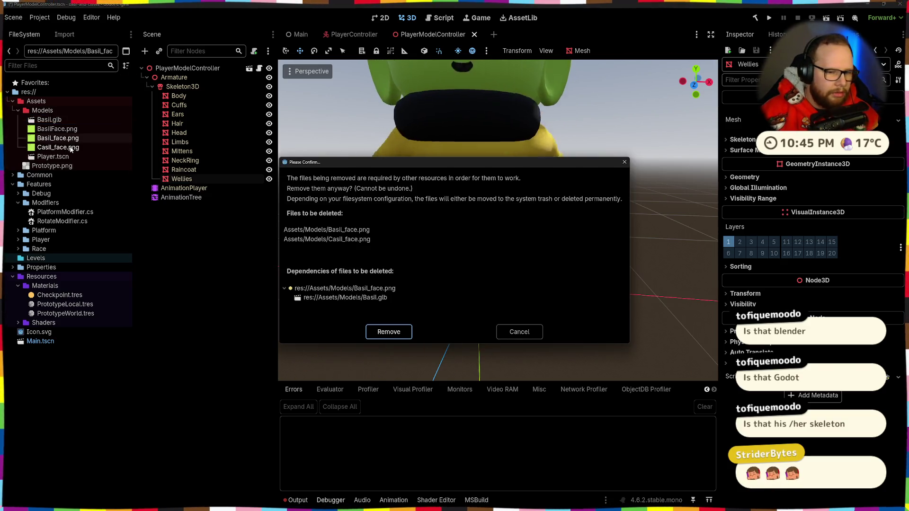
{"action": "key", "text": "Return"}
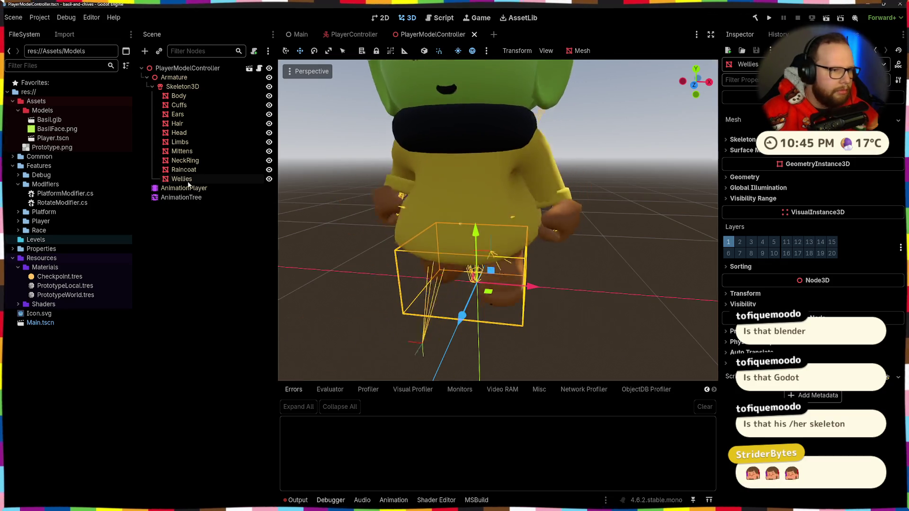
Reimport Basil.glb with the new export from its import settings.
{"action": "double_click", "coordinate": [50, 119]}
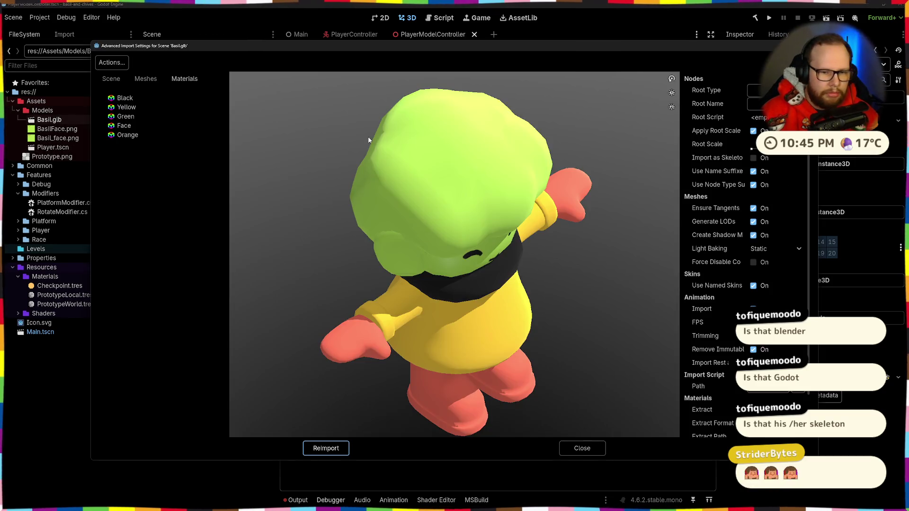
{"action": "left_click_drag", "start_coordinate": [369, 140], "coordinate": [480, 235]}
{"action": "left_click", "coordinate": [337, 450]}
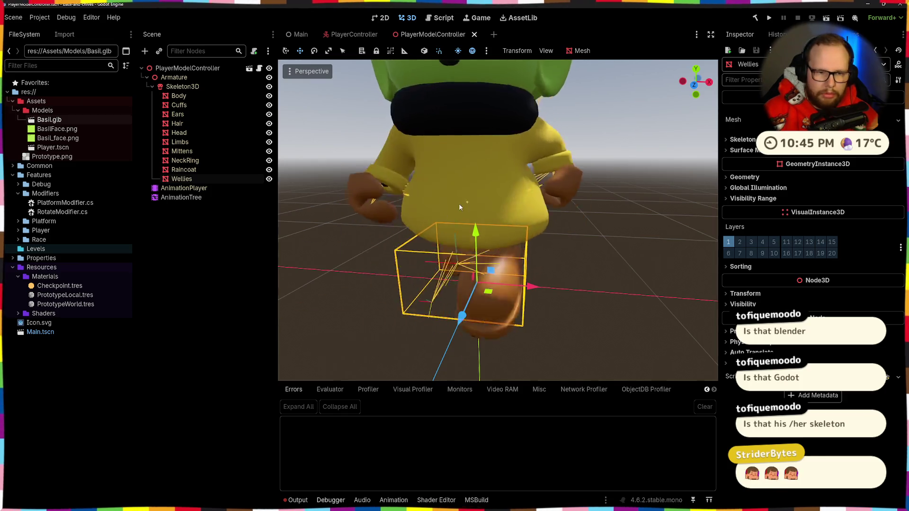
Inspect the Body, Cuffs, Ears and Hair mesh resources of the reimported Basil.
{"action": "left_click", "coordinate": [178, 96]}
{"action": "left_click", "coordinate": [814, 119]}
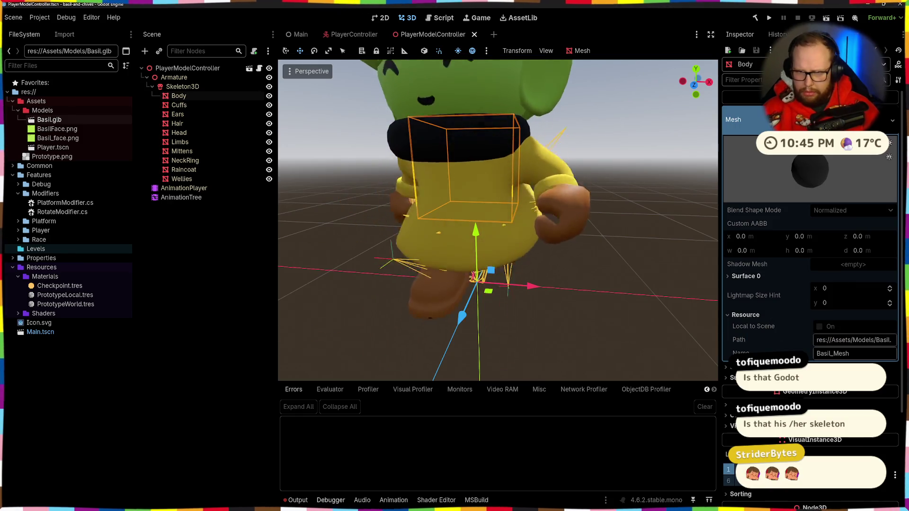
{"action": "left_click", "coordinate": [255, 105]}
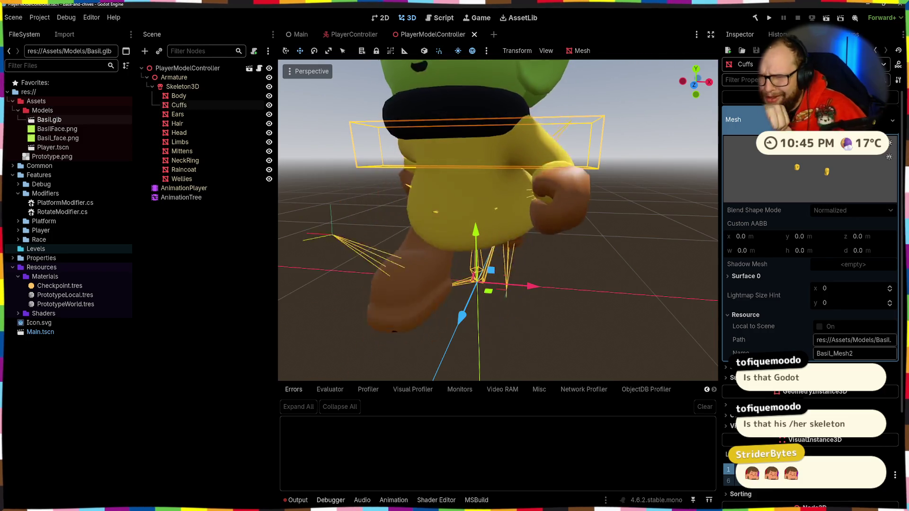
{"action": "key", "text": "Down"}
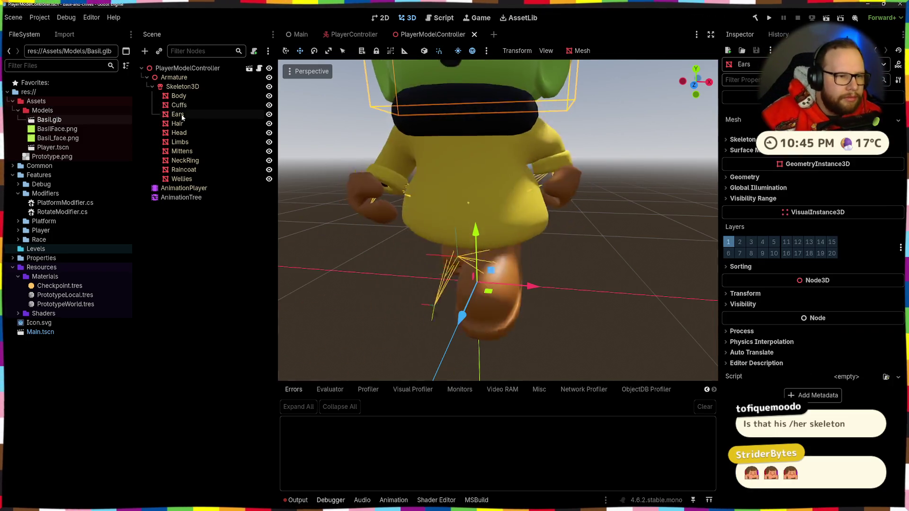
{"action": "left_click", "coordinate": [814, 119]}
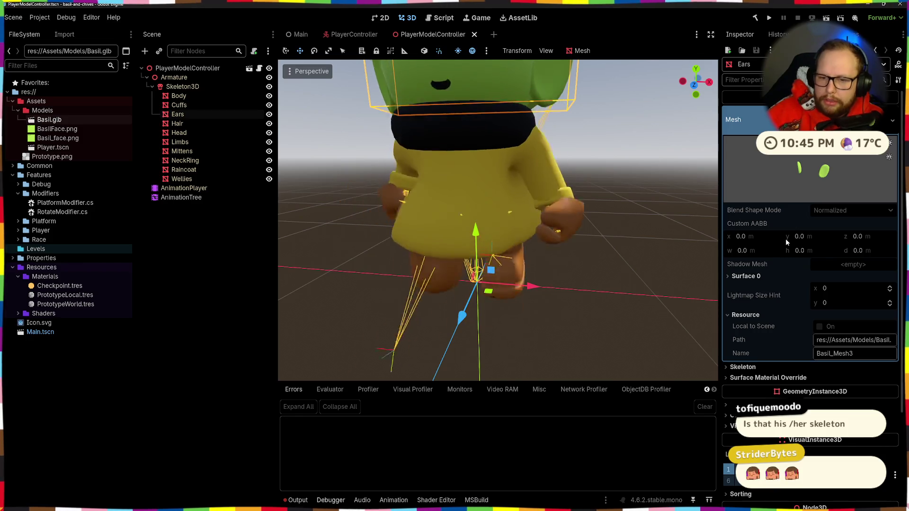
{"action": "left_click", "coordinate": [177, 123]}
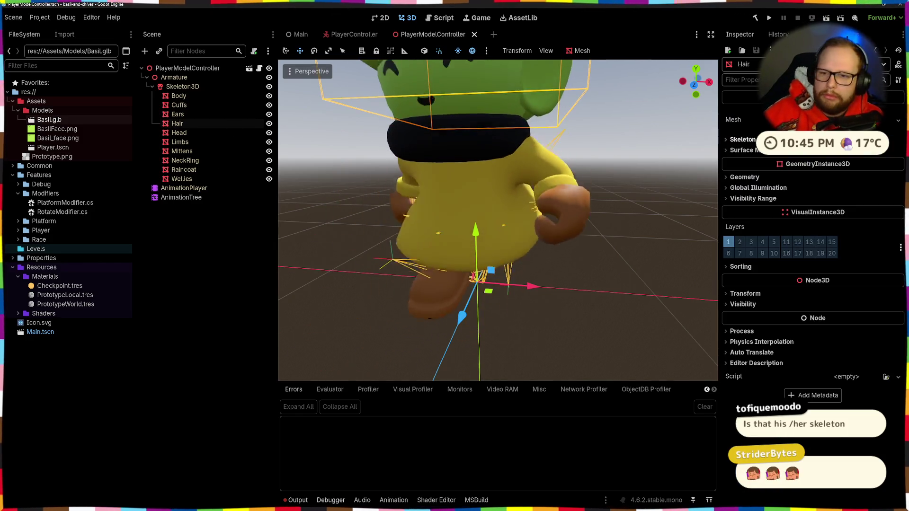
{"action": "left_click", "coordinate": [814, 120]}
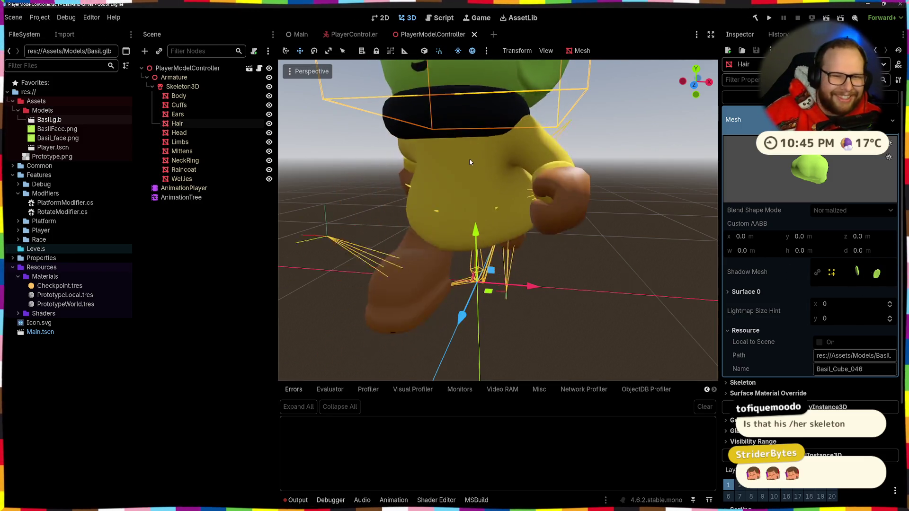
{"action": "scroll", "coordinate": [865, 242], "scroll_direction": "down", "scroll_amount": 2}
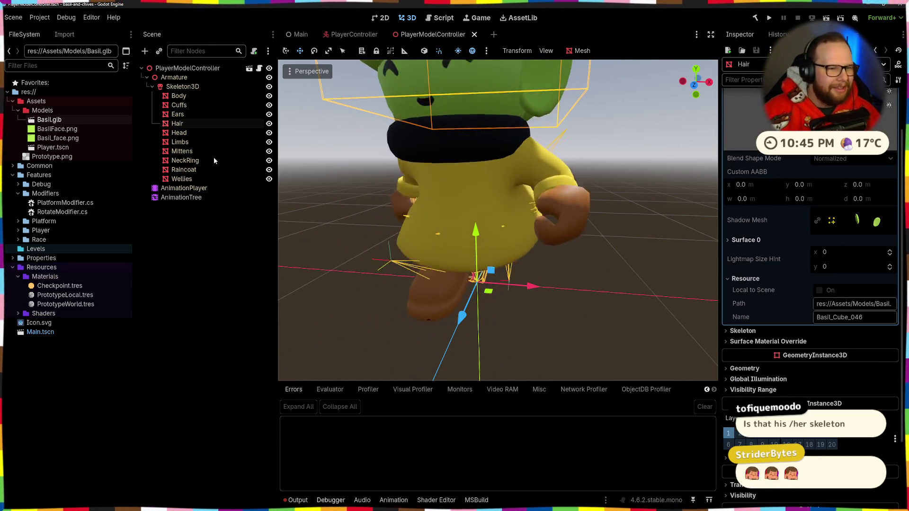
Inspect the Head mesh's Green and Face surface materials and orbit around Basil.
{"action": "left_click", "coordinate": [179, 133]}
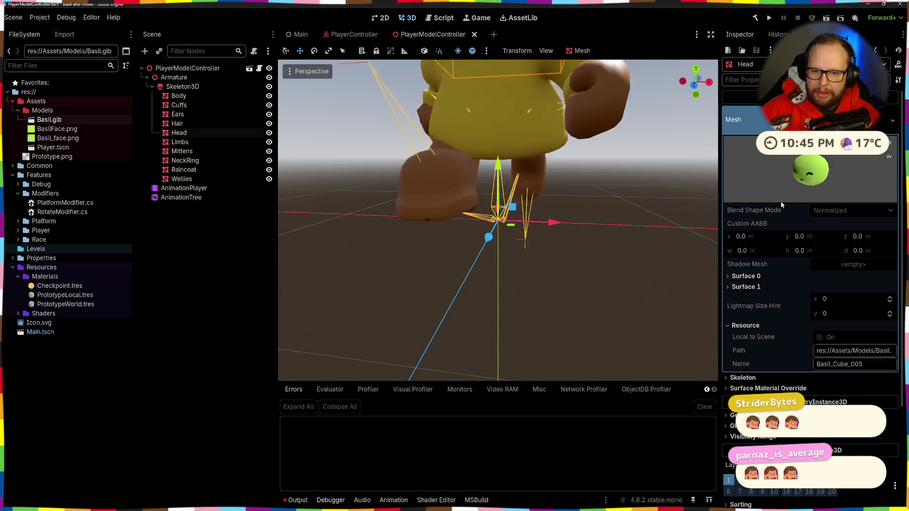
{"action": "left_click", "coordinate": [746, 276]}
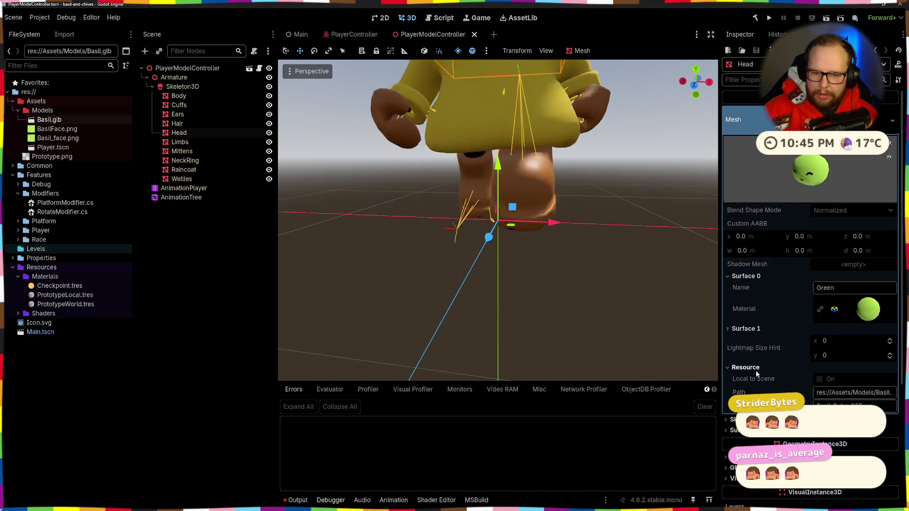
{"action": "left_click", "coordinate": [752, 328]}
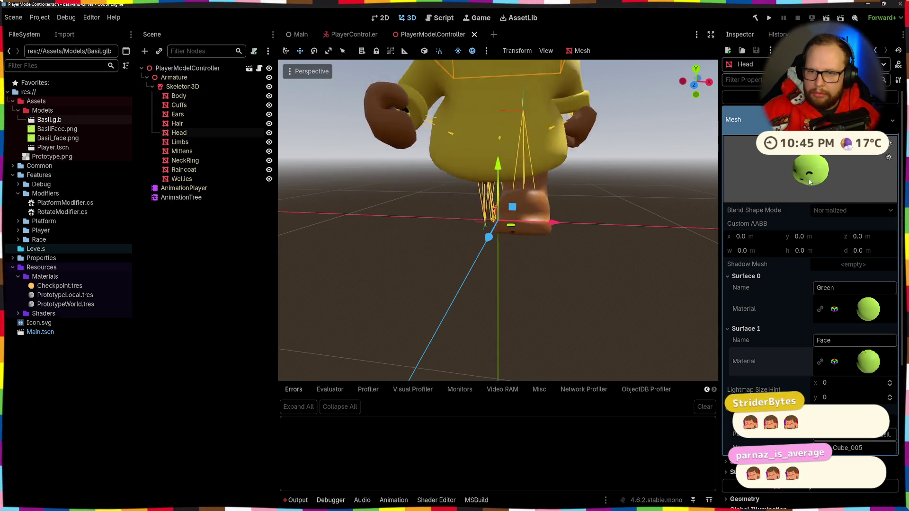
{"action": "scroll", "coordinate": [589, 131], "scroll_direction": "down", "scroll_amount": 5}
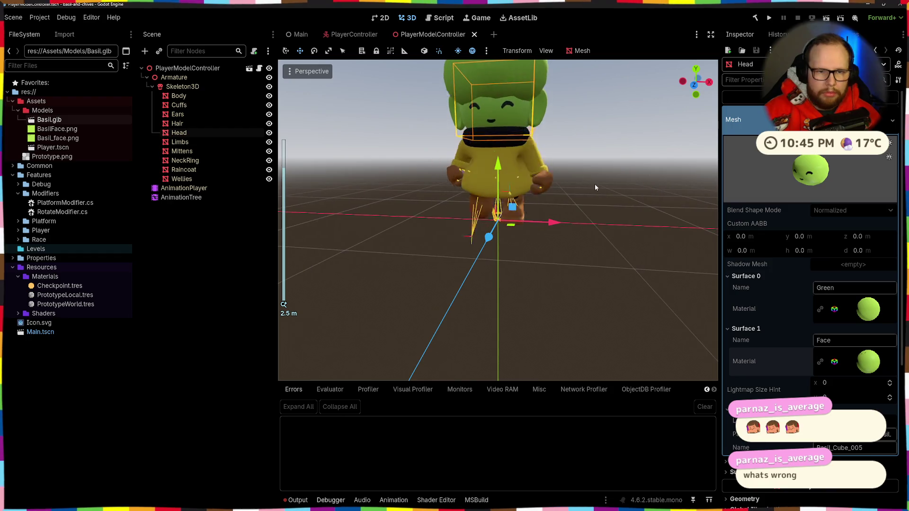
{"action": "scroll", "coordinate": [524, 199], "scroll_direction": "up", "scroll_amount": 4}
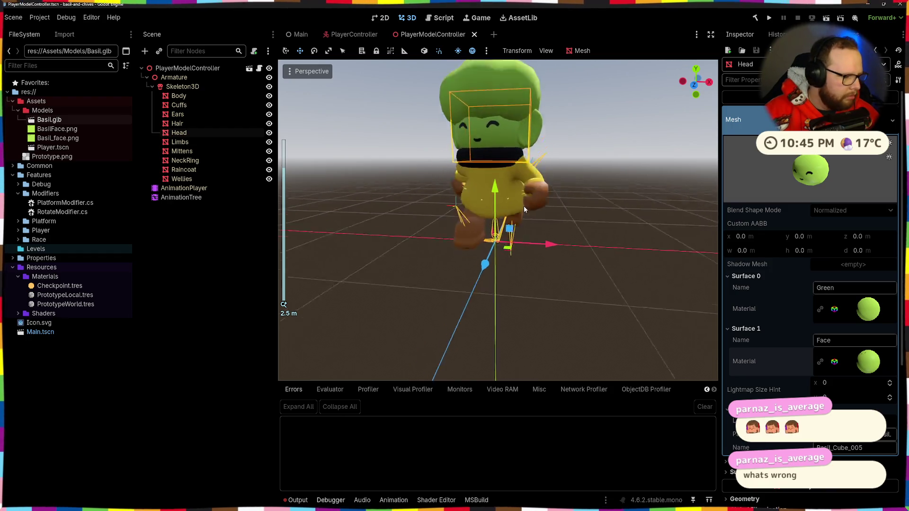
{"action": "scroll", "coordinate": [497, 321], "scroll_direction": "up", "scroll_amount": 12}
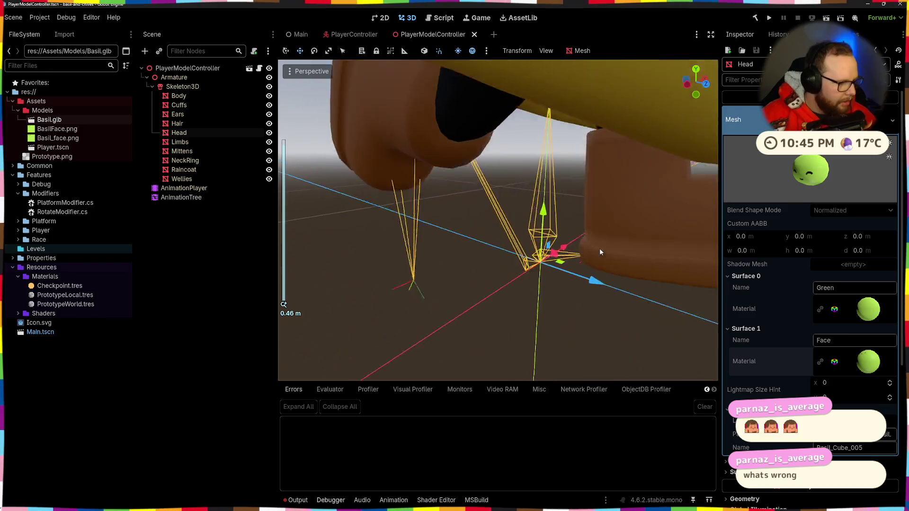
{"action": "scroll", "coordinate": [599, 252], "scroll_direction": "down", "scroll_amount": 10}
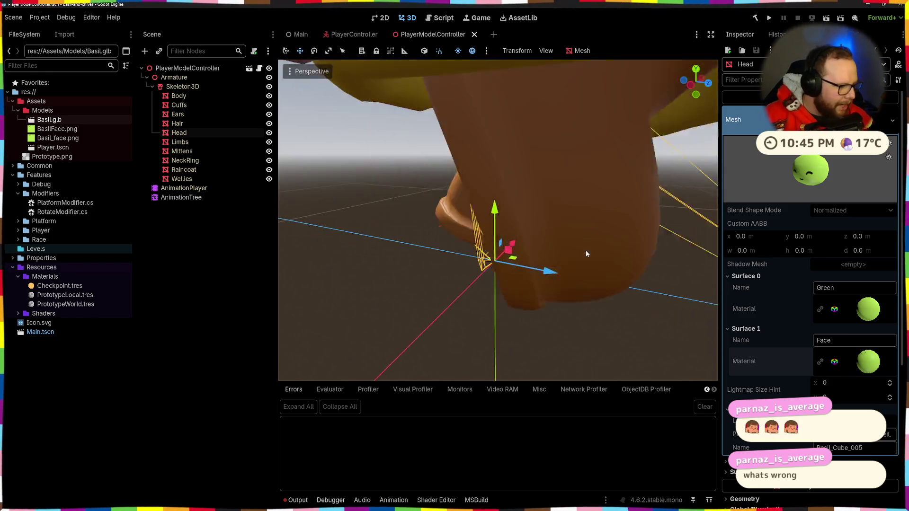
{"action": "left_click_drag", "start_coordinate": [587, 254], "coordinate": [530, 189]}
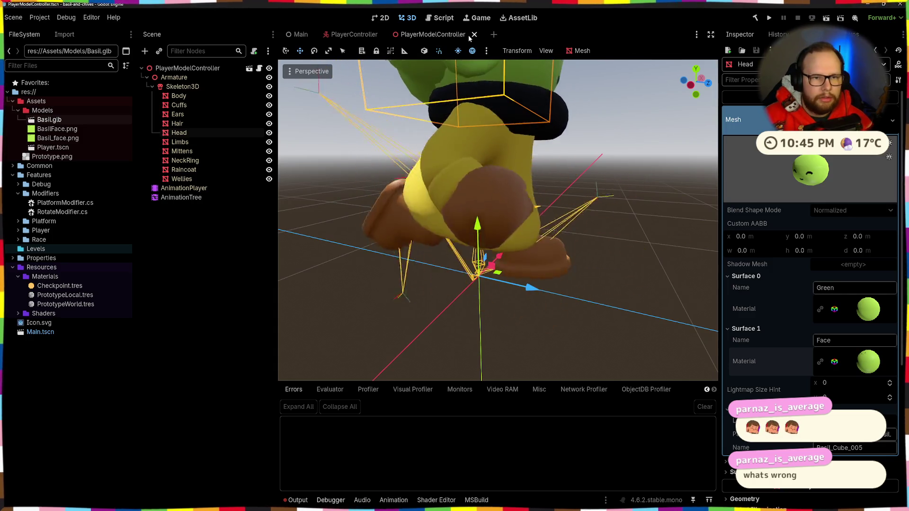
Close the PlayerModelController scene and reload the current project, landing in PlayerController.
{"action": "left_click", "coordinate": [473, 35]}
{"action": "left_click", "coordinate": [39, 17]}
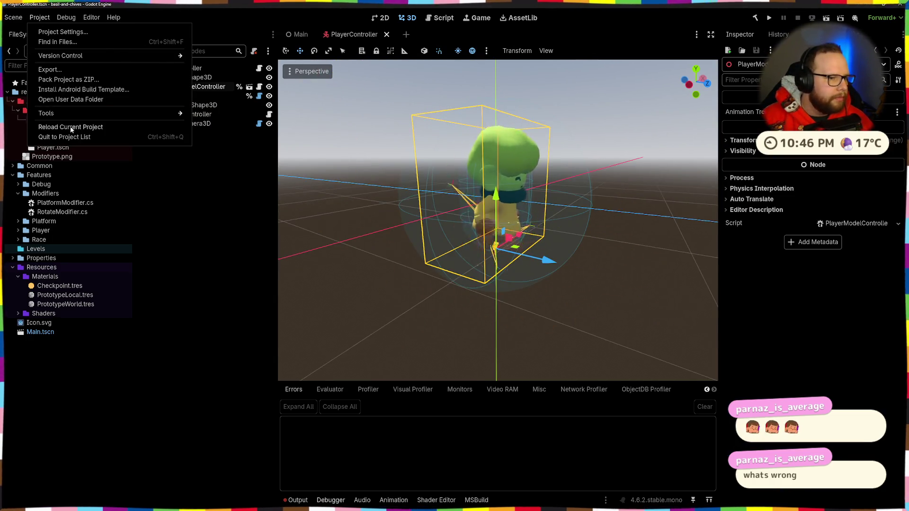
{"action": "left_click", "coordinate": [71, 128]}
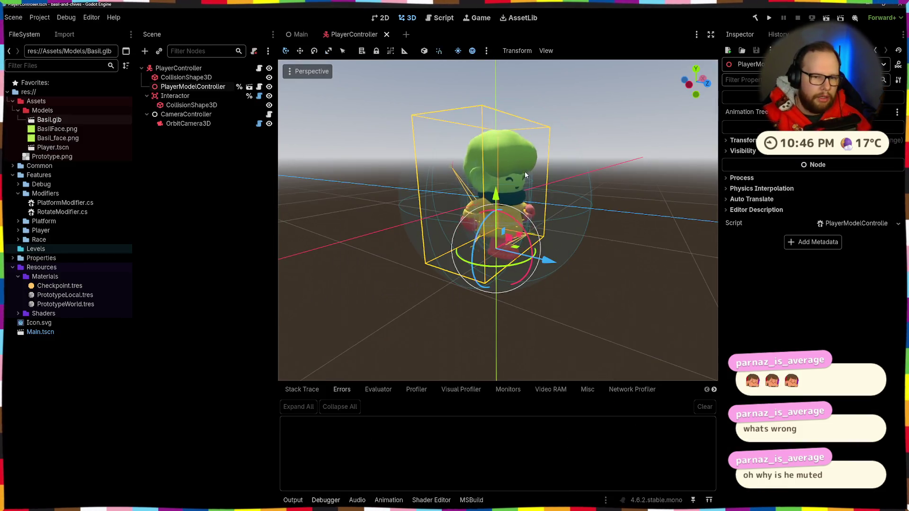
{"action": "mouse_move", "coordinate": [524, 172]}
{"action": "left_mouse_down"}
{"action": "mouse_move", "coordinate": [602, 240]}
{"action": "mouse_move", "coordinate": [570, 219]}
{"action": "mouse_move", "coordinate": [526, 235]}
{"action": "left_mouse_up"}
{"action": "scroll", "coordinate": [525, 234], "scroll_direction": "up", "scroll_amount": 3}
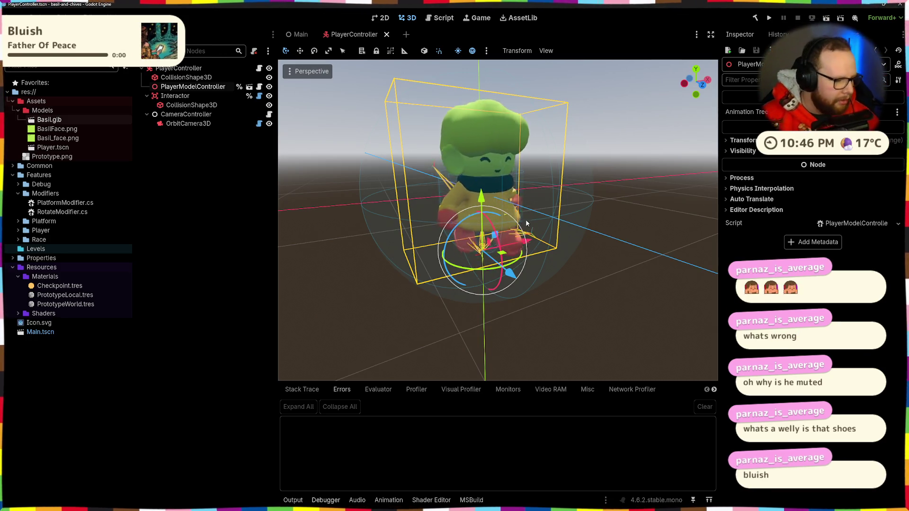
Deselect everything, view Basil from the side, and run the project with F5.
{"action": "left_click", "coordinate": [586, 285]}
{"action": "scroll", "coordinate": [386, 300], "scroll_direction": "up", "scroll_amount": 5}
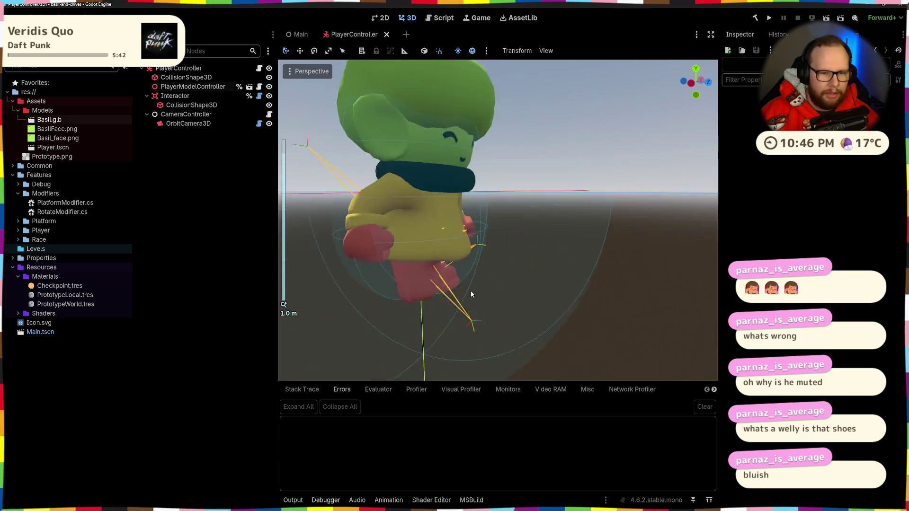
{"action": "scroll", "coordinate": [552, 230], "scroll_direction": "down", "scroll_amount": 3}
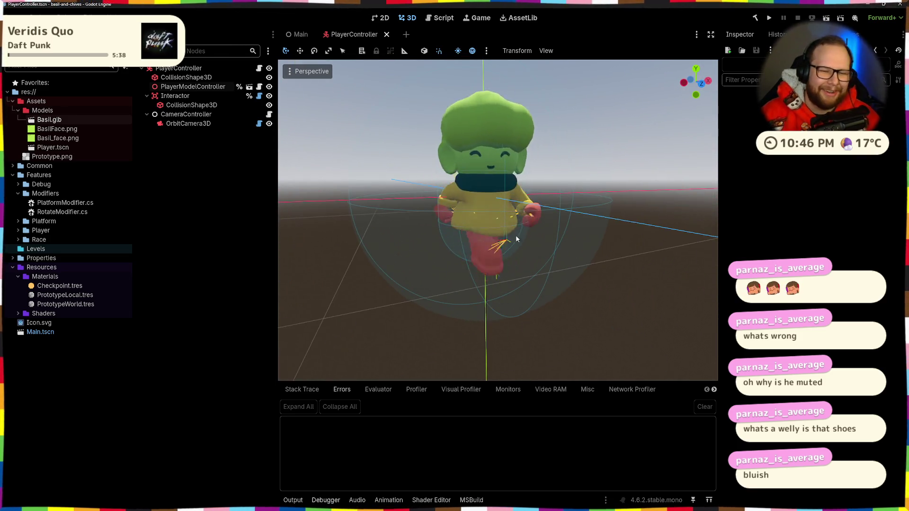
{"action": "mouse_move", "coordinate": [547, 225]}
{"action": "left_mouse_down"}
{"action": "mouse_move", "coordinate": [545, 242]}
{"action": "mouse_move", "coordinate": [565, 242]}
{"action": "mouse_move", "coordinate": [492, 229]}
{"action": "left_mouse_up"}
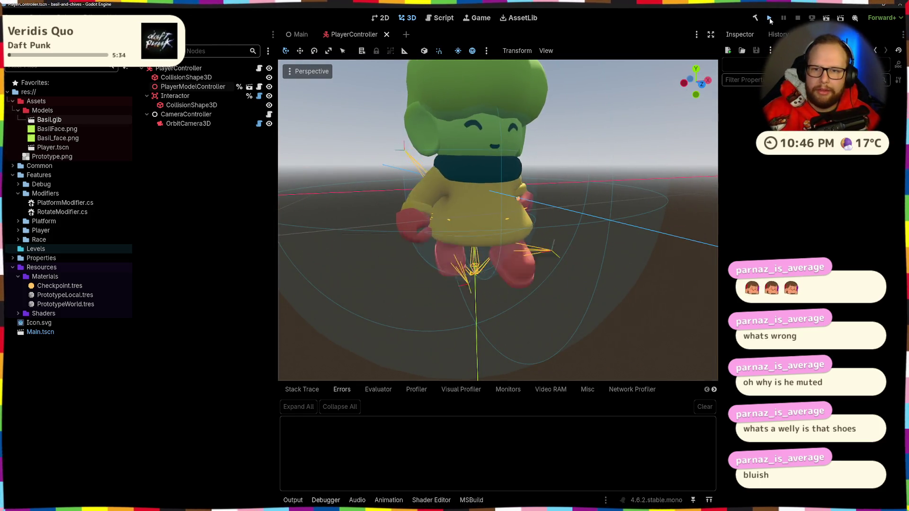
{"action": "key", "text": "F5"}
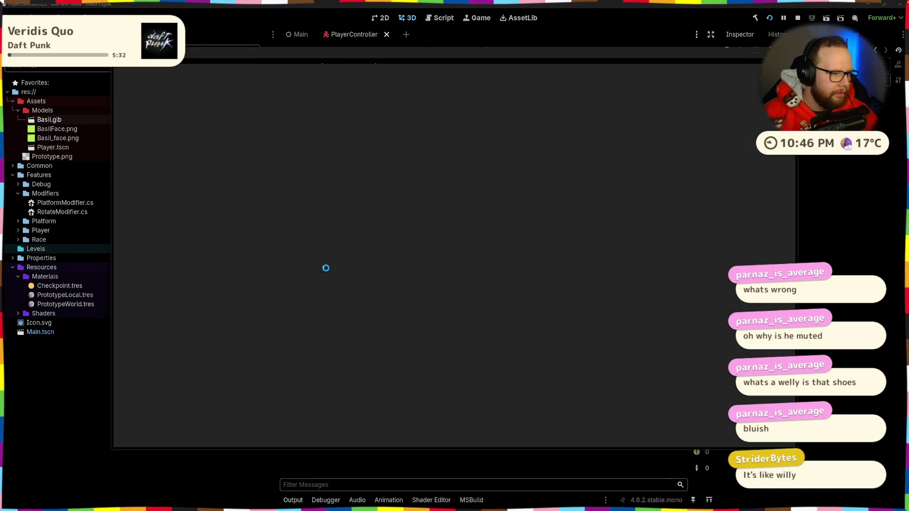
Run Basil around the course, jump up the wall and step off into a ledge grab.
{"action": "key", "text": "w"}
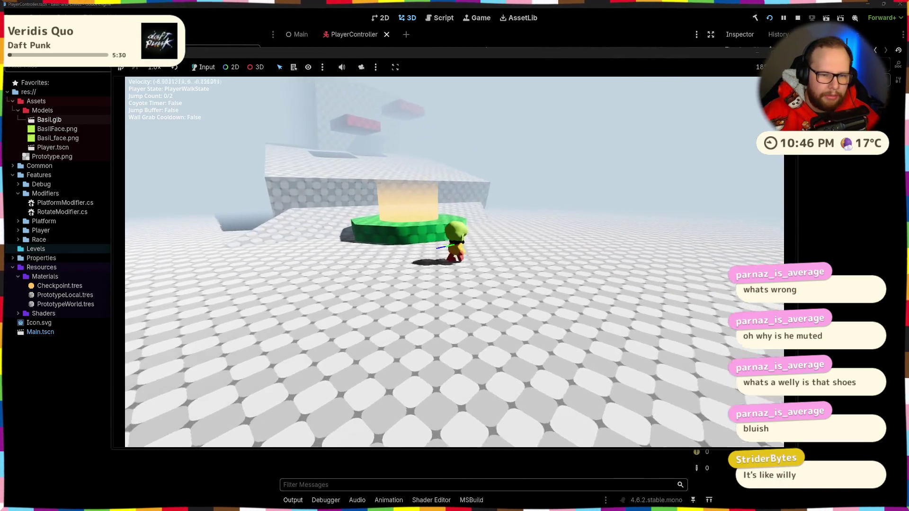
{"action": "key", "text": "shift"}
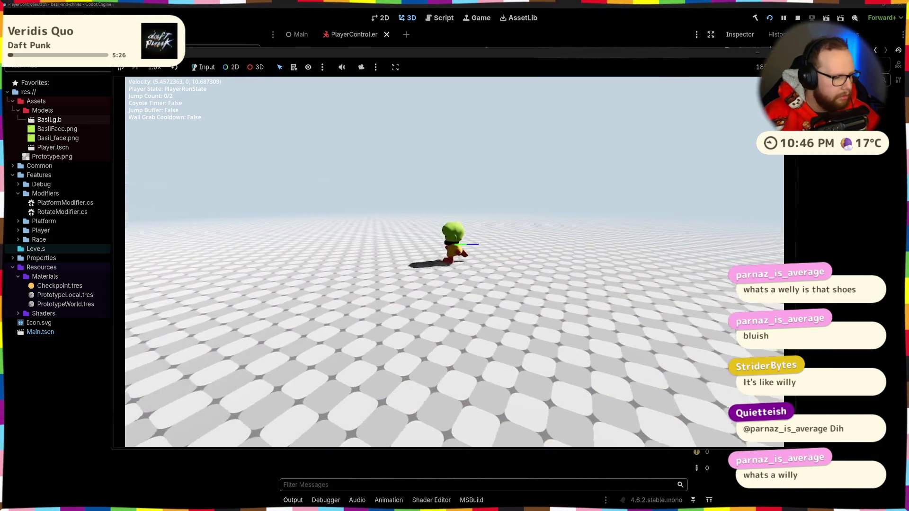
{"action": "key", "text": "s"}
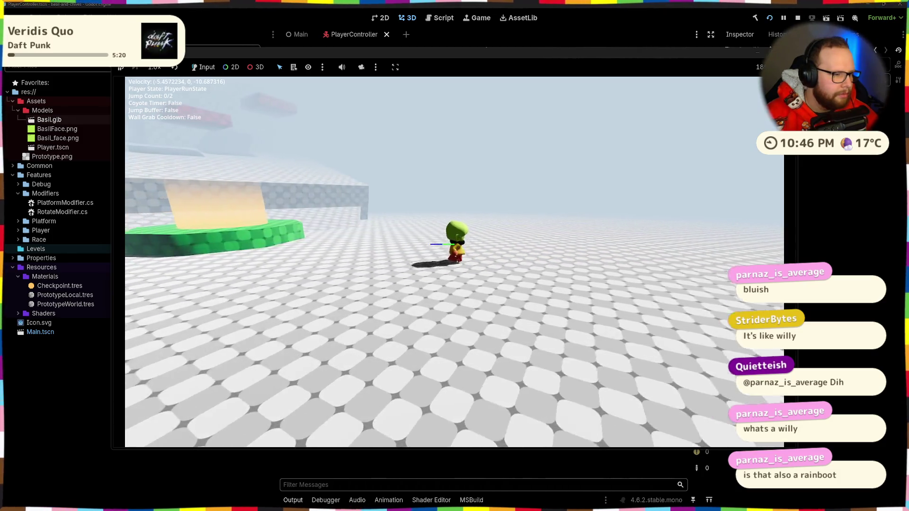
{"action": "key", "text": "d"}
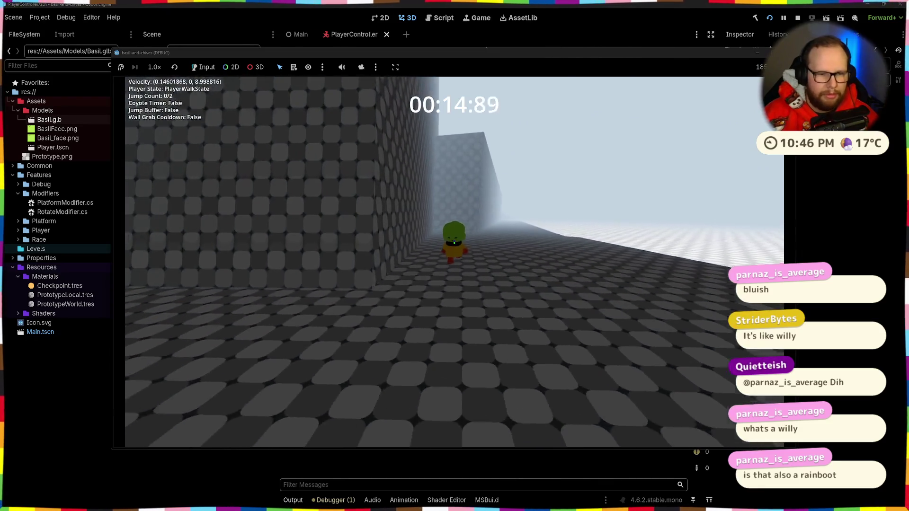
{"action": "key", "text": "space"}
{"action": "key", "text": "space"}
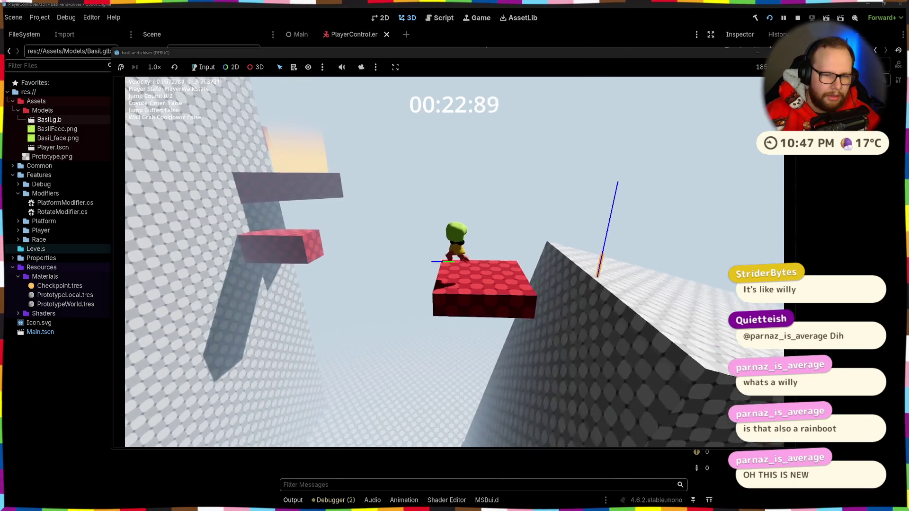
{"action": "key", "text": "a"}
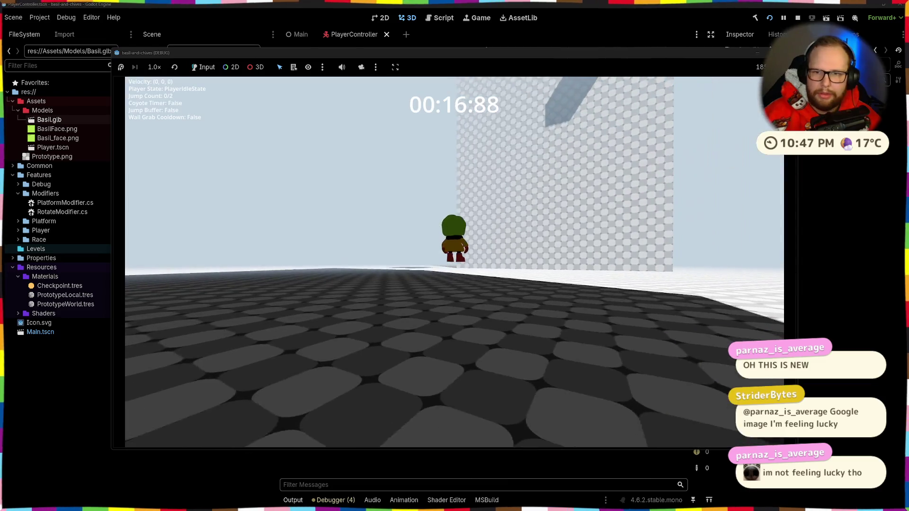
Stop the running game with F8 and return to the editor.
{"action": "key", "text": "F8"}
{"action": "scroll", "coordinate": [526, 249], "scroll_direction": "down", "scroll_amount": 3}
{"action": "scroll", "coordinate": [527, 251], "scroll_direction": "up", "scroll_amount": 3}
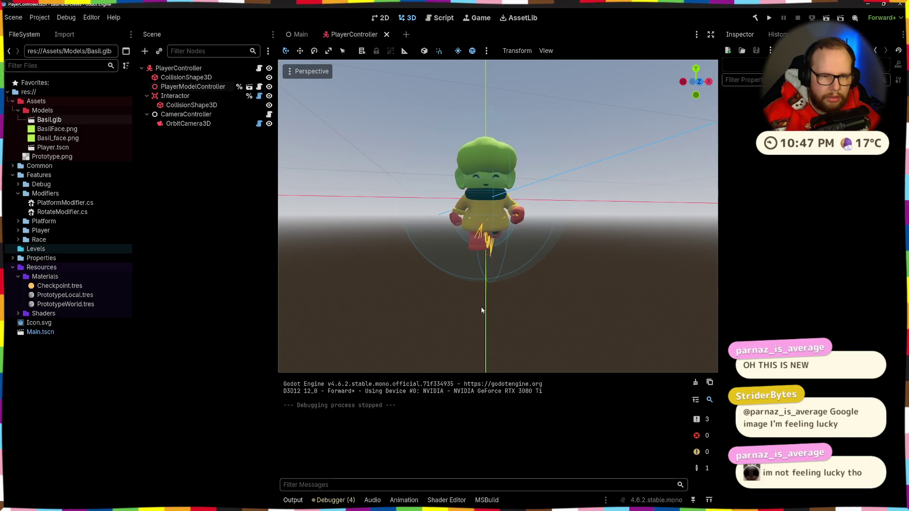
Reset PlayerModelController's Position y to 0 and test-run the game briefly.
{"action": "left_click", "coordinate": [193, 87]}
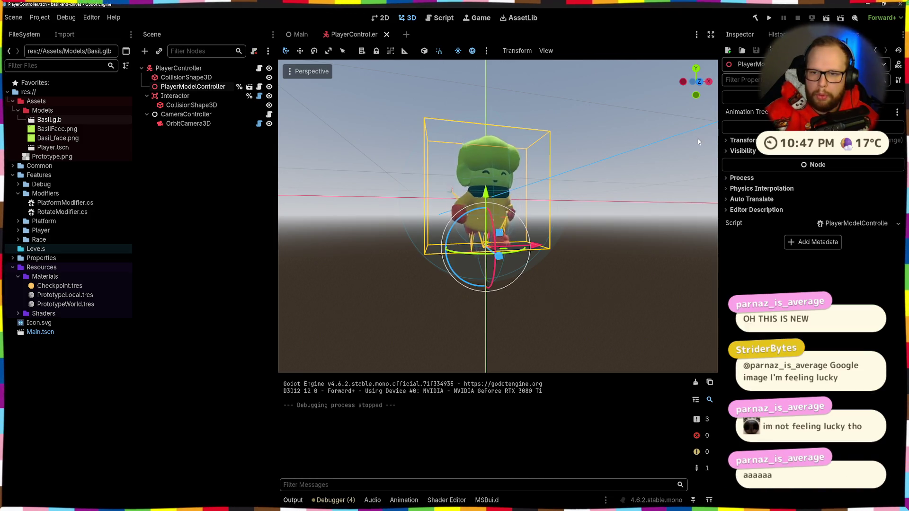
{"action": "left_click", "coordinate": [899, 152]}
{"action": "left_click", "coordinate": [768, 18]}
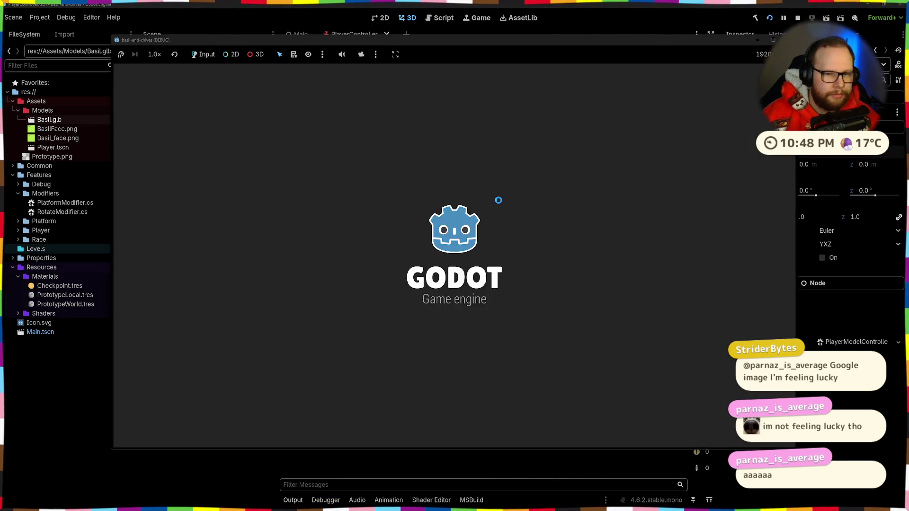
{"action": "key", "text": "s"}
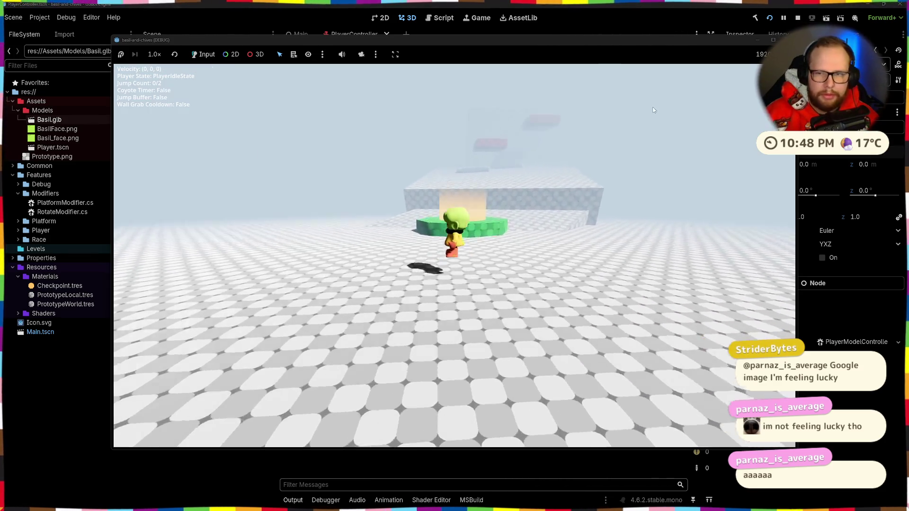
{"action": "key", "text": "F8"}
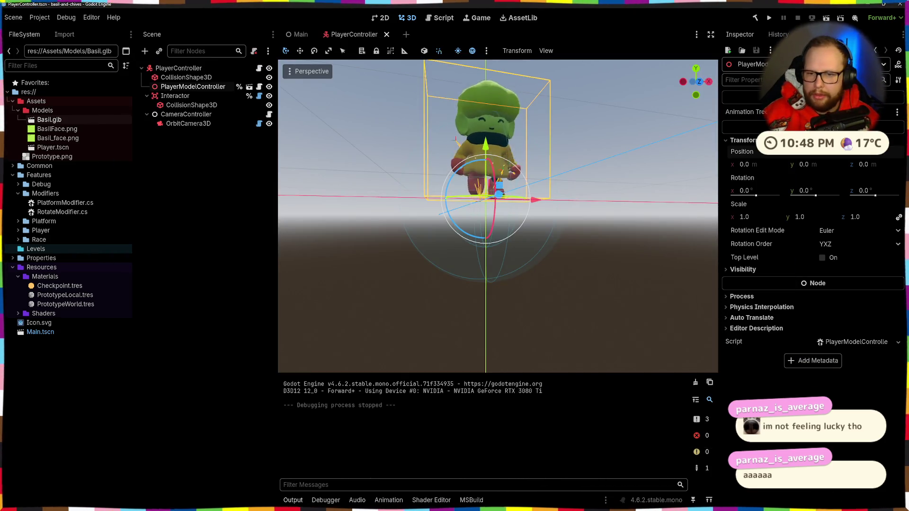
Undo the position change to restore the -0.75 y offset.
{"action": "key", "text": "ctrl+s"}
{"action": "key", "text": "ctrl+z"}
{"action": "mouse_move", "coordinate": [645, 269]}
{"action": "left_mouse_down"}
{"action": "mouse_move", "coordinate": [288, 270]}
{"action": "mouse_move", "coordinate": [379, 255]}
{"action": "left_mouse_up"}
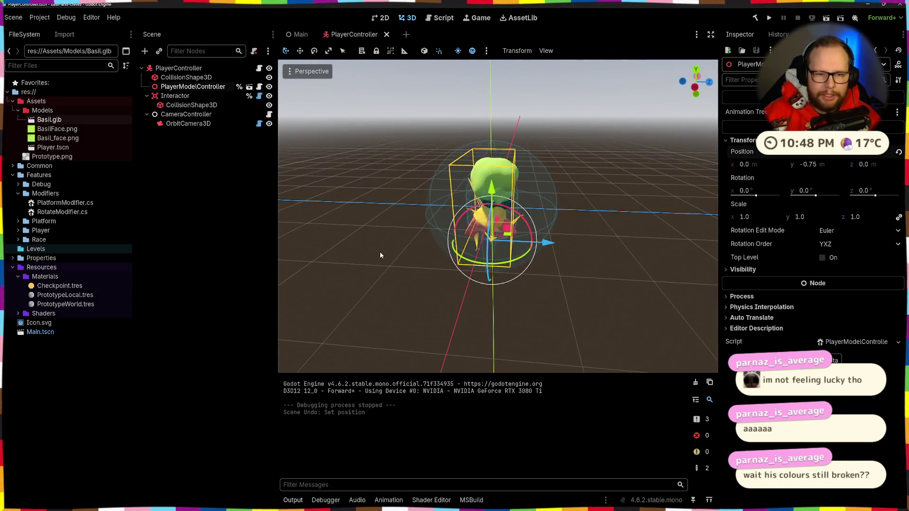
In Blender, select all of Basil and rotate it 180° around Z.
{"action": "key", "text": "alt+Tab"}
{"action": "left_click", "coordinate": [480, 212]}
{"action": "left_click", "coordinate": [492, 228]}
{"action": "scroll", "coordinate": [492, 228], "scroll_direction": "up", "scroll_amount": 5}
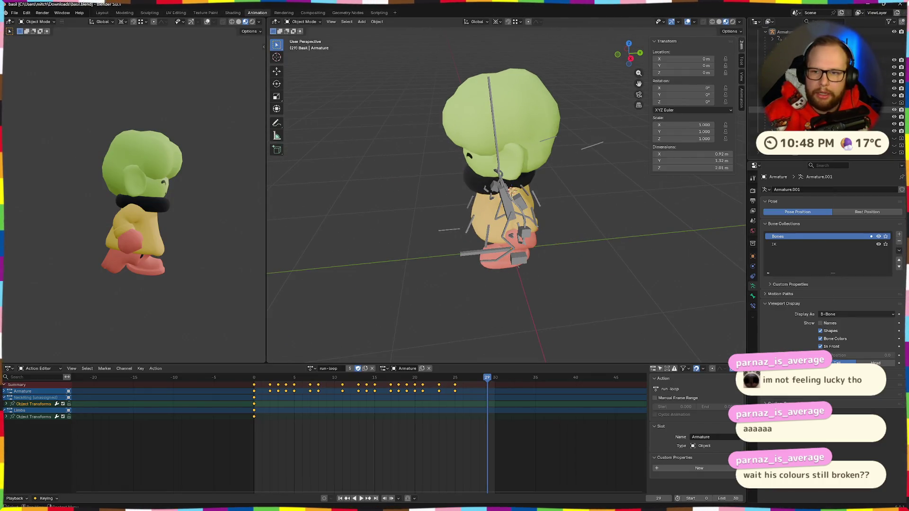
{"action": "left_click", "coordinate": [504, 189]}
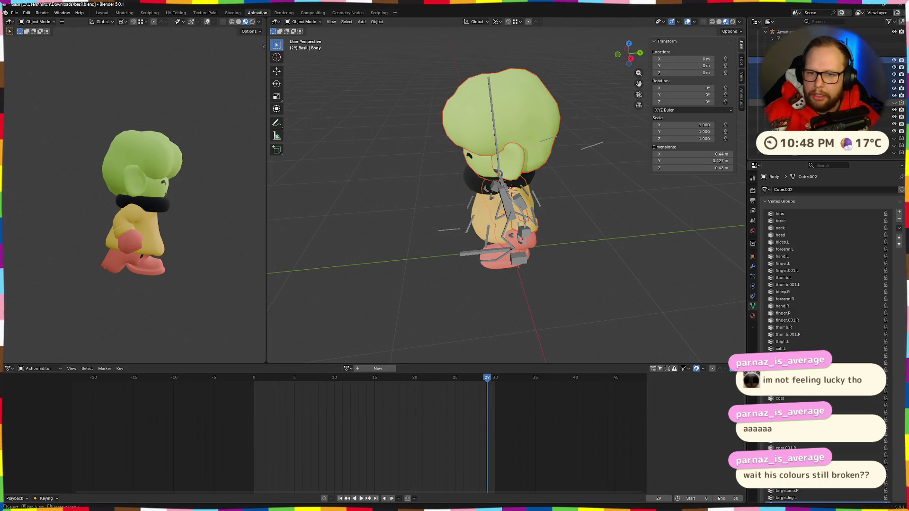
{"action": "key", "text": "a"}
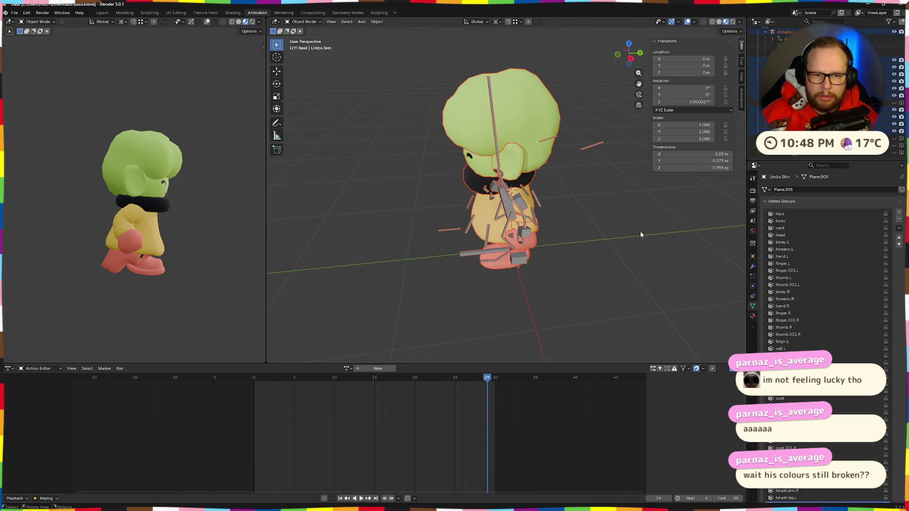
{"action": "scroll", "coordinate": [569, 242], "scroll_direction": "down", "scroll_amount": 4}
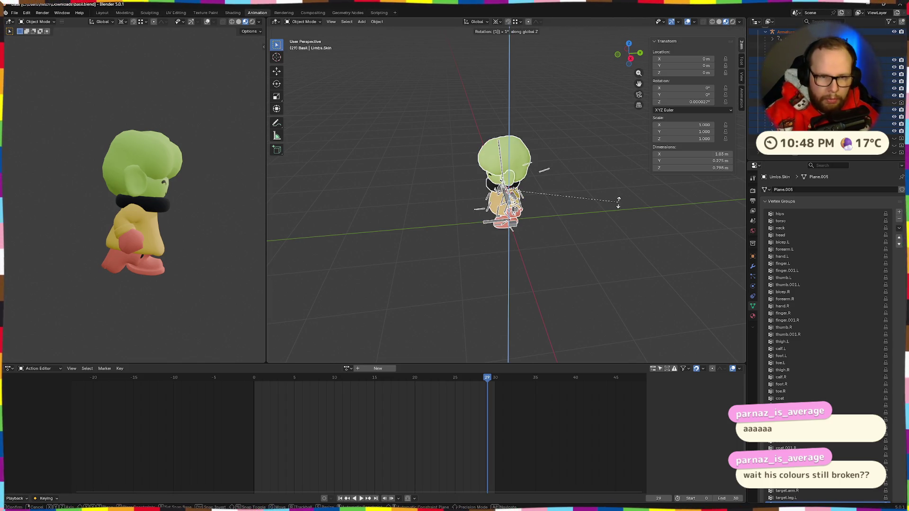
{"action": "type", "text": "80"}
{"action": "key", "text": "Return"}
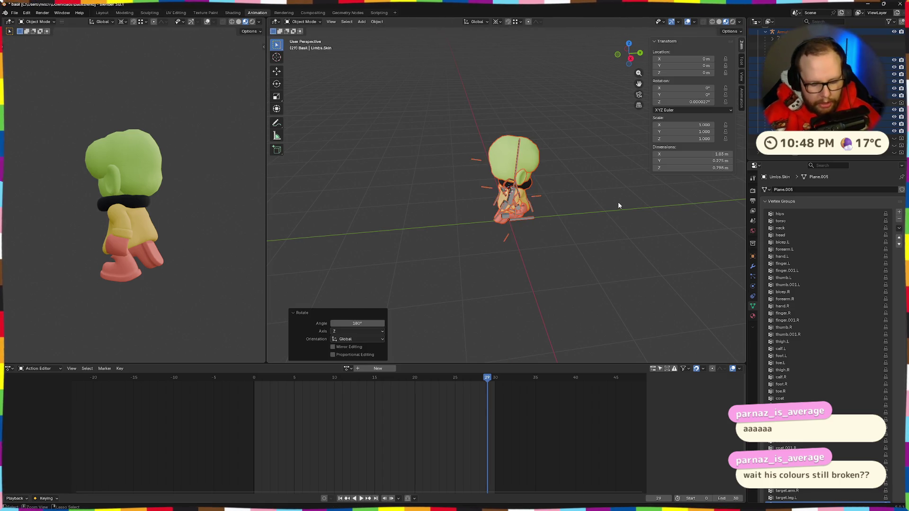
Apply all transforms to the selection and save basil.blend.
{"action": "key", "text": "ctrl+a"}
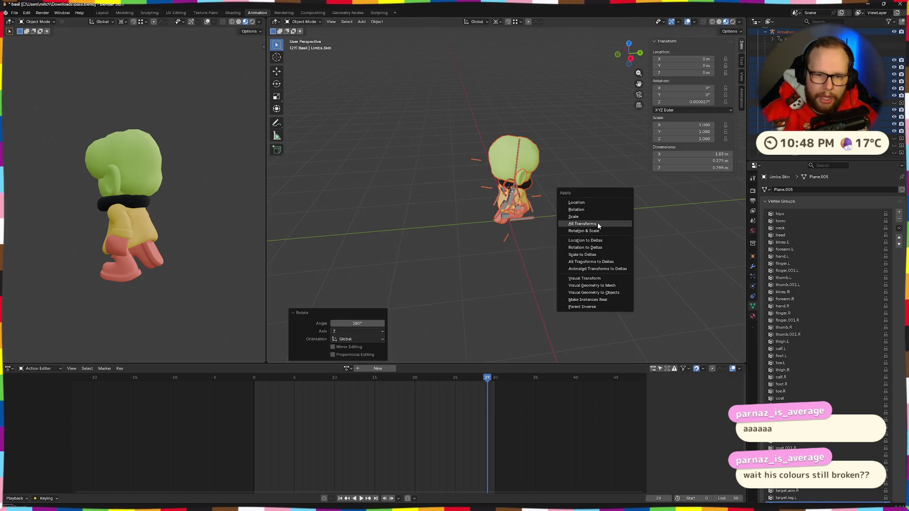
{"action": "left_click", "coordinate": [597, 225]}
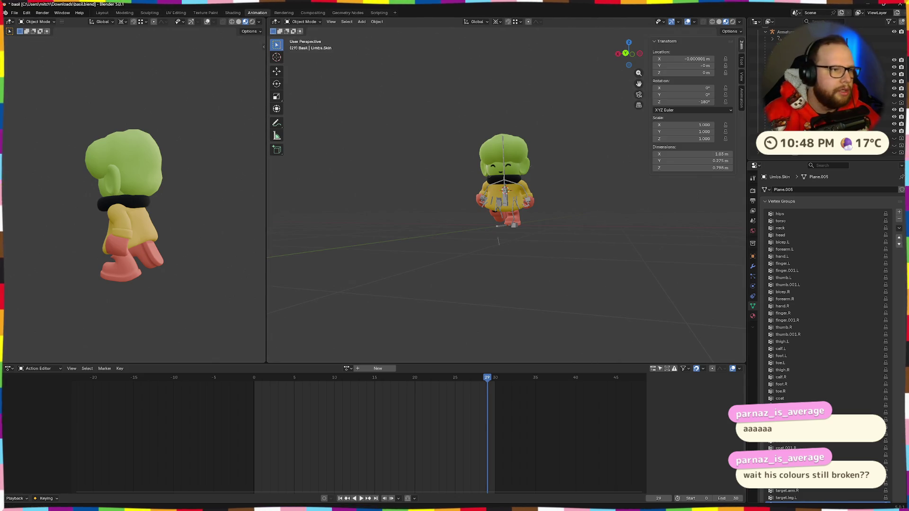
{"action": "key", "text": "ctrl+s"}
{"action": "left_click", "coordinate": [16, 13]}
Export the character from Blender as a glTF 2.0 .glb file.
{"action": "mouse_move", "coordinate": [36, 124]}
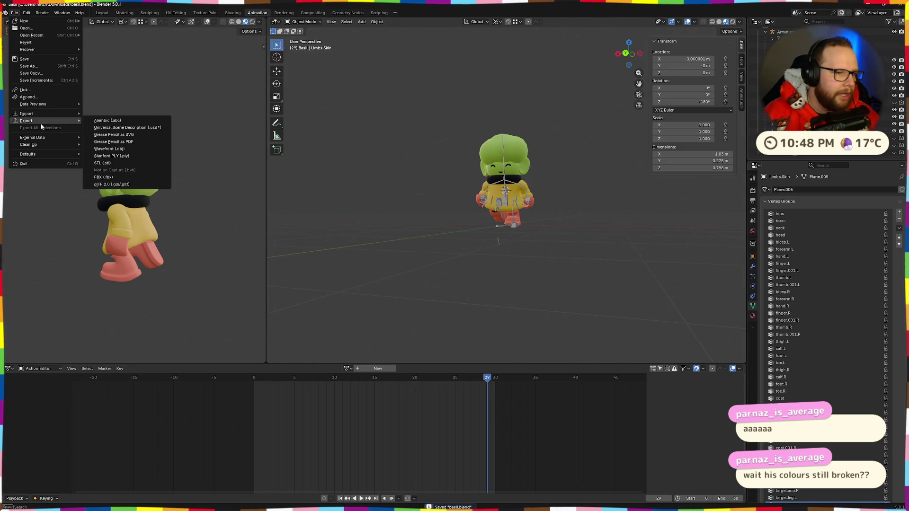
{"action": "left_click", "coordinate": [138, 187]}
{"action": "left_click", "coordinate": [646, 473]}
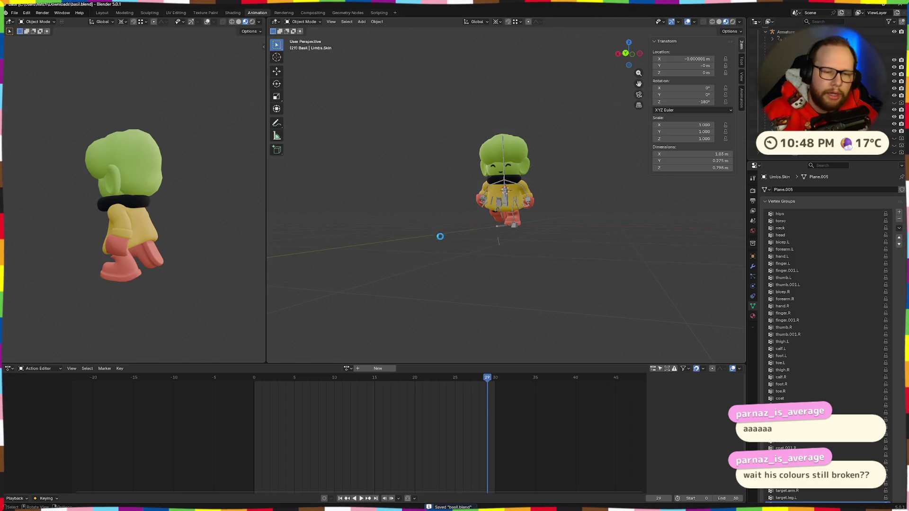
Close the duplicate Blender window and switch to the Godot editor.
{"action": "key", "text": "alt+Tab"}
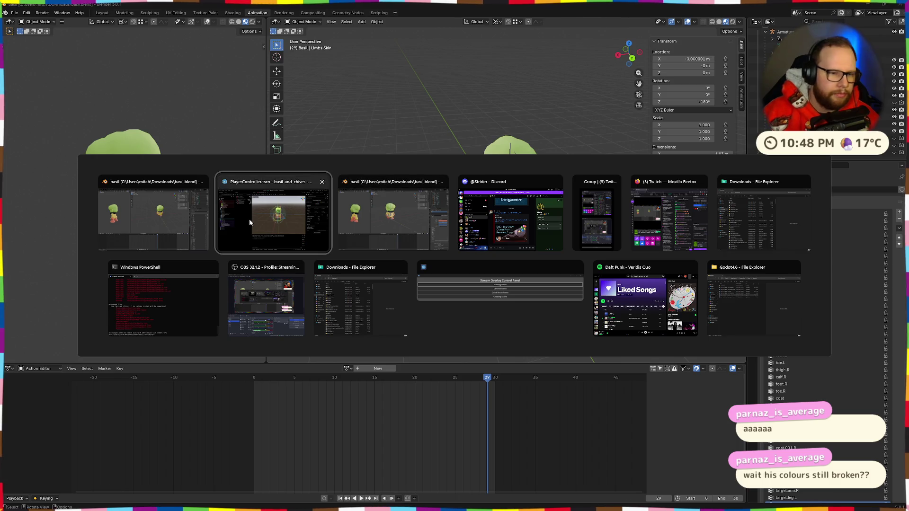
{"action": "left_click", "coordinate": [442, 183]}
{"action": "key", "text": "alt+Tab"}
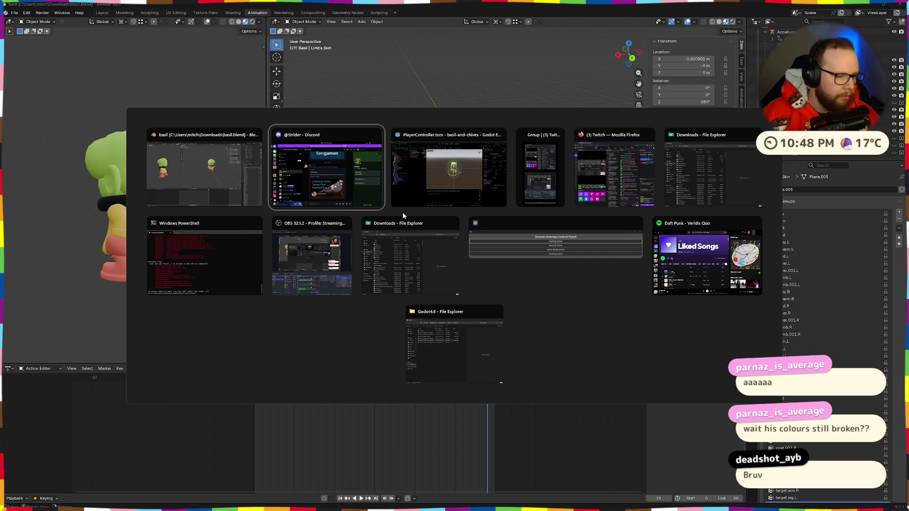
{"action": "left_click", "coordinate": [424, 166]}
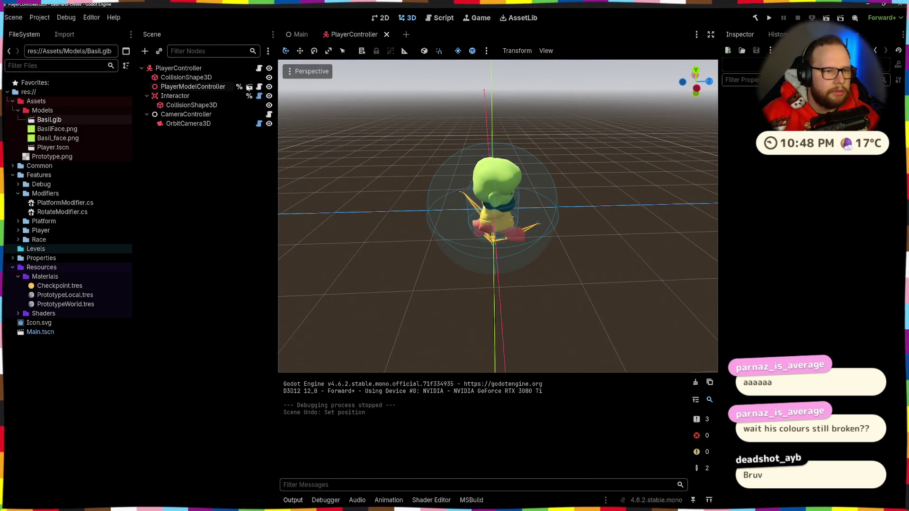
Copy the exported basil.glb from Downloads into Assets/Models.
{"action": "key", "text": "super+e"}
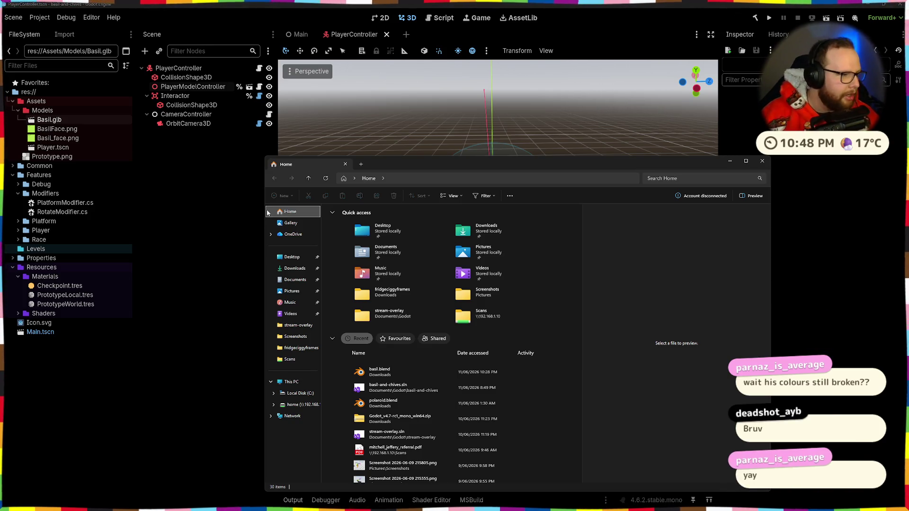
{"action": "left_click", "coordinate": [295, 270]}
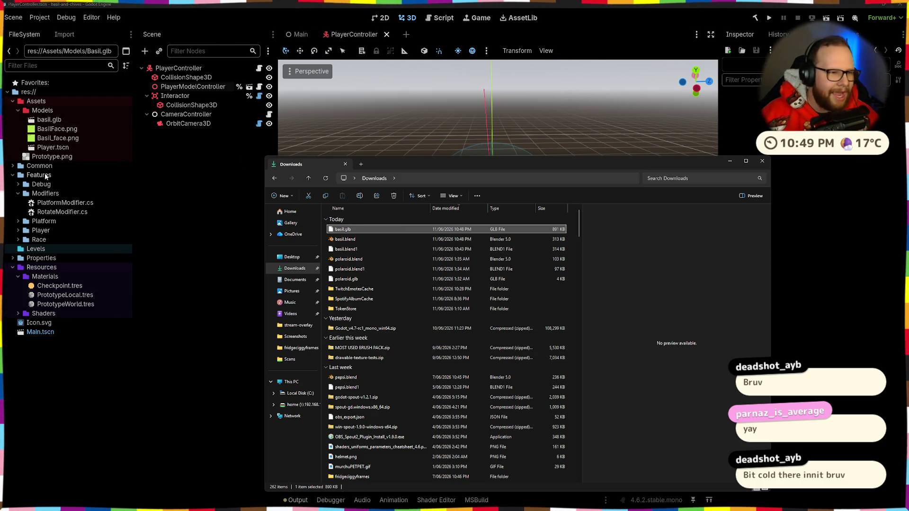
{"action": "left_click", "coordinate": [219, 170]}
Reimport basil.glb from its import settings, checking the character's front.
{"action": "double_click", "coordinate": [49, 119]}
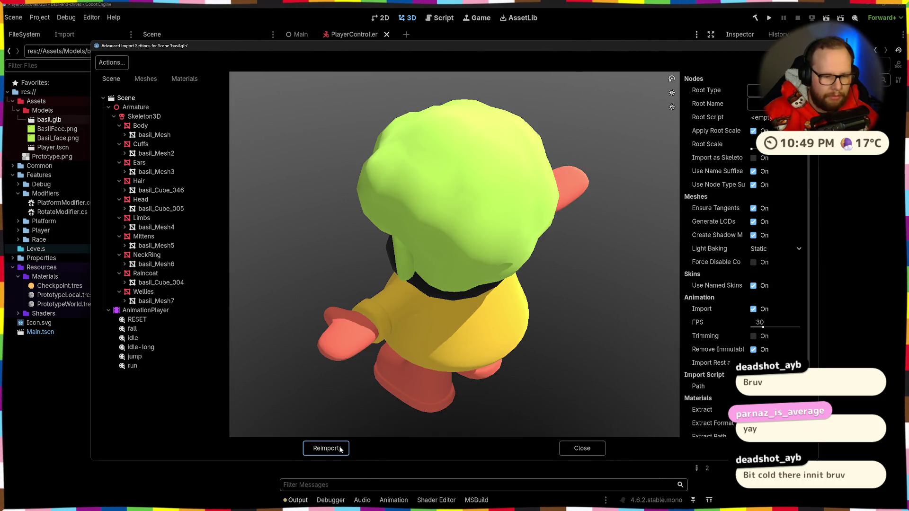
{"action": "left_click", "coordinate": [340, 448]}
{"action": "mouse_move", "coordinate": [457, 264]}
{"action": "left_mouse_down"}
{"action": "mouse_move", "coordinate": [557, 257]}
{"action": "mouse_move", "coordinate": [311, 242]}
{"action": "left_mouse_up"}
{"action": "double_click", "coordinate": [49, 119]}
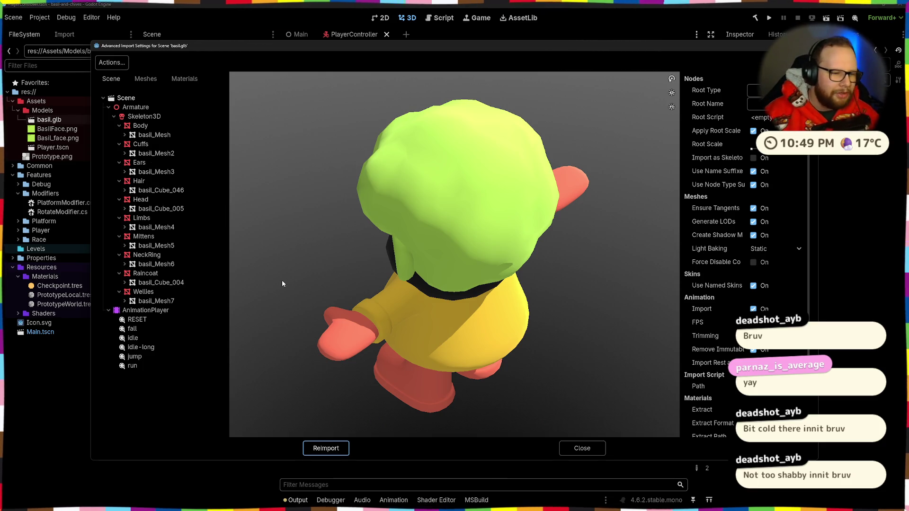
{"action": "left_click", "coordinate": [323, 449]}
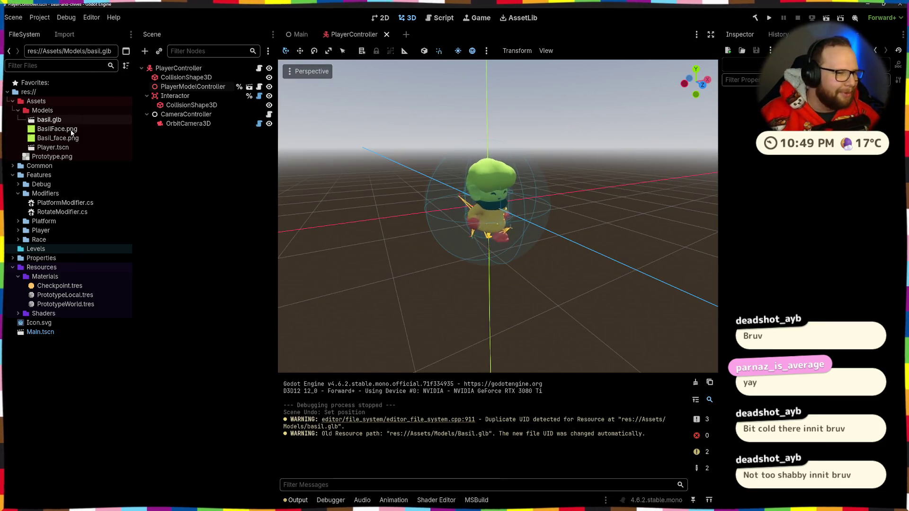
Rename the file to Basil.glb, then save and run the game.
{"action": "key", "text": "F2"}
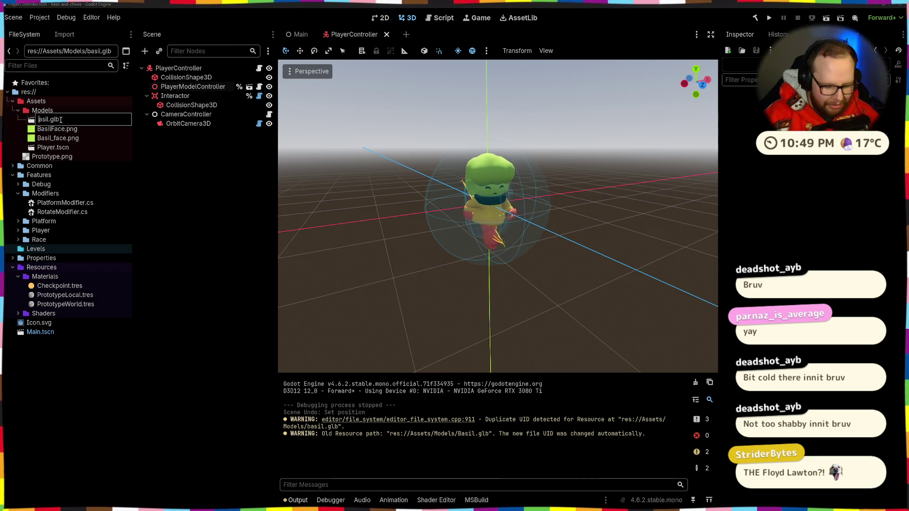
{"action": "key", "text": "Return"}
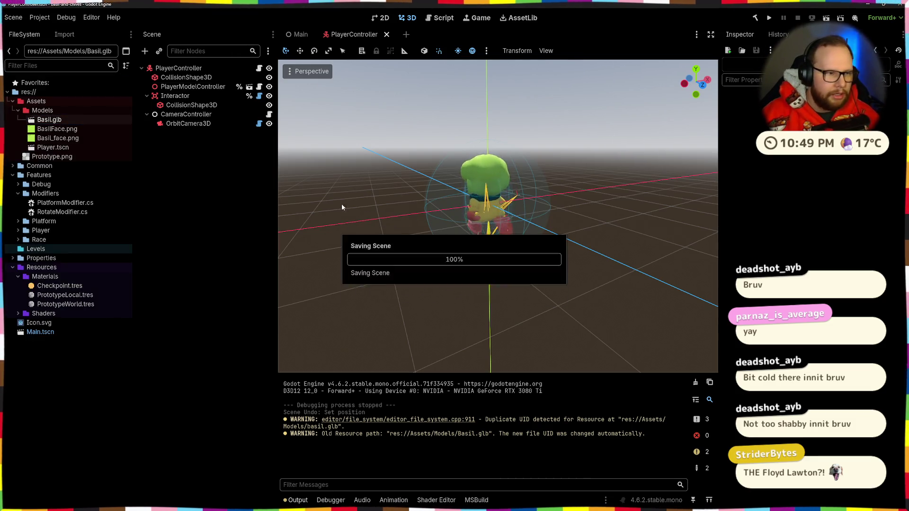
{"action": "key", "text": "F5"}
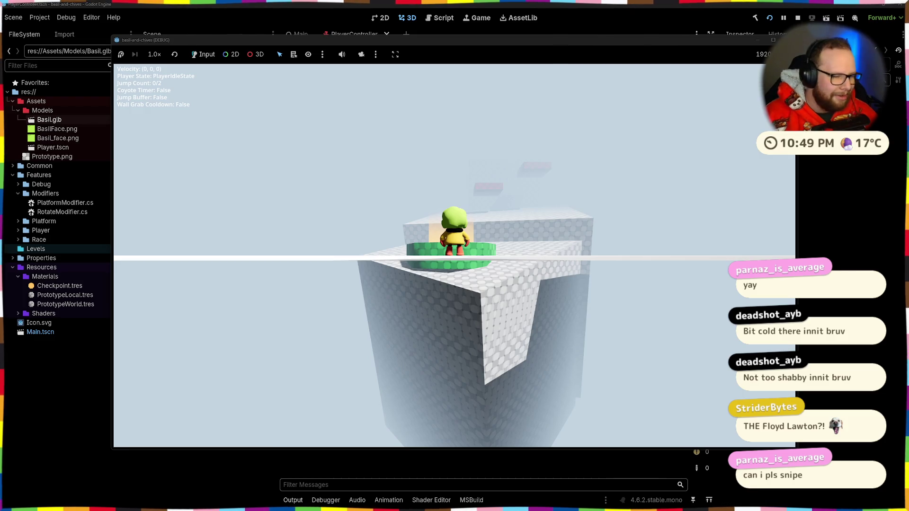
Jump Basil up the wall onto the red platforms, grab the far ledge and climb up.
{"action": "key", "text": "w"}
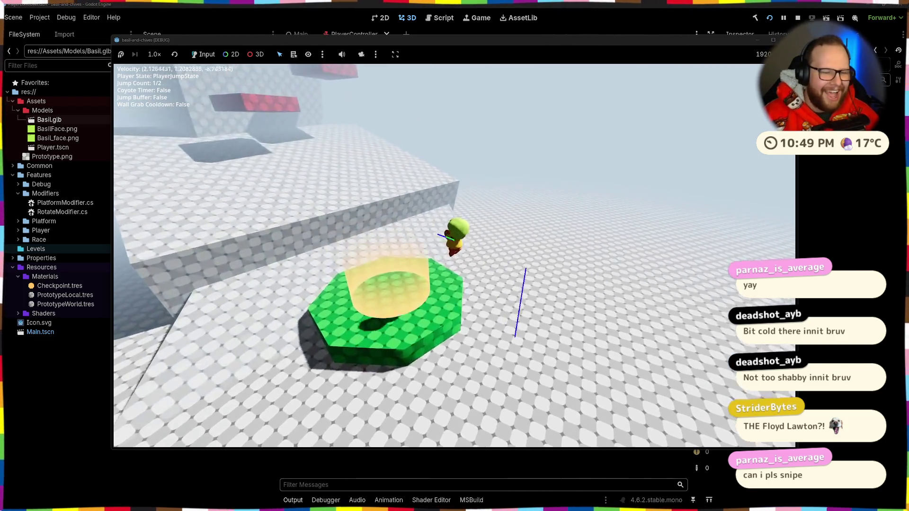
{"action": "key", "text": "space"}
{"action": "key", "text": "space"}
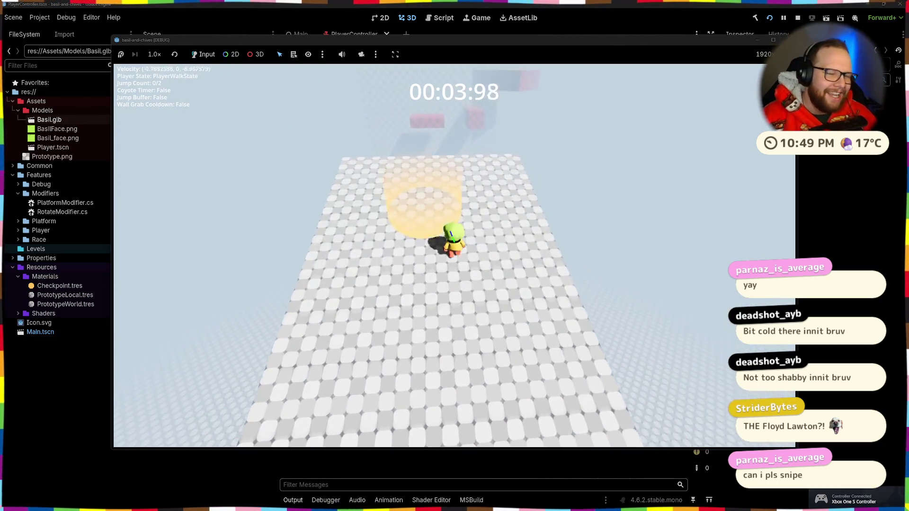
{"action": "key", "text": "space"}
{"action": "key", "text": "space"}
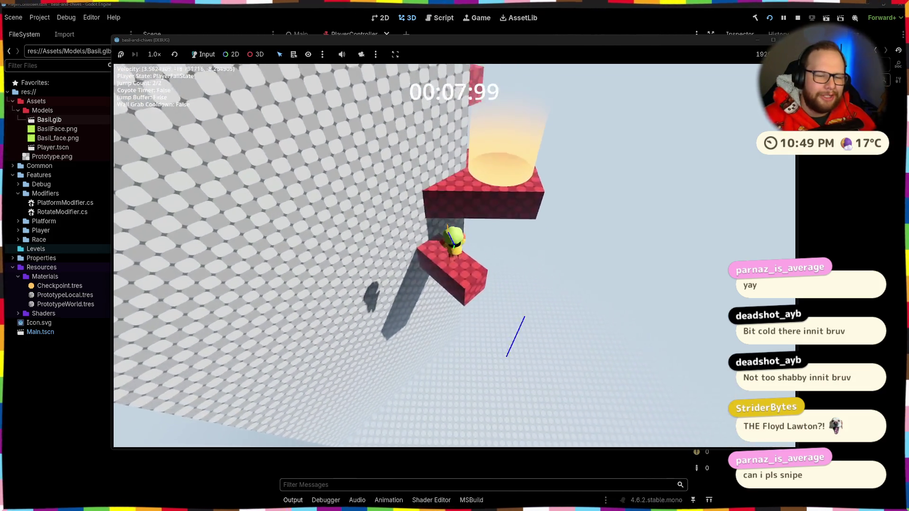
{"action": "key", "text": "space"}
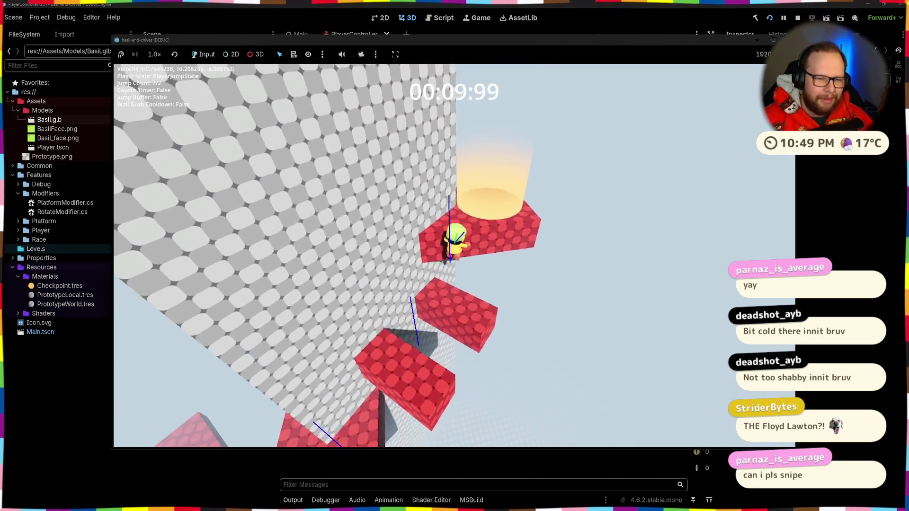
{"action": "key", "text": "space"}
{"action": "key", "text": "space"}
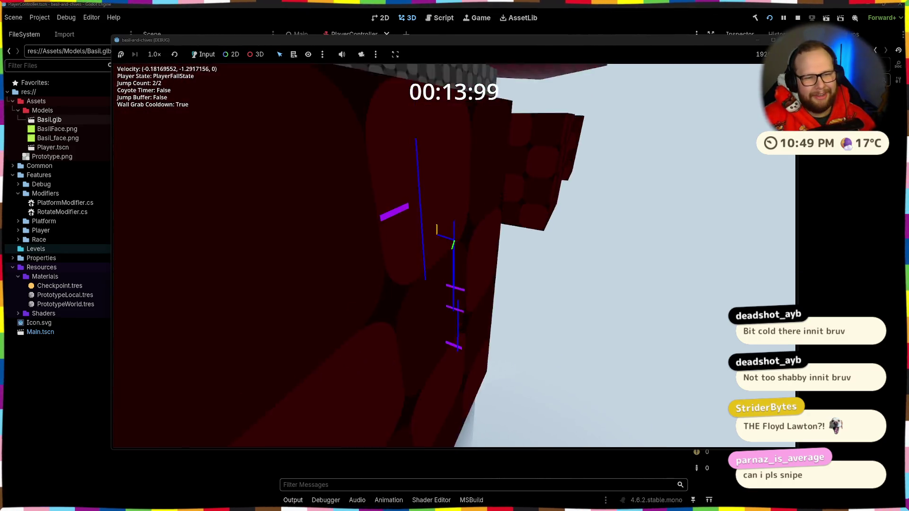
{"action": "key", "text": "space"}
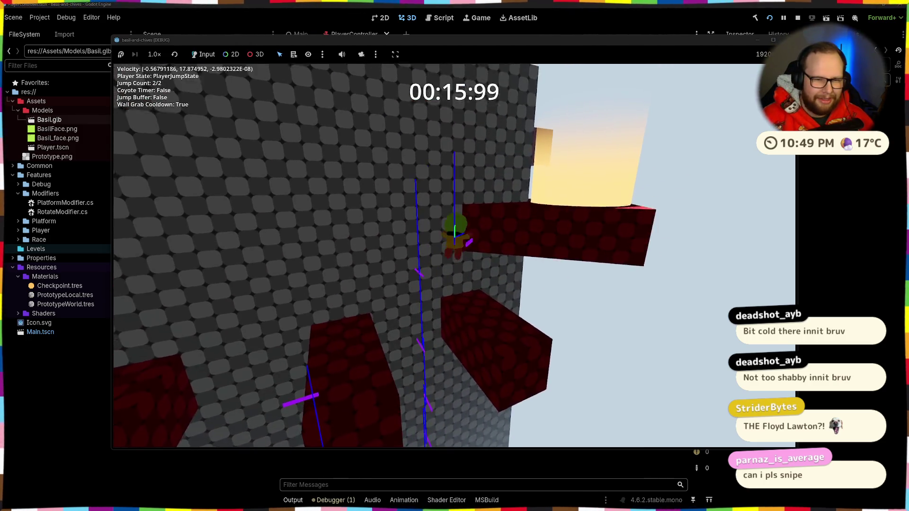
{"action": "key", "text": "space"}
{"action": "key", "text": "w"}
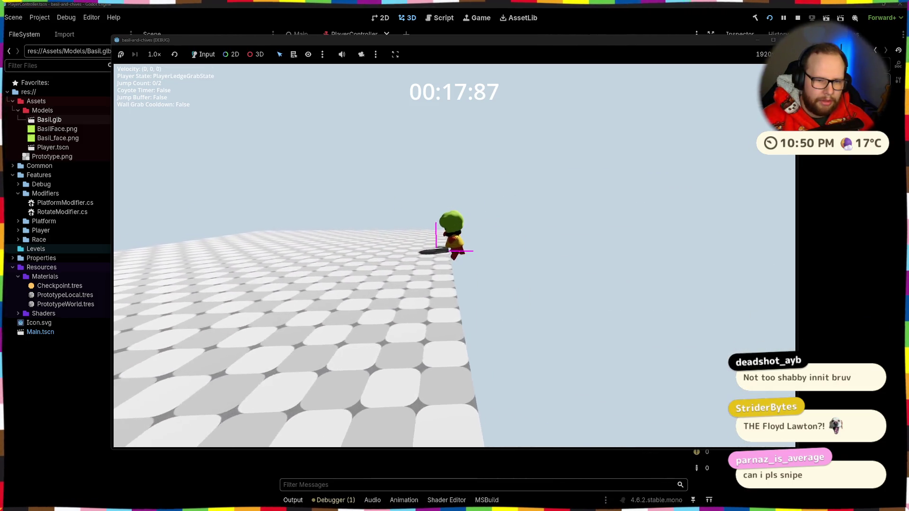
{"action": "key", "text": "space"}
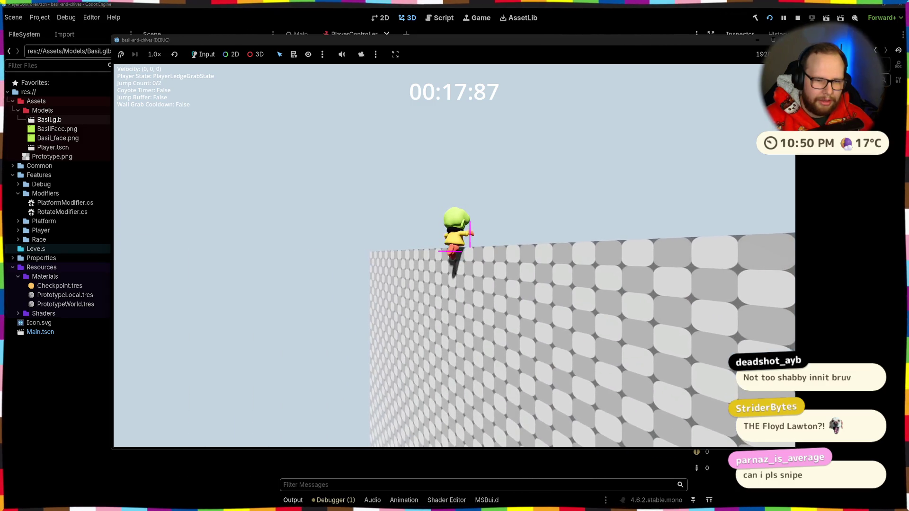
Drop into a wall grab, jump back to the higher platform's ledge, then stop with F8.
{"action": "key", "text": "w"}
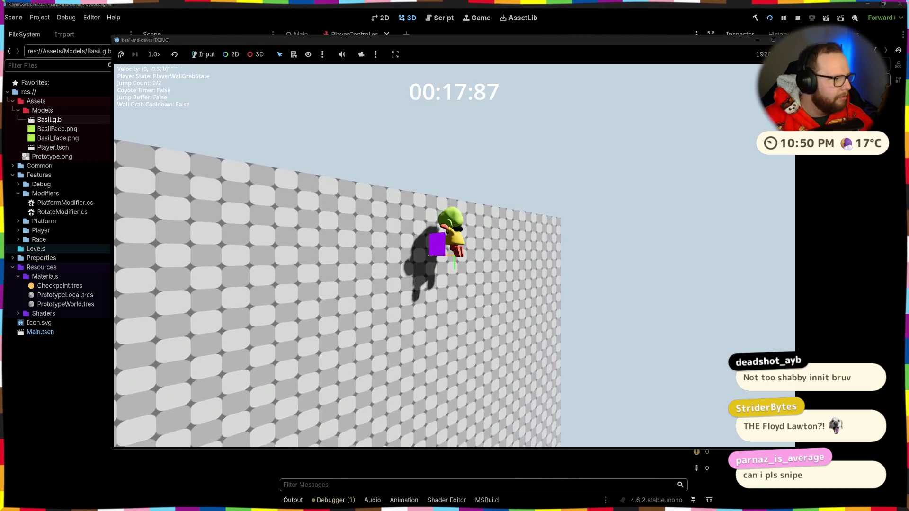
{"action": "key", "text": "space"}
{"action": "key", "text": "space"}
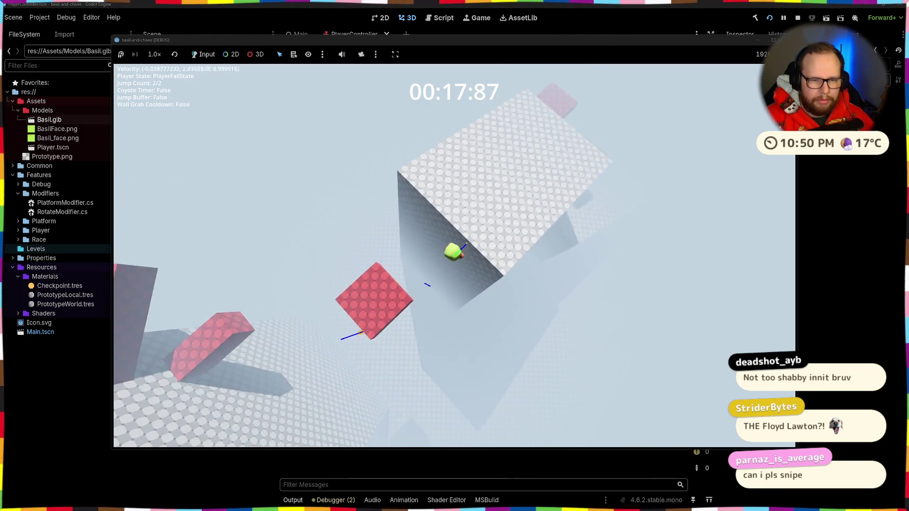
{"action": "key", "text": "space"}
{"action": "key", "text": "w"}
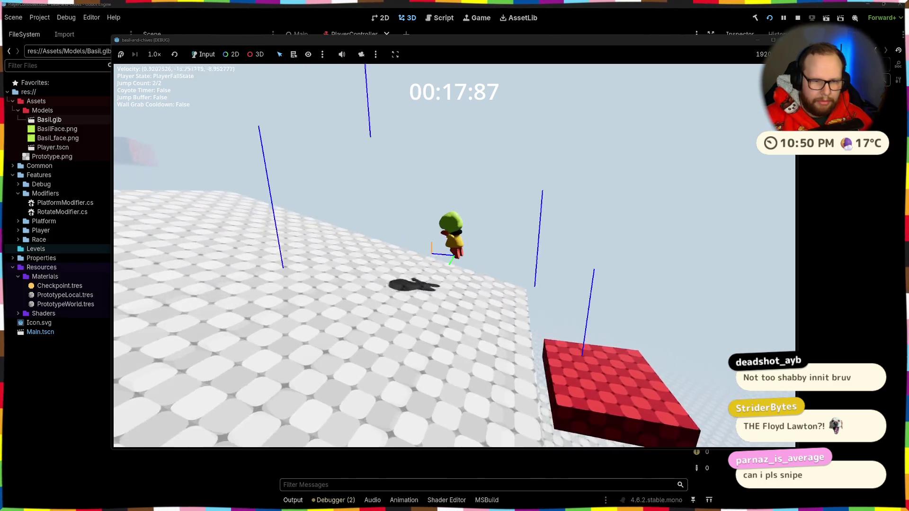
{"action": "key", "text": "space"}
{"action": "key", "text": "w"}
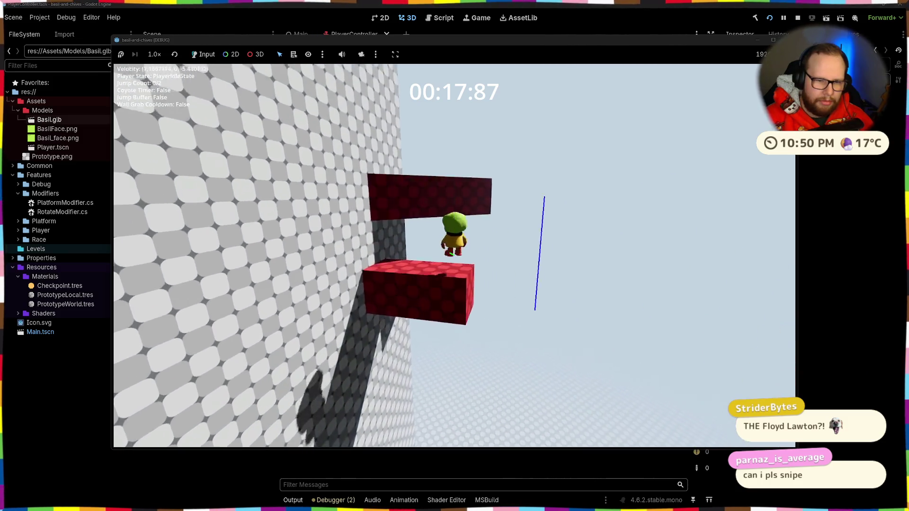
{"action": "key", "text": "space"}
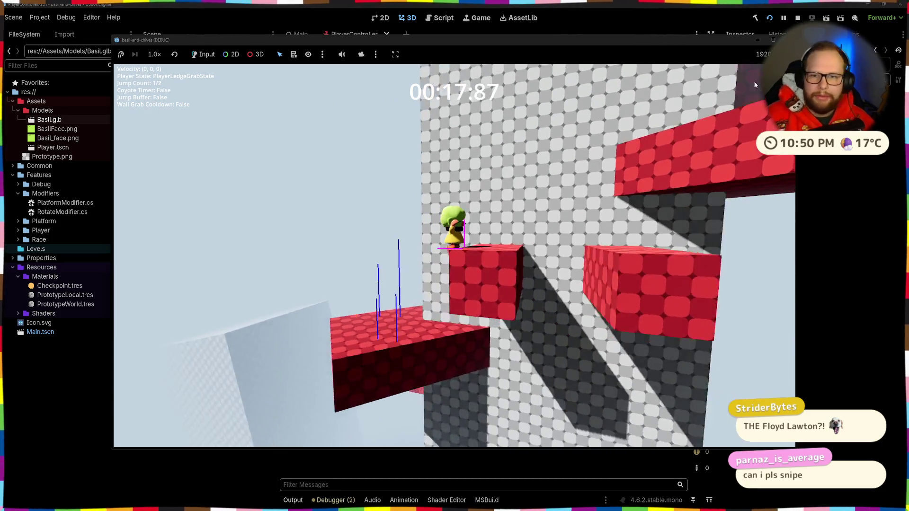
{"action": "key", "text": "F8"}
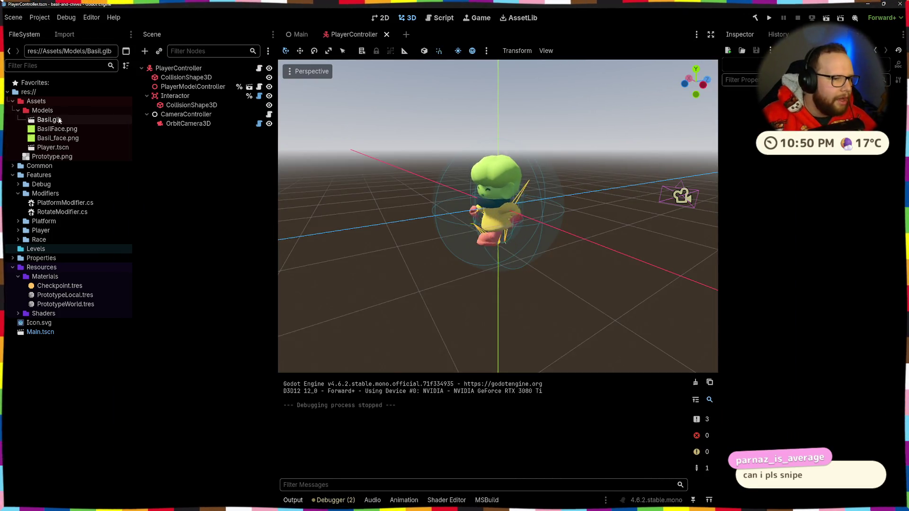
Open the PlayerModelController scene and list its AnimationPlayer clips: RESET, fall, idle, idle-long, jump and run.
{"action": "left_click", "coordinate": [249, 87]}
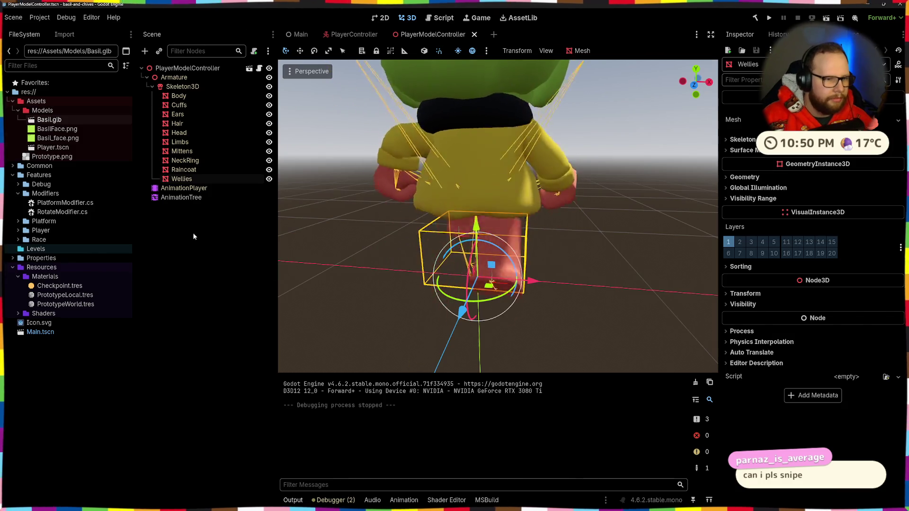
{"action": "left_click", "coordinate": [183, 188]}
{"action": "left_click", "coordinate": [184, 188]}
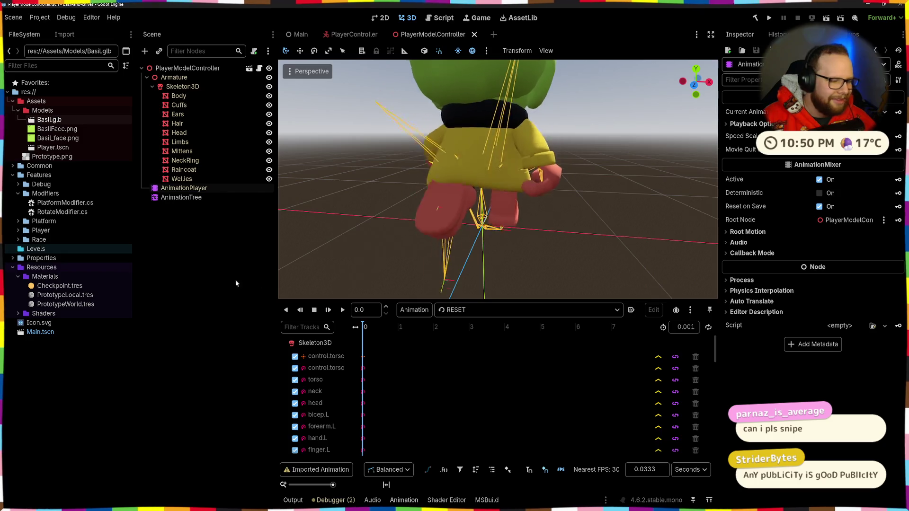
{"action": "left_click", "coordinate": [452, 310]}
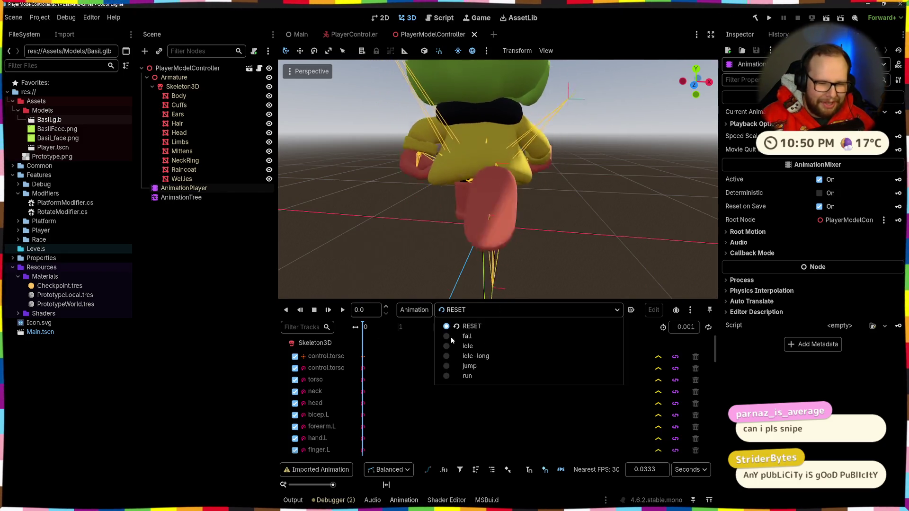
{"action": "left_click", "coordinate": [242, 300]}
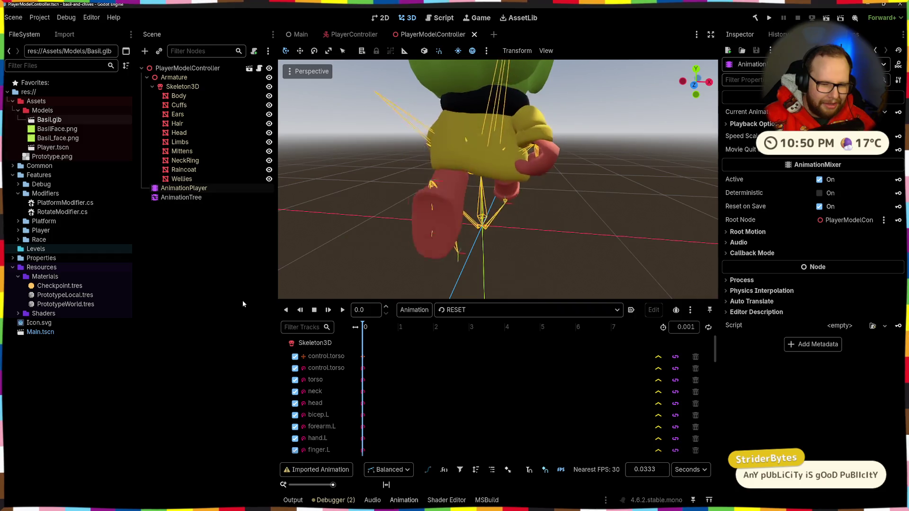
{"action": "key", "text": "ctrl+super+Right"}
{"action": "key", "text": "ctrl+super+Left"}
{"action": "key", "text": "alt+Tab"}
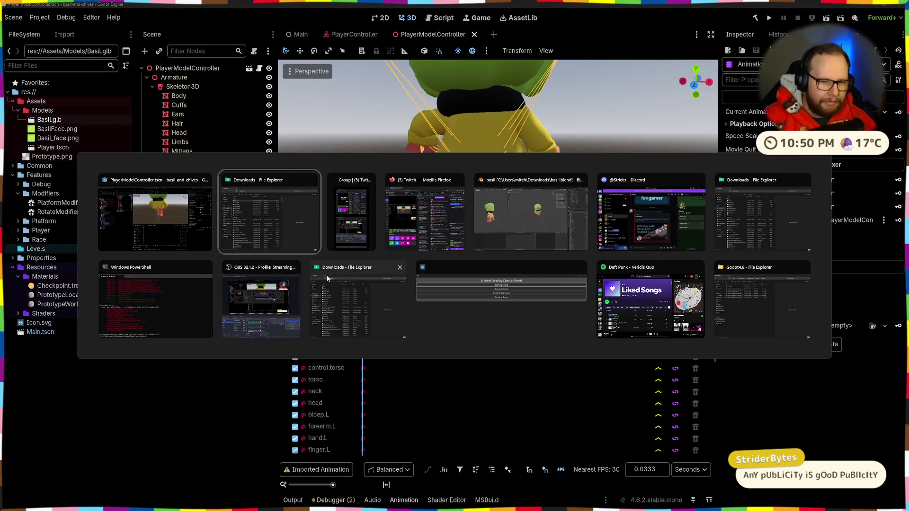
In Blender, assign the RESET action to the armature at frame 0 and make a new copy of it.
{"action": "left_click", "coordinate": [507, 220]}
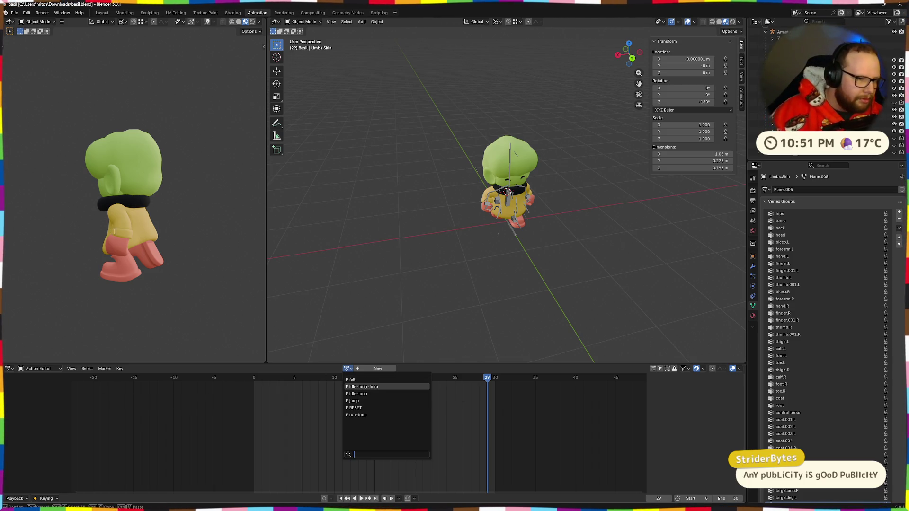
{"action": "left_click", "coordinate": [363, 409]}
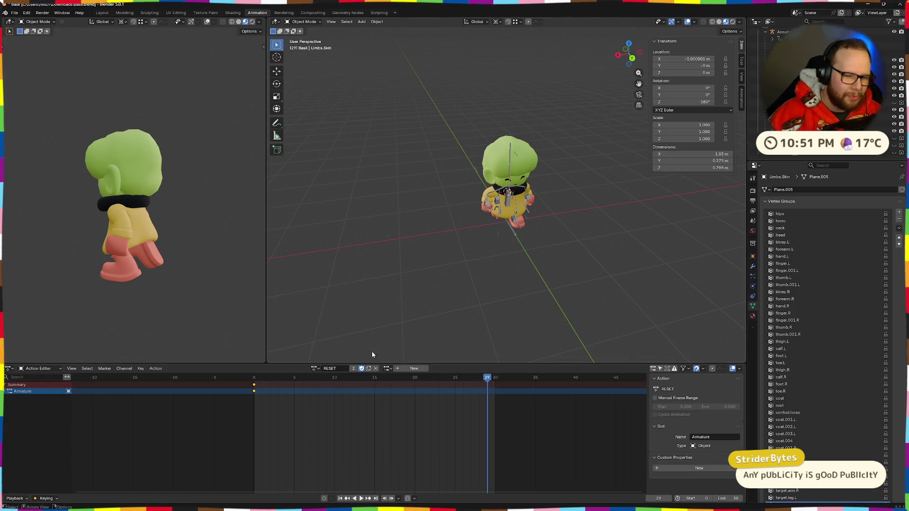
{"action": "mouse_move", "coordinate": [490, 377]}
{"action": "left_mouse_down"}
{"action": "mouse_move", "coordinate": [244, 384]}
{"action": "mouse_move", "coordinate": [444, 371]}
{"action": "mouse_move", "coordinate": [254, 377]}
{"action": "left_mouse_up"}
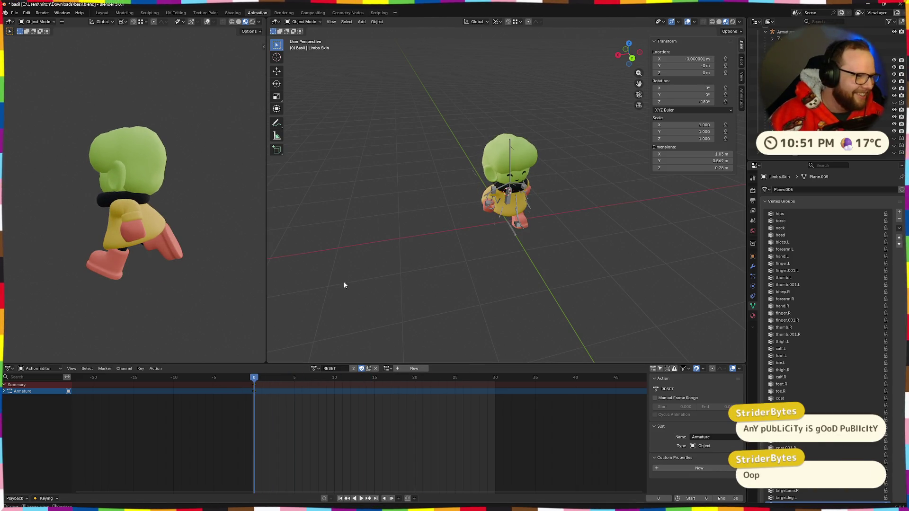
{"action": "scroll", "coordinate": [513, 226], "scroll_direction": "up", "scroll_amount": 3}
{"action": "mouse_move", "coordinate": [513, 226]}
{"action": "left_mouse_down"}
{"action": "mouse_move", "coordinate": [474, 219]}
{"action": "mouse_move", "coordinate": [464, 236]}
{"action": "left_mouse_up"}
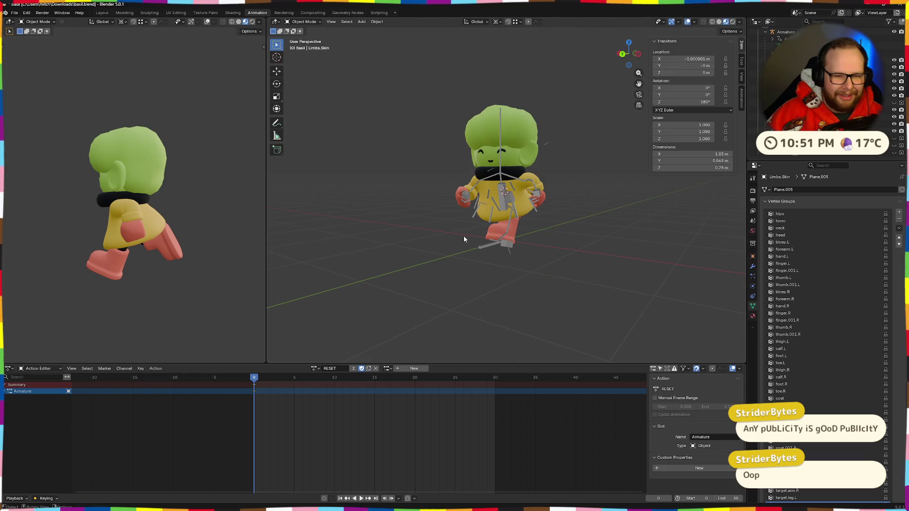
{"action": "left_click", "coordinate": [369, 369]}
{"action": "type", "text": "ledge grab"}
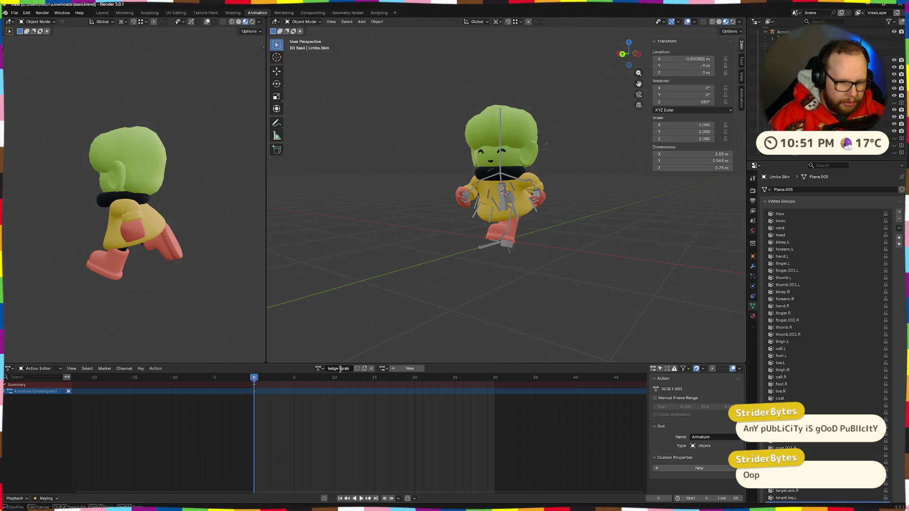
Recheck Godot's animation list, then set up the new ledge-grab action in Blender.
{"action": "key", "text": "alt+Tab"}
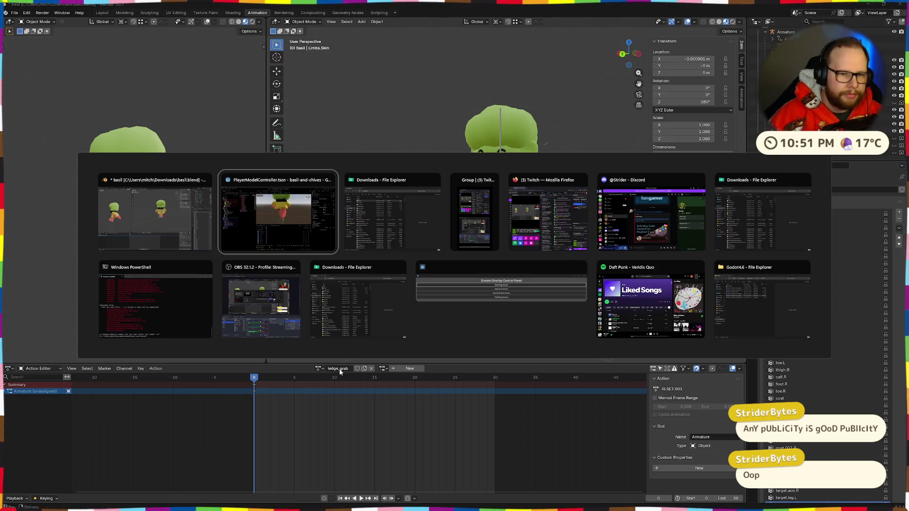
{"action": "left_click", "coordinate": [525, 309]}
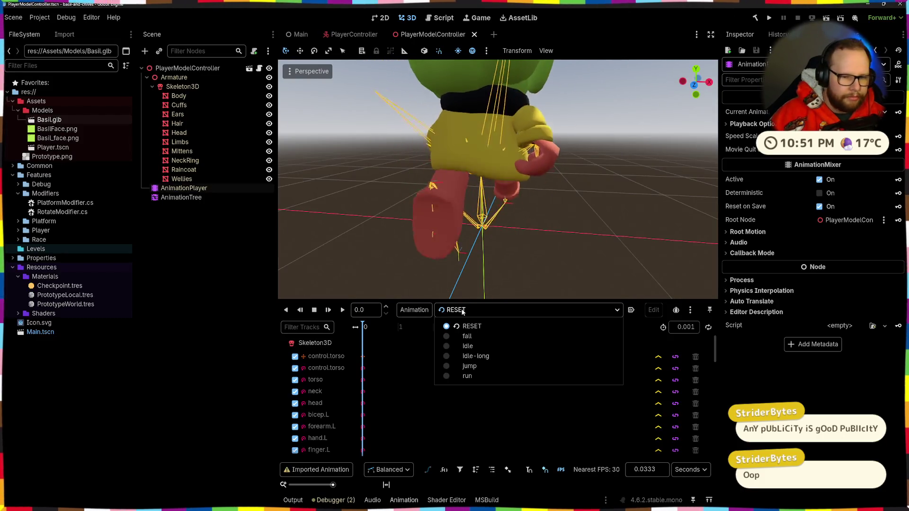
{"action": "key", "text": "alt+Tab"}
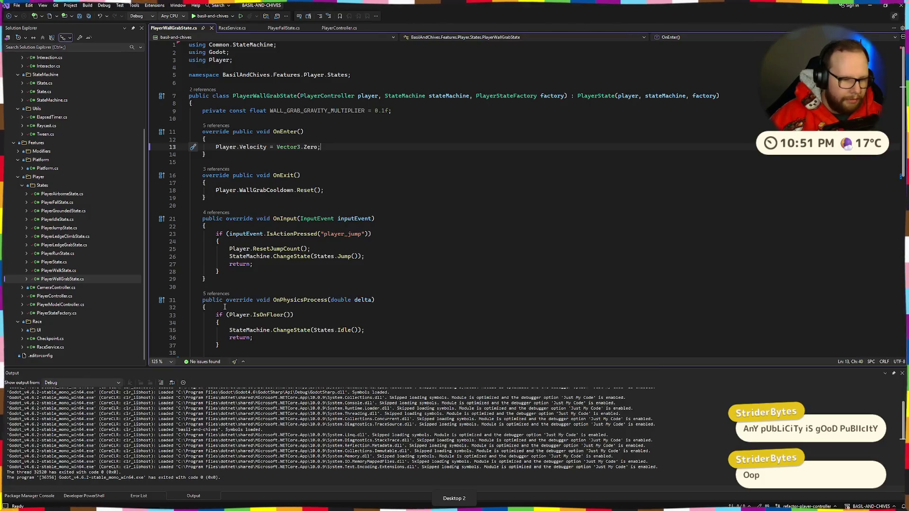
{"action": "key", "text": "alt+Tab"}
{"action": "key", "text": "alt+Tab"}
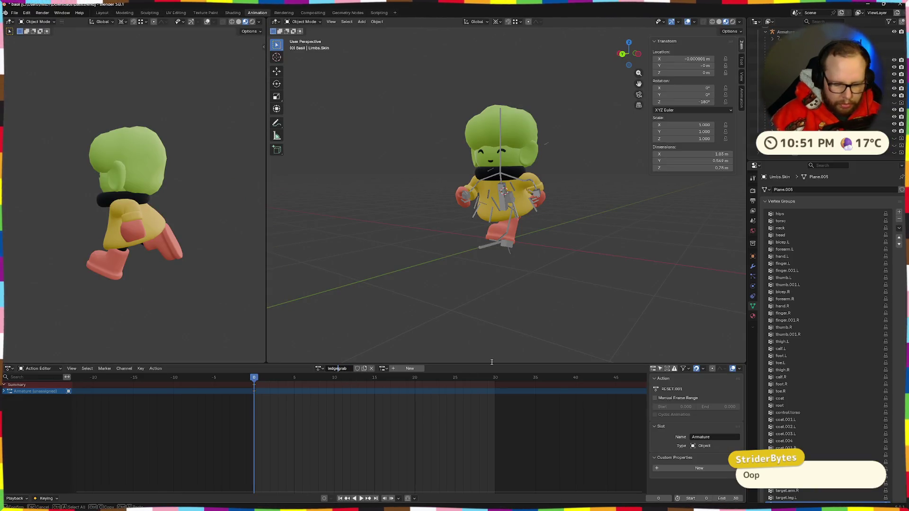
{"action": "scroll", "coordinate": [560, 396], "scroll_direction": "down", "scroll_amount": 2}
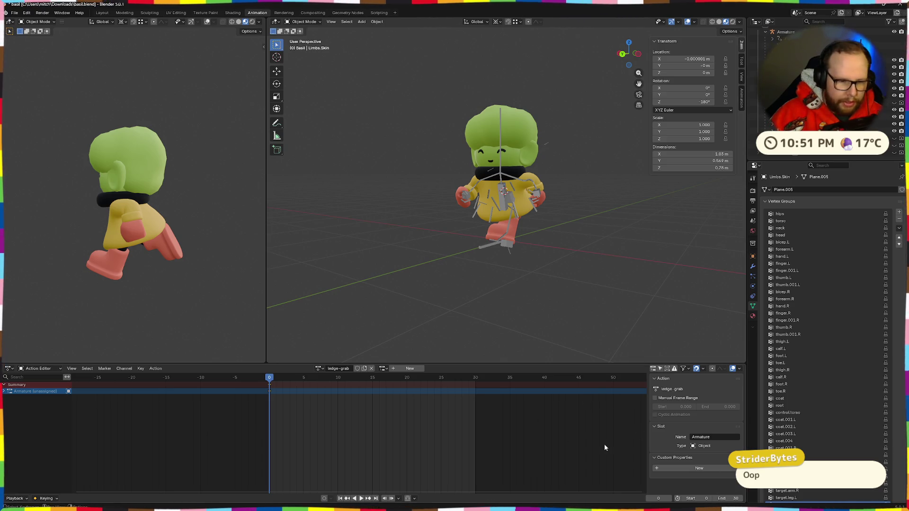
{"action": "left_click", "coordinate": [318, 369]}
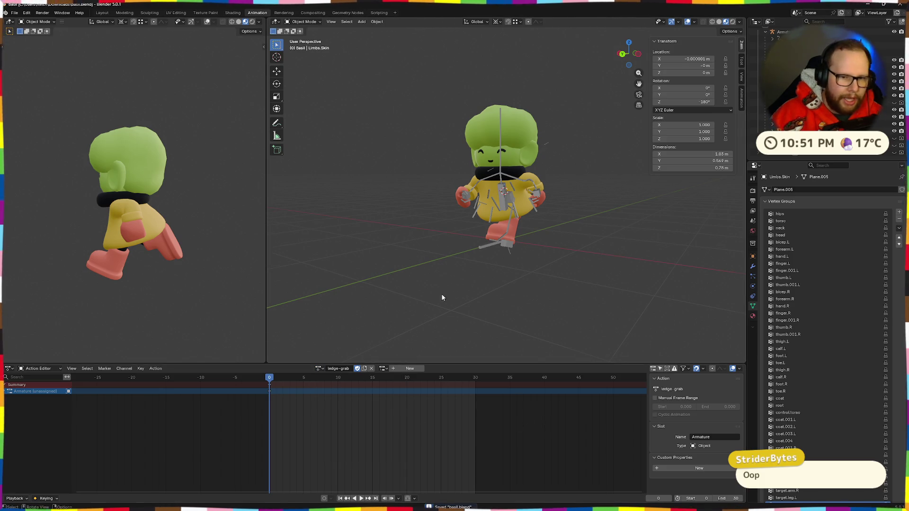
Select Basil's mesh and armature, clear their rotation and scale, then deselect everything.
{"action": "key", "text": "a"}
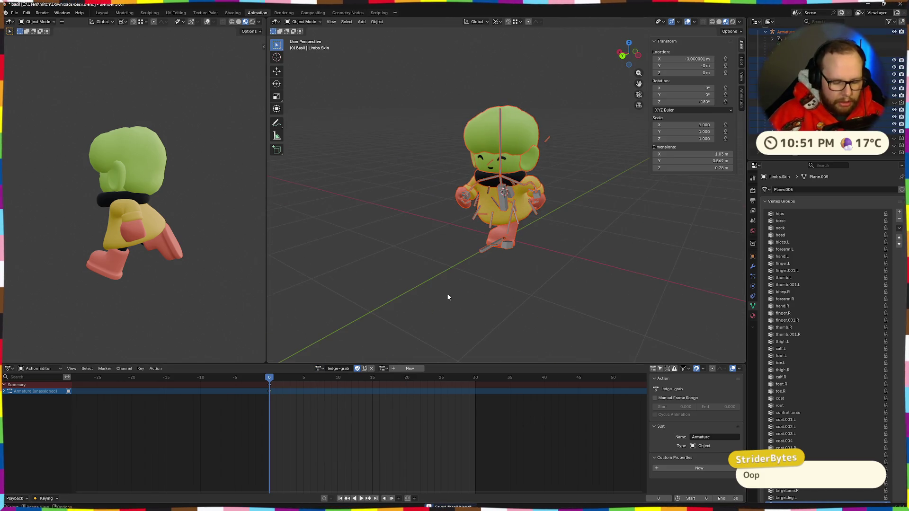
{"action": "key", "text": "alt+r"}
{"action": "key", "text": "alt+s"}
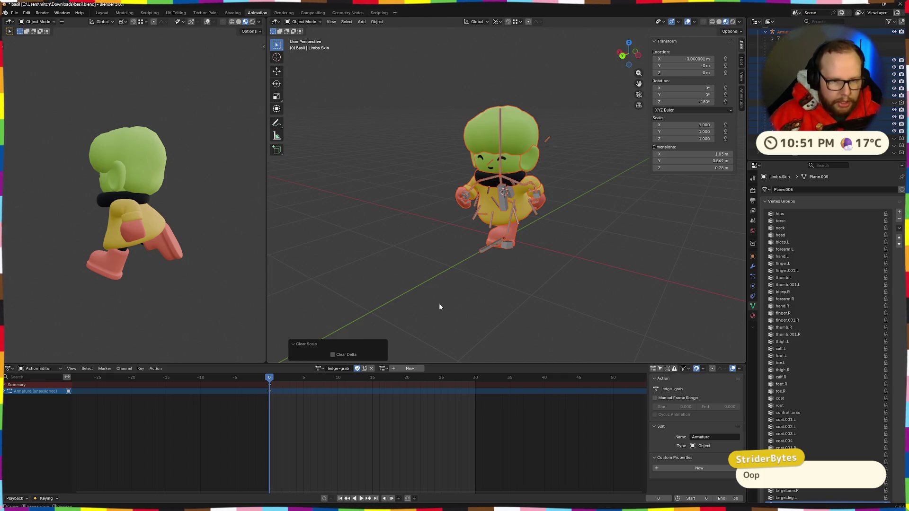
{"action": "left_click", "coordinate": [531, 300]}
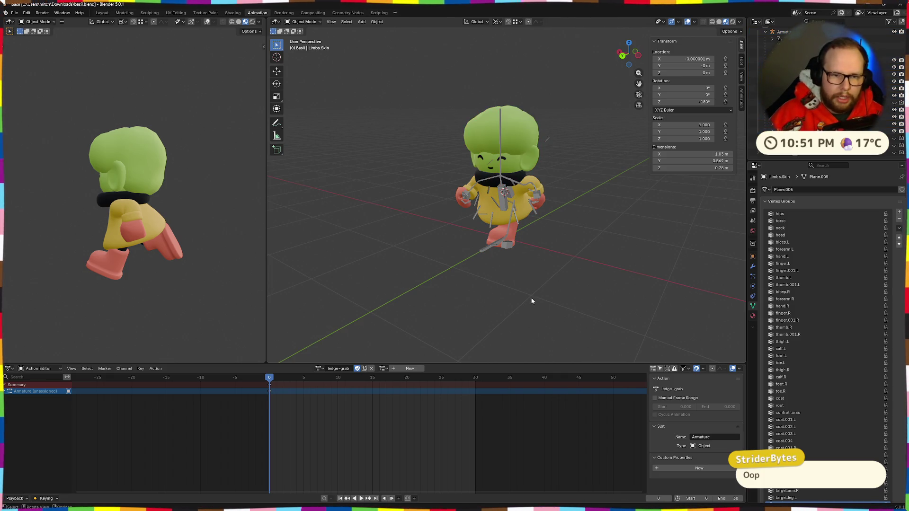
{"action": "left_click", "coordinate": [310, 22]}
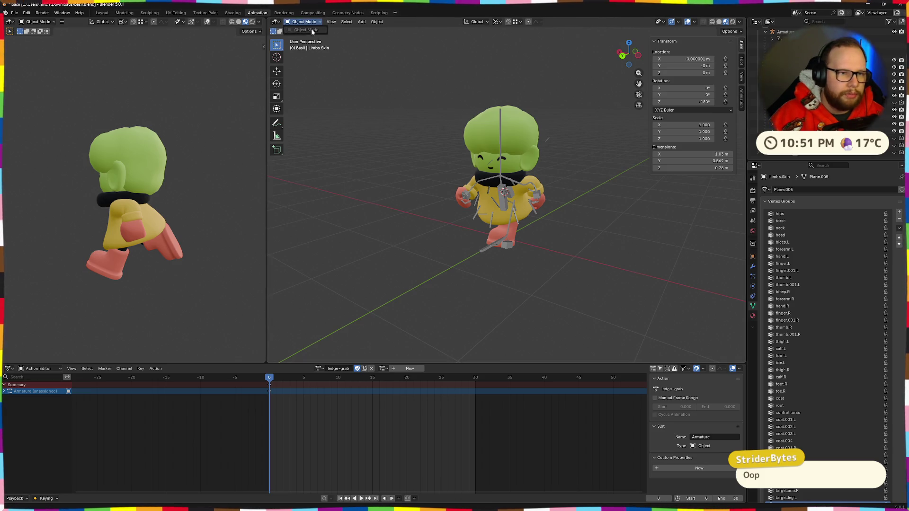
Put the armature in Pose Mode, assign the ledge-grab action and preview its playback.
{"action": "left_click", "coordinate": [505, 205]}
{"action": "left_click", "coordinate": [303, 22]}
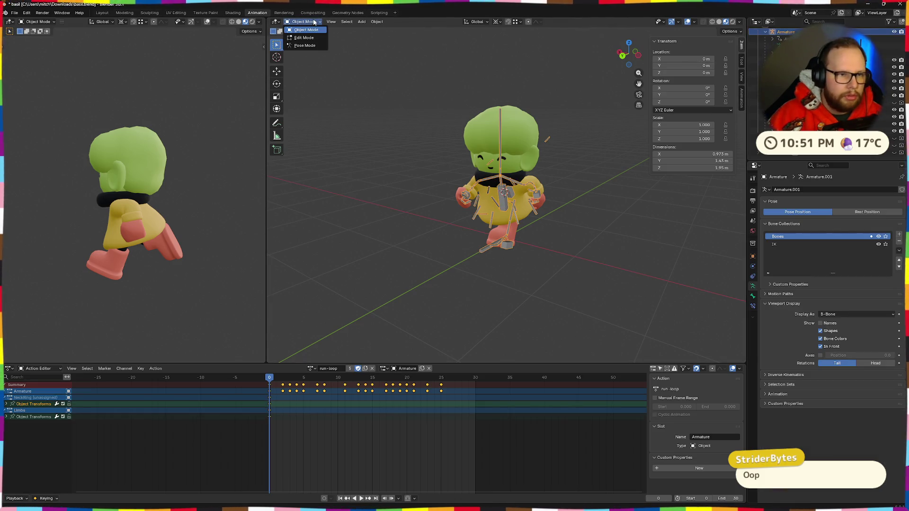
{"action": "left_click", "coordinate": [303, 43]}
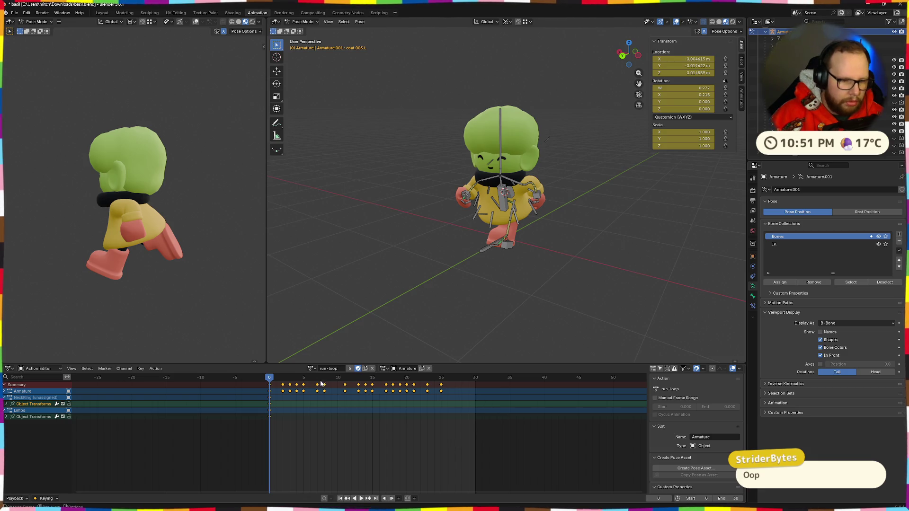
{"action": "left_click", "coordinate": [311, 368]}
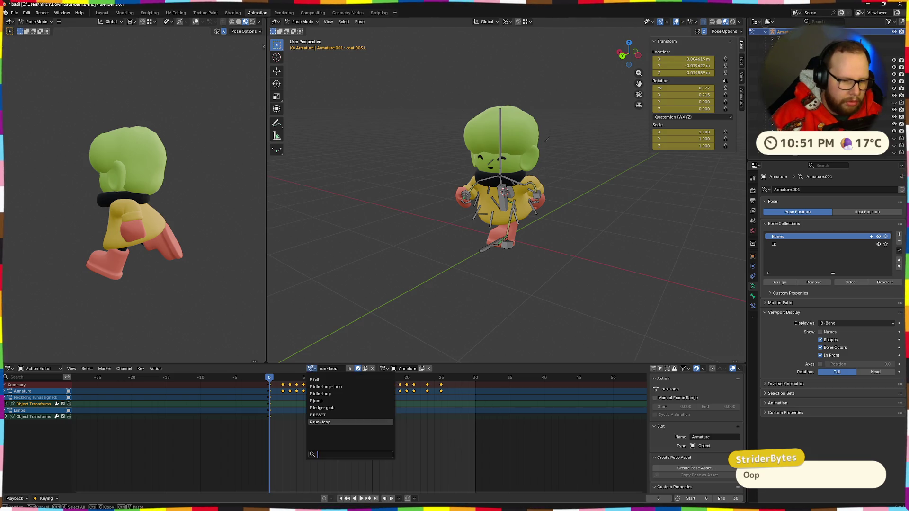
{"action": "left_click", "coordinate": [328, 408]}
{"action": "key", "text": "space"}
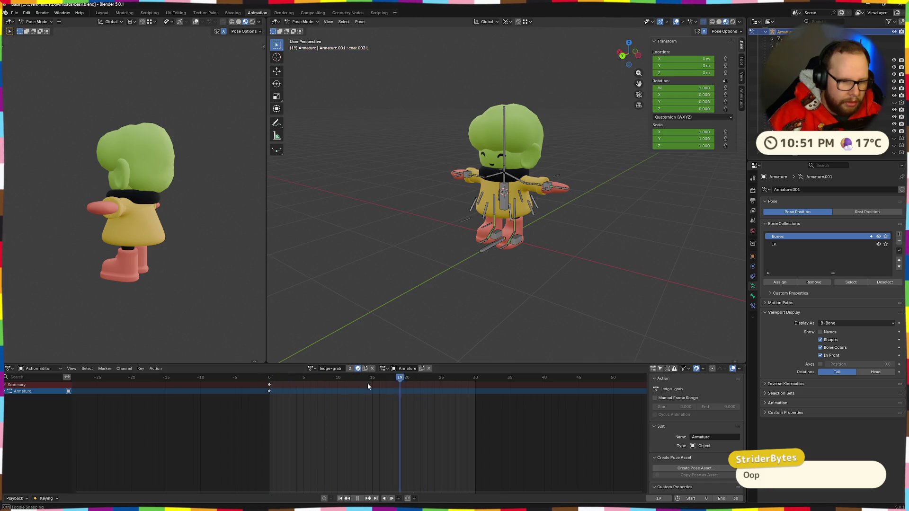
{"action": "key", "text": "space"}
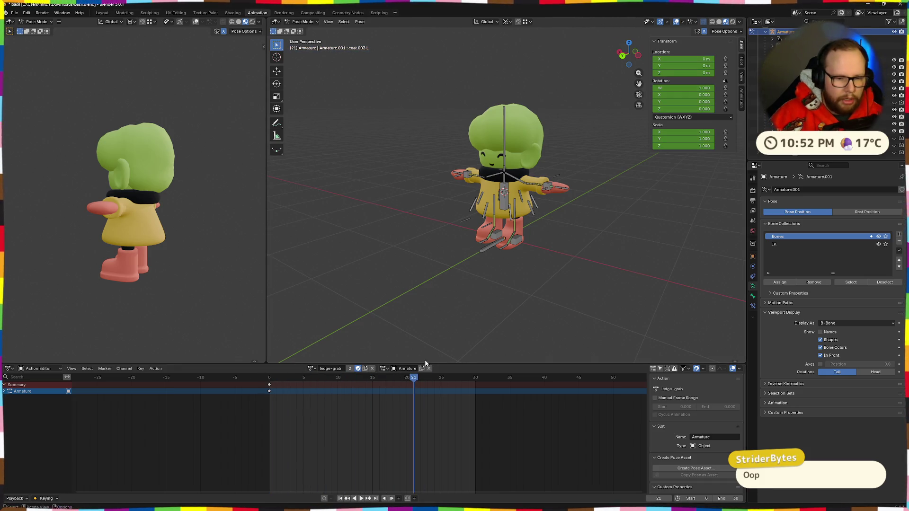
Orbit to a three-quarter front view and select the ik.hand.L bone.
{"action": "left_click_drag", "start_coordinate": [415, 378], "coordinate": [268, 377]}
{"action": "scroll", "coordinate": [502, 213], "scroll_direction": "up", "scroll_amount": 3}
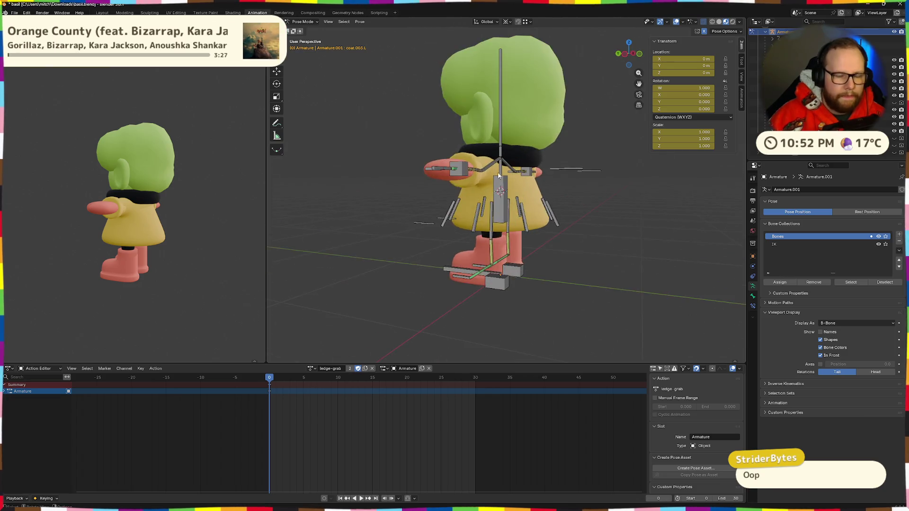
{"action": "mouse_move", "coordinate": [515, 187]}
{"action": "left_mouse_down"}
{"action": "mouse_move", "coordinate": [515, 277]}
{"action": "mouse_move", "coordinate": [528, 287]}
{"action": "left_mouse_up"}
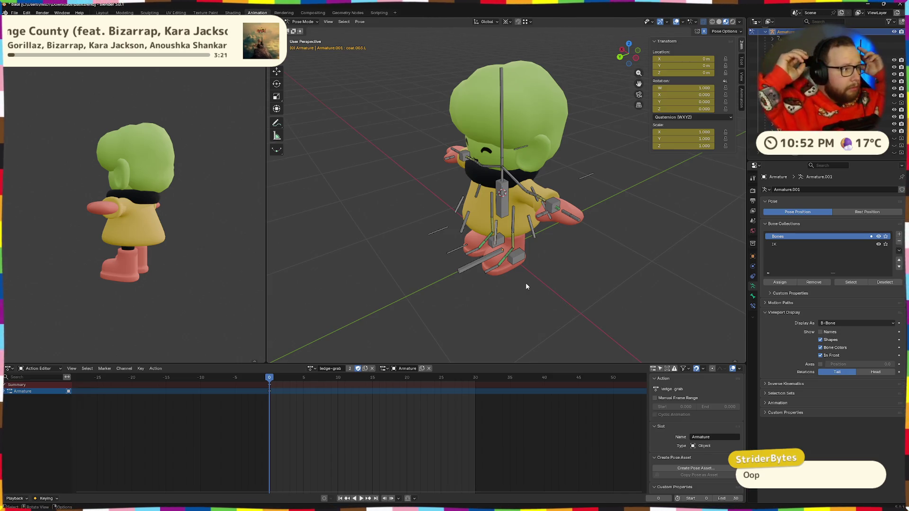
{"action": "mouse_move", "coordinate": [525, 282]}
{"action": "left_mouse_down"}
{"action": "mouse_move", "coordinate": [529, 306]}
{"action": "mouse_move", "coordinate": [563, 203]}
{"action": "left_mouse_up"}
{"action": "left_click", "coordinate": [564, 195]}
Raise the ik.hand.L bone along Z, then reposition it freely from a side view.
{"action": "key", "text": "g"}
{"action": "key", "text": "z"}
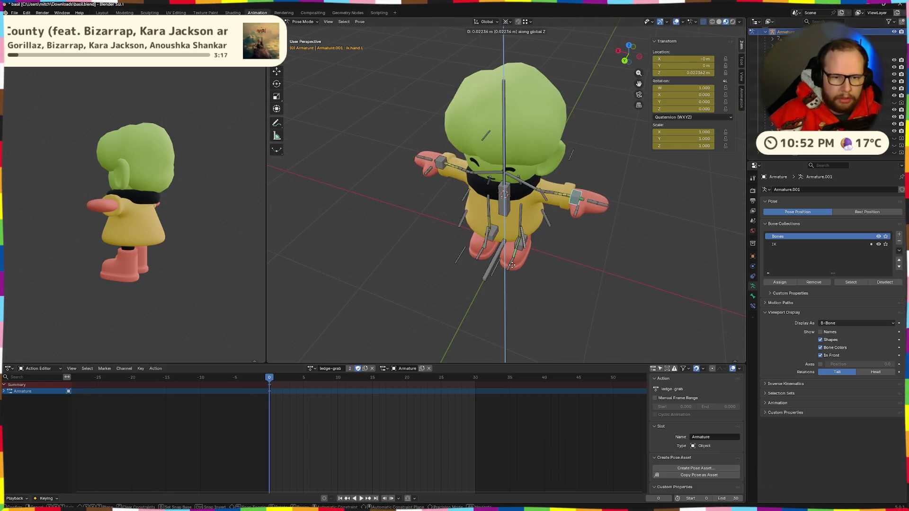
{"action": "left_click", "coordinate": [603, 255]}
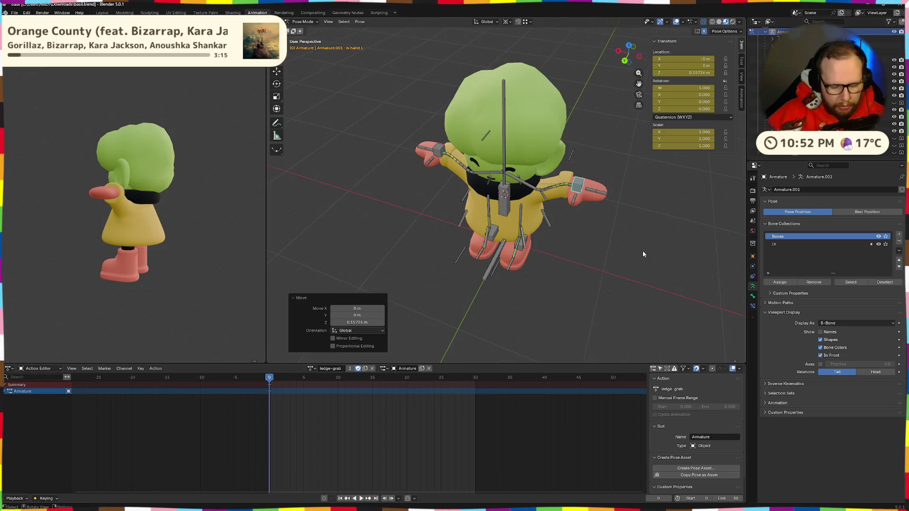
{"action": "key", "text": "g"}
{"action": "mouse_move", "coordinate": [653, 276]}
{"action": "left_mouse_down"}
{"action": "mouse_move", "coordinate": [650, 263]}
{"action": "mouse_move", "coordinate": [588, 243]}
{"action": "left_mouse_up"}
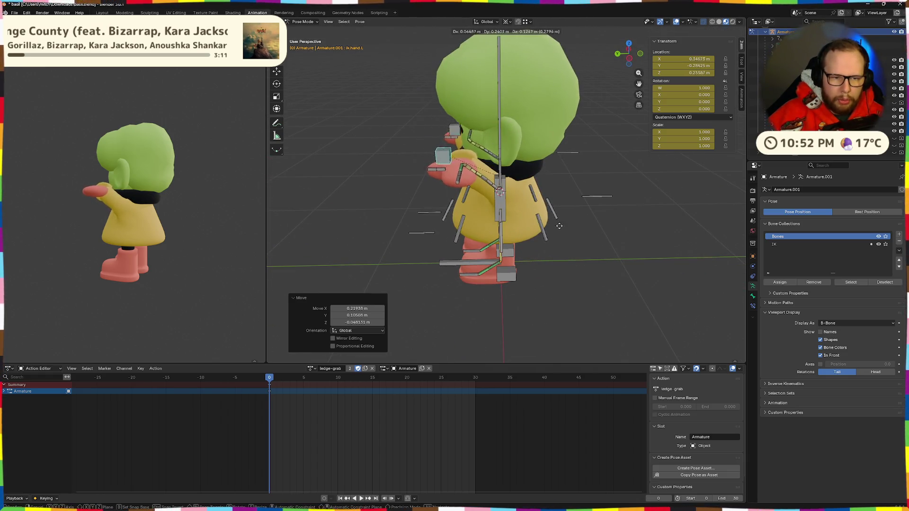
{"action": "left_click", "coordinate": [576, 234]}
{"action": "left_click_drag", "start_coordinate": [576, 233], "coordinate": [591, 246]}
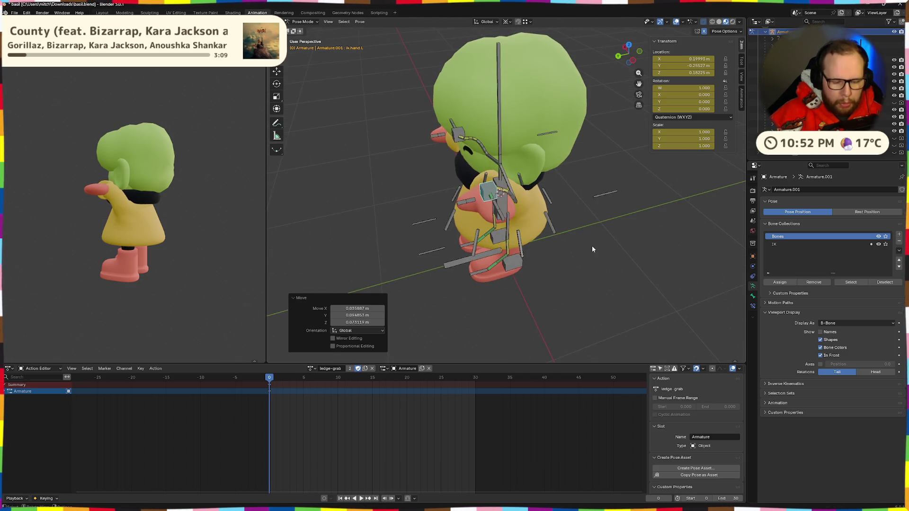
Undo a trial Z rotation of the hand and set the pivot point to Individual Origins.
{"action": "key", "text": "r"}
{"action": "key", "text": "z"}
{"action": "left_click", "coordinate": [597, 271]}
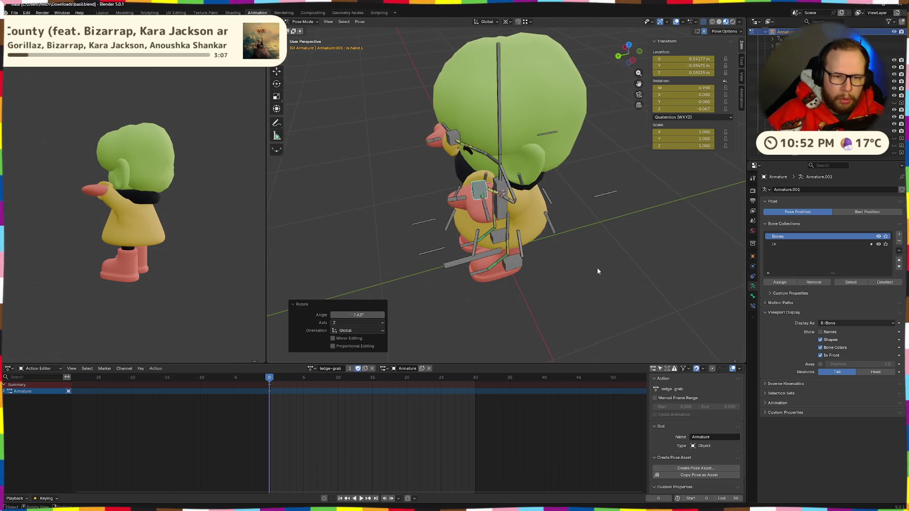
{"action": "key", "text": "ctrl+z"}
{"action": "key", "text": "ctrl+z"}
{"action": "left_click", "coordinate": [506, 21]}
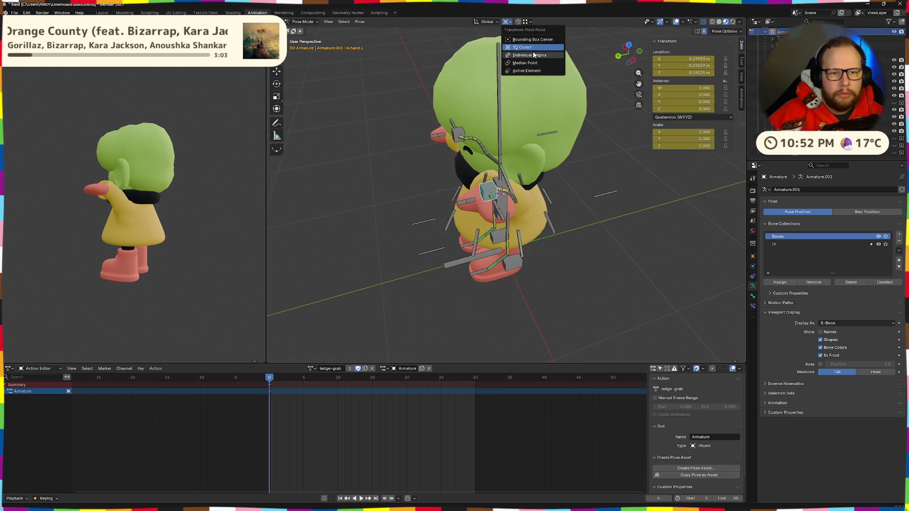
{"action": "left_click", "coordinate": [533, 55]}
Clear the hand bone's rotation and turn it exactly -90° around Z.
{"action": "key", "text": "r"}
{"action": "key", "text": "z"}
{"action": "key", "text": "z"}
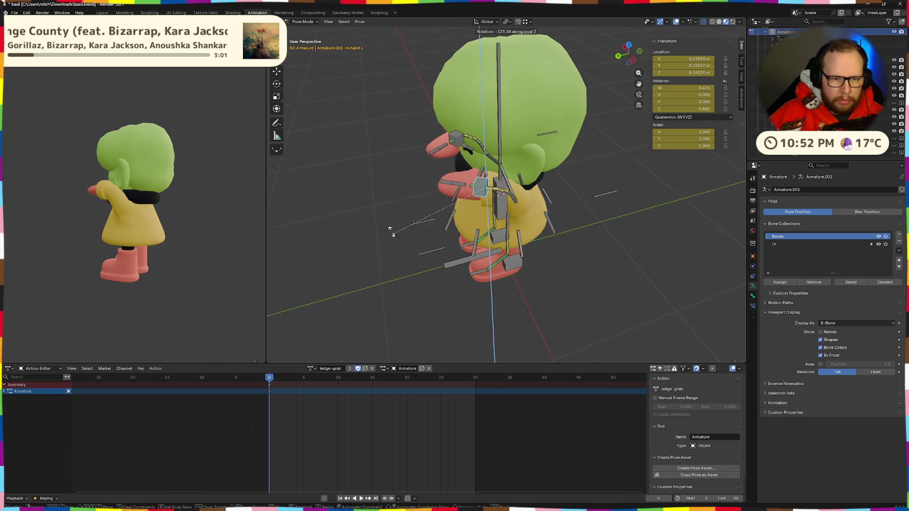
{"action": "left_click", "coordinate": [437, 250]}
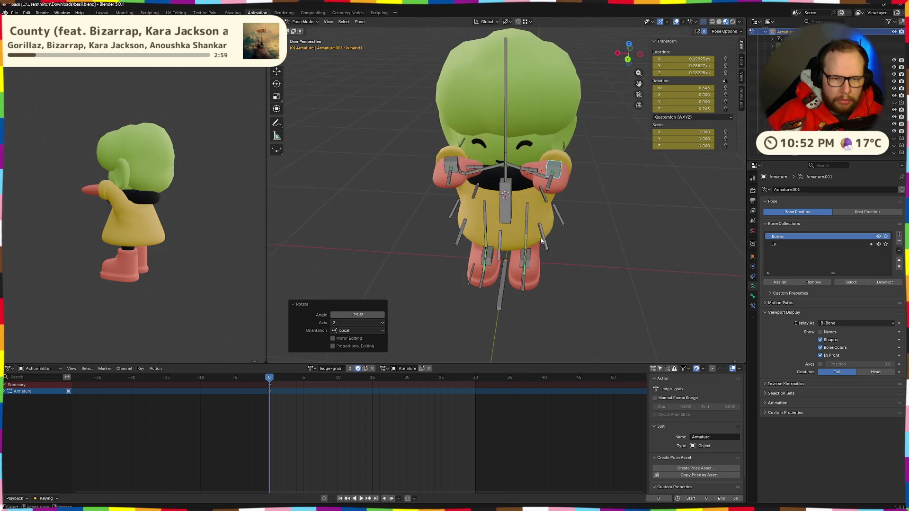
{"action": "key", "text": "r"}
{"action": "key", "text": "z"}
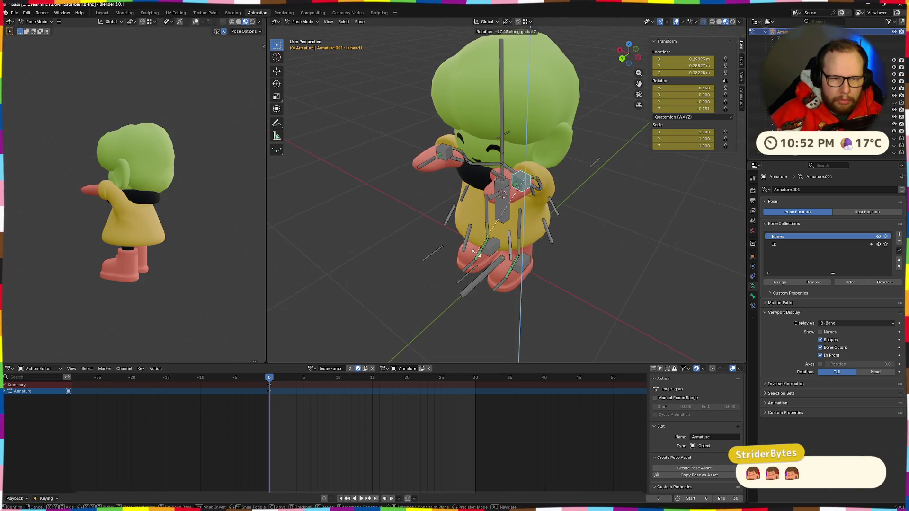
{"action": "left_click", "coordinate": [573, 257]}
{"action": "mouse_move", "coordinate": [528, 229]}
{"action": "left_mouse_down"}
{"action": "mouse_move", "coordinate": [592, 261]}
{"action": "mouse_move", "coordinate": [640, 253]}
{"action": "left_mouse_up"}
{"action": "key", "text": "alt+r"}
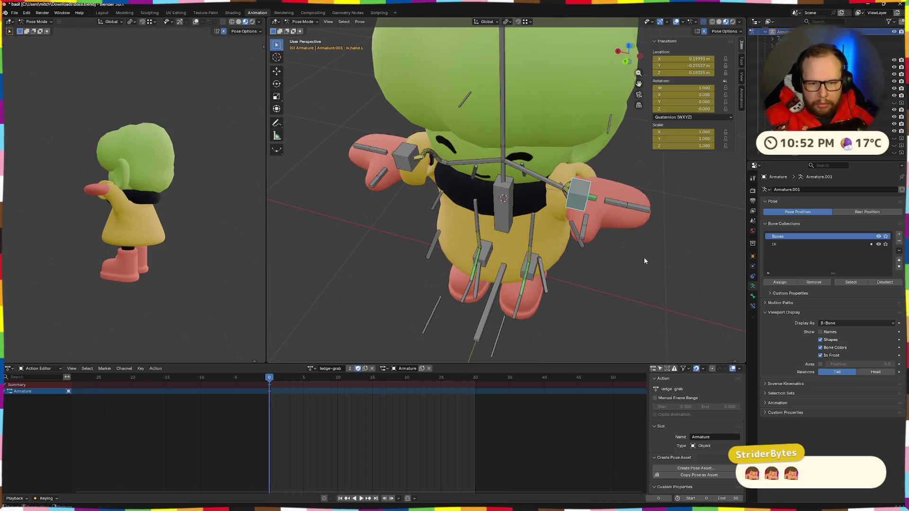
{"action": "type", "text": "rz90"}
{"action": "key", "text": "minus"}
{"action": "key", "text": "Return"}
Lift the ik.hand.L bone slightly along Z, then select the target.arm.L bone.
{"action": "mouse_move", "coordinate": [600, 244]}
{"action": "left_mouse_down"}
{"action": "mouse_move", "coordinate": [590, 212]}
{"action": "mouse_move", "coordinate": [547, 230]}
{"action": "mouse_move", "coordinate": [598, 233]}
{"action": "mouse_move", "coordinate": [543, 230]}
{"action": "left_mouse_up"}
{"action": "key", "text": "g"}
{"action": "key", "text": "z"}
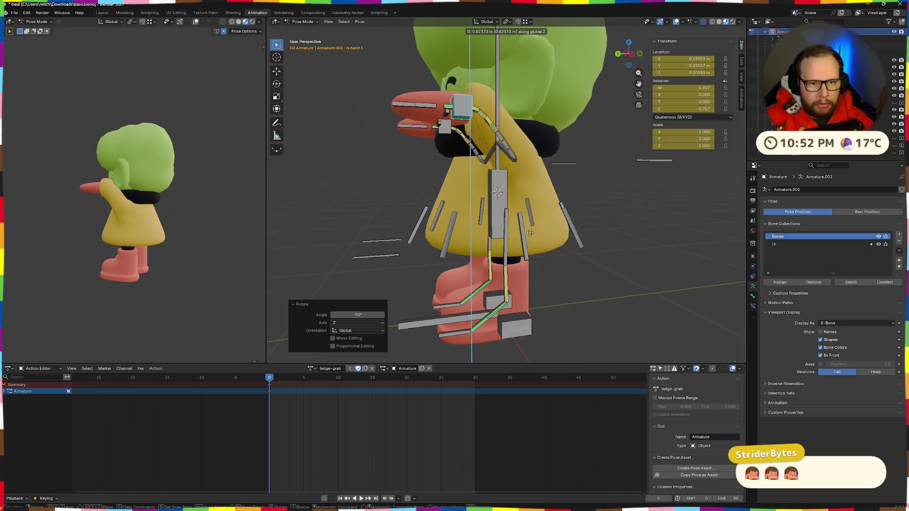
{"action": "left_click", "coordinate": [530, 232]}
{"action": "mouse_move", "coordinate": [530, 233]}
{"action": "left_mouse_down"}
{"action": "mouse_move", "coordinate": [572, 270]}
{"action": "mouse_move", "coordinate": [630, 149]}
{"action": "left_mouse_up"}
{"action": "left_click", "coordinate": [594, 219]}
{"action": "left_click_drag", "start_coordinate": [594, 218], "coordinate": [622, 258]}
Try moving the target.arm.L bone vertically and off the Z axis, cancelling both moves.
{"action": "key", "text": "g"}
{"action": "key", "text": "z"}
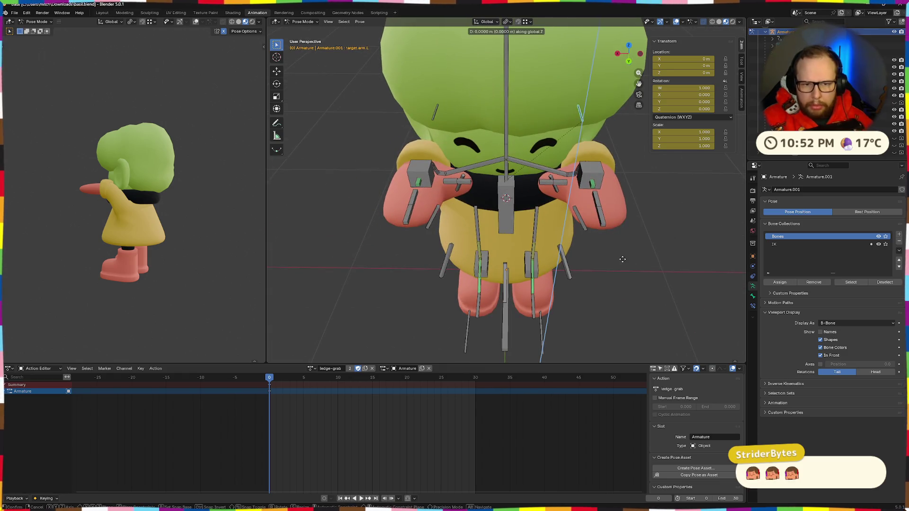
{"action": "key", "text": "Escape"}
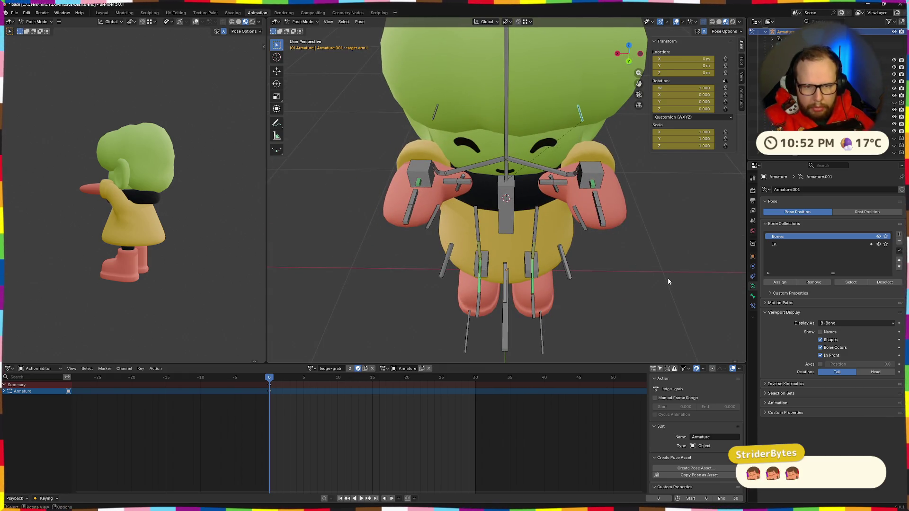
{"action": "key", "text": "g"}
{"action": "key", "text": "shift+z"}
{"action": "key", "text": "Escape"}
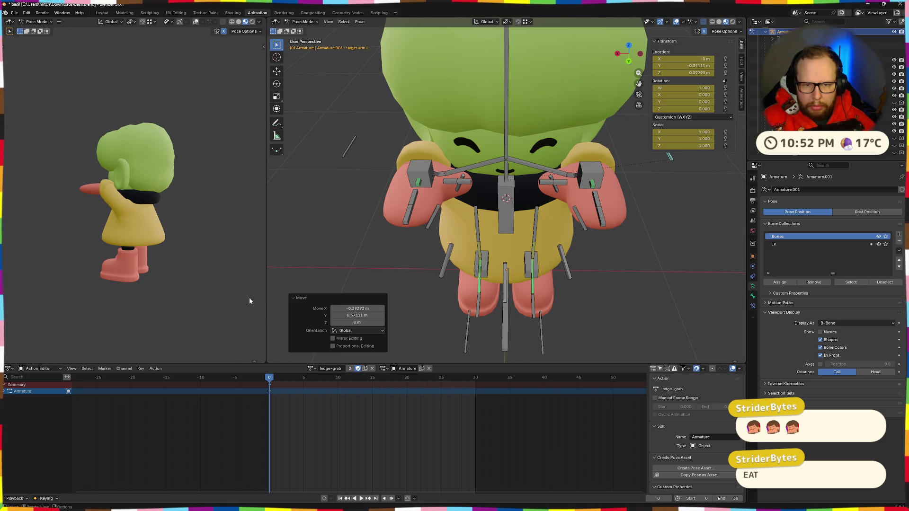
{"action": "left_click_drag", "start_coordinate": [591, 227], "coordinate": [455, 223]}
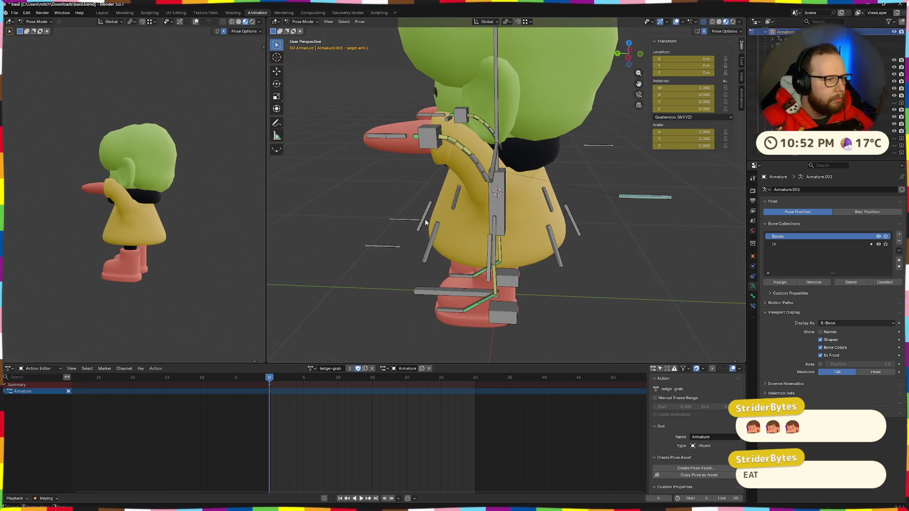
{"action": "mouse_move", "coordinate": [439, 164]}
{"action": "left_mouse_down"}
{"action": "mouse_move", "coordinate": [487, 159]}
{"action": "mouse_move", "coordinate": [501, 70]}
{"action": "mouse_move", "coordinate": [619, 186]}
{"action": "mouse_move", "coordinate": [613, 112]}
{"action": "mouse_move", "coordinate": [586, 124]}
{"action": "left_mouse_up"}
Select ik.hand.L and move it along X.
{"action": "left_click", "coordinate": [577, 113]}
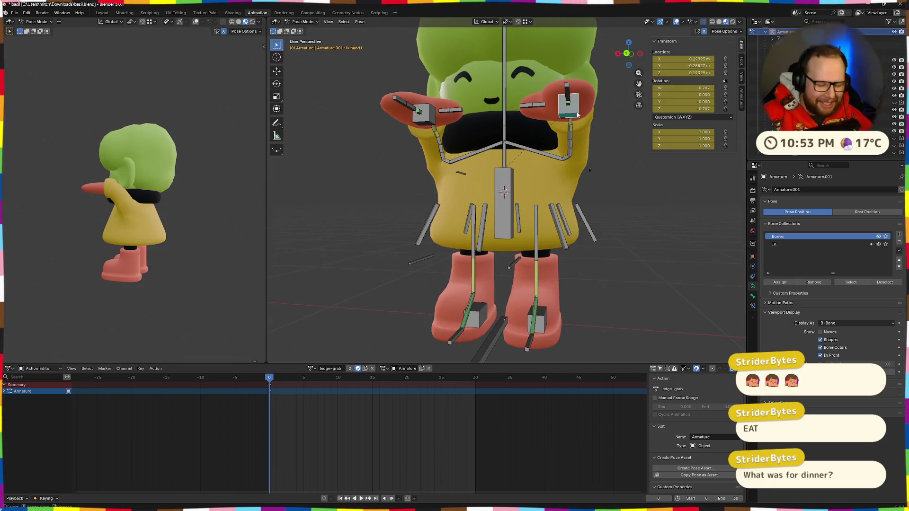
{"action": "key", "text": "g"}
{"action": "key", "text": "x"}
{"action": "left_click", "coordinate": [582, 116]}
{"action": "key", "text": "g"}
{"action": "key", "text": "x"}
{"action": "left_click_drag", "start_coordinate": [572, 164], "coordinate": [539, 136]}
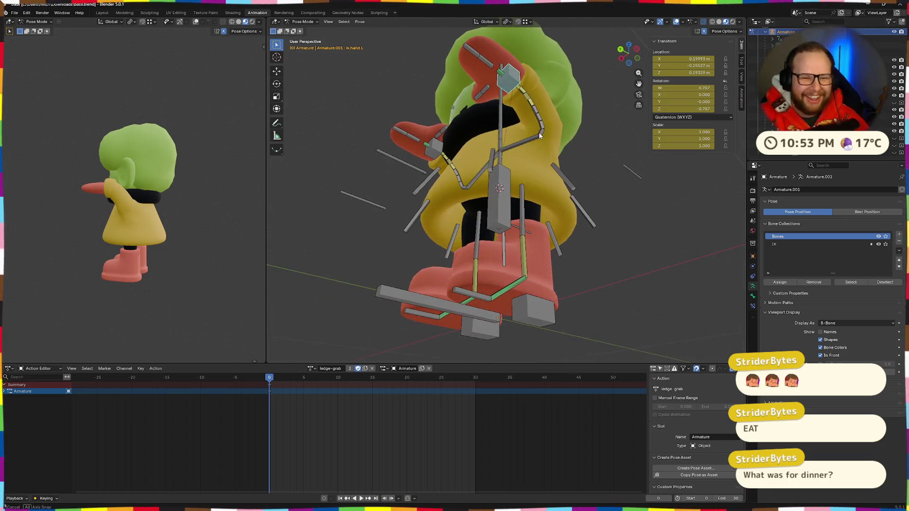
Select the finger.L bone and try moving it along X, then undo the move.
{"action": "left_click", "coordinate": [484, 90]}
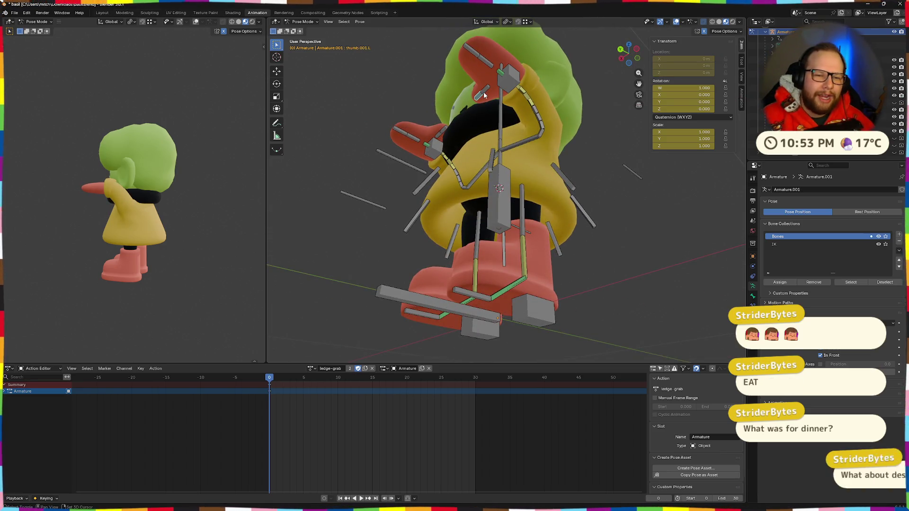
{"action": "left_click", "coordinate": [475, 56]}
{"action": "mouse_move", "coordinate": [476, 56]}
{"action": "left_mouse_down"}
{"action": "mouse_move", "coordinate": [544, 146]}
{"action": "mouse_move", "coordinate": [537, 169]}
{"action": "left_mouse_up"}
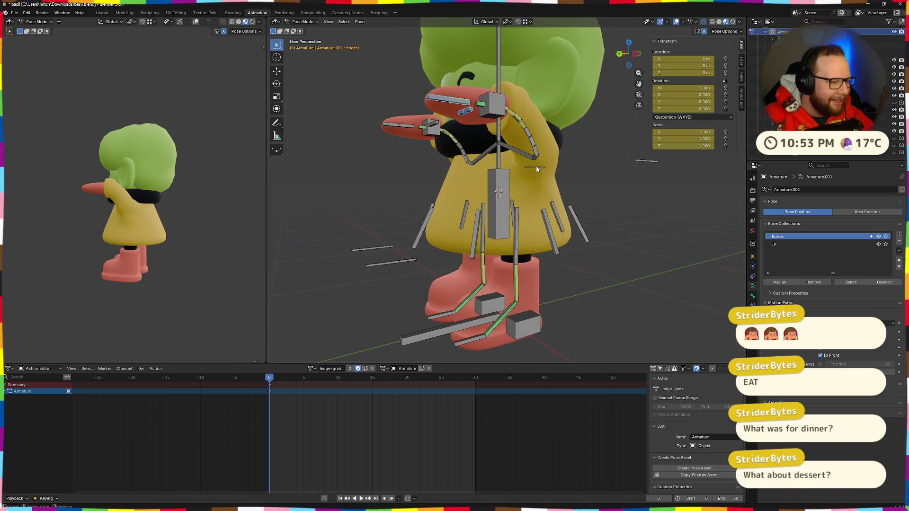
{"action": "key", "text": "g"}
{"action": "key", "text": "x"}
{"action": "key", "text": "x"}
{"action": "left_click", "coordinate": [520, 174]}
{"action": "key", "text": "ctrl+z"}
Curl the finger.L bone by rotating it around its local X axis.
{"action": "key", "text": "g"}
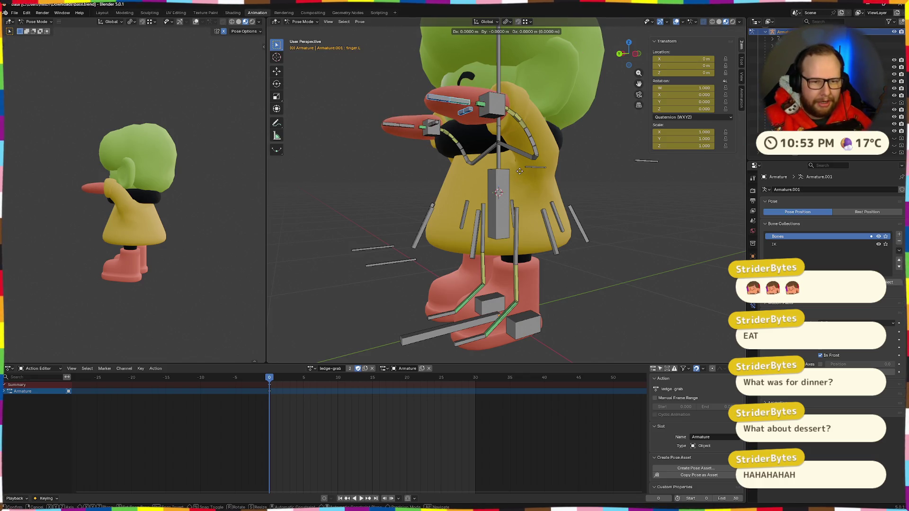
{"action": "key", "text": "Escape"}
{"action": "key", "text": "x"}
{"action": "key", "text": "x"}
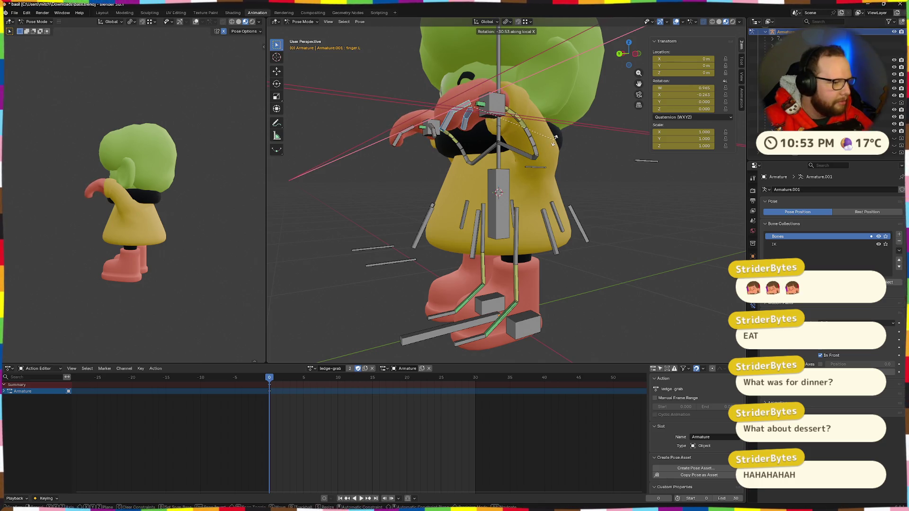
{"action": "left_click", "coordinate": [554, 139]}
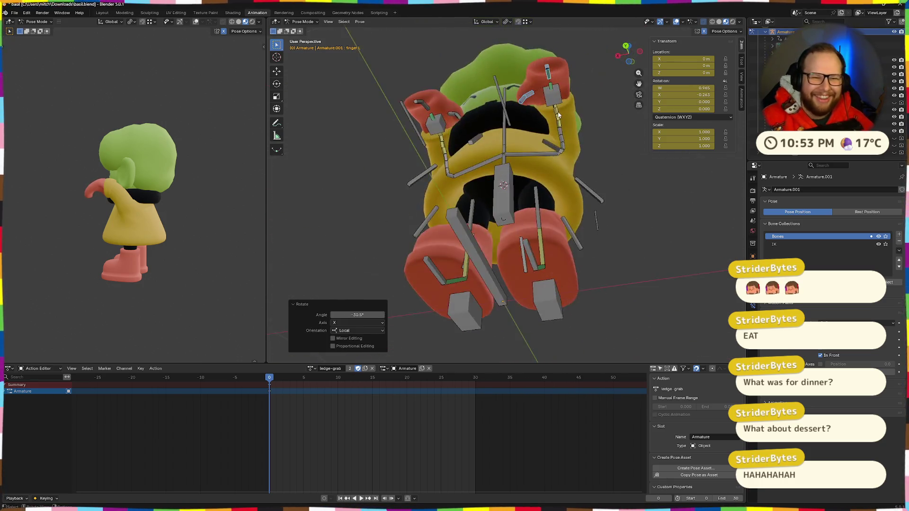
{"action": "key", "text": "ctrl+z"}
{"action": "key", "text": "r"}
{"action": "key", "text": "x"}
{"action": "key", "text": "x"}
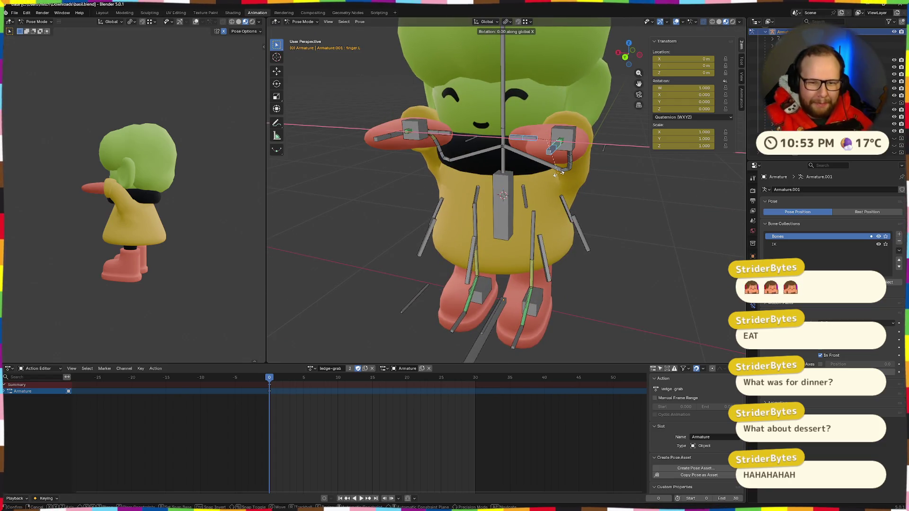
{"action": "left_click", "coordinate": [571, 172]}
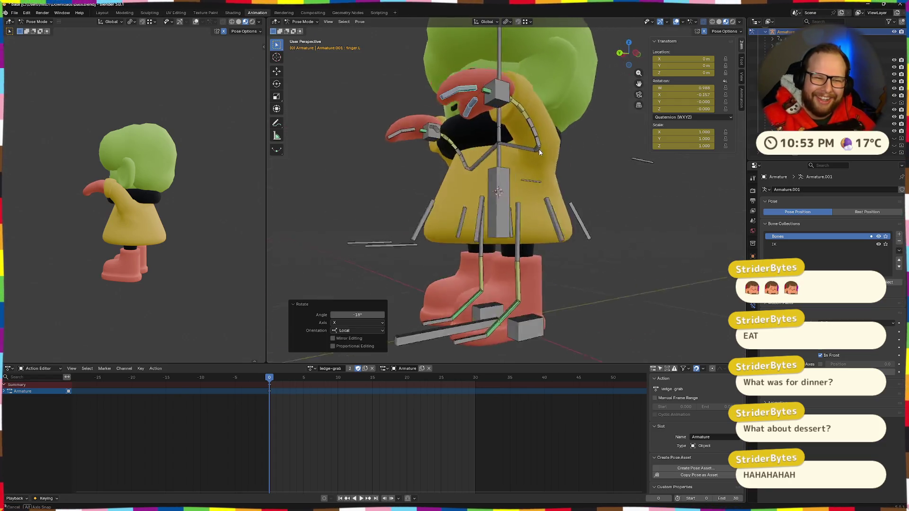
Tilt the ik.hand.L control 18.19° and push it forward along X.
{"action": "left_click", "coordinate": [461, 120]}
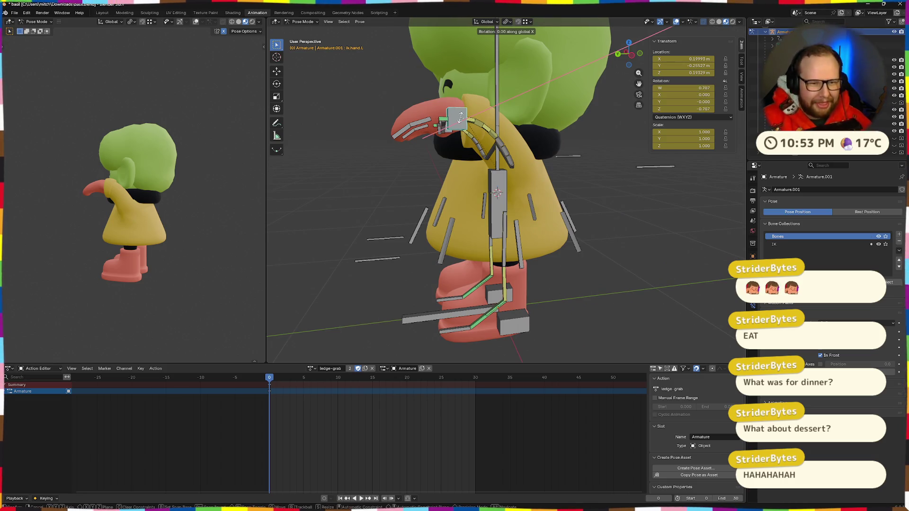
{"action": "left_click", "coordinate": [461, 117]}
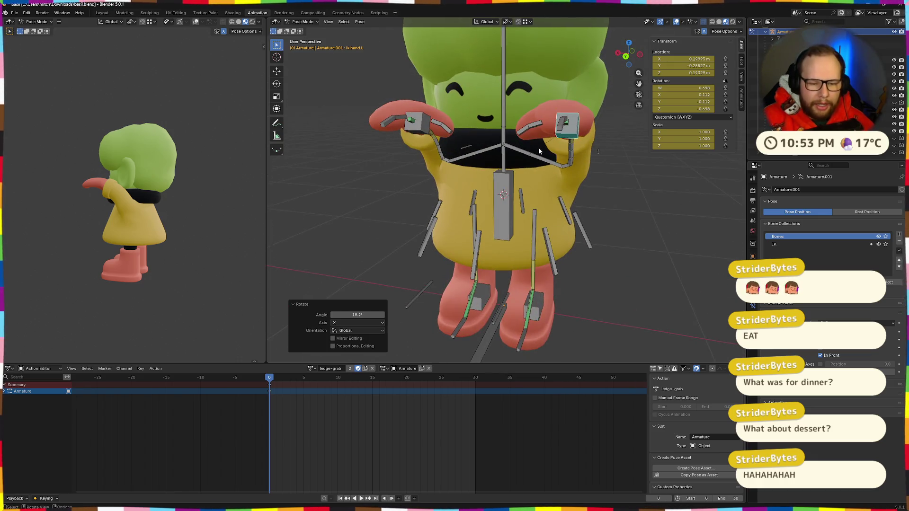
{"action": "key", "text": "g"}
{"action": "key", "text": "x"}
{"action": "left_click", "coordinate": [551, 157]}
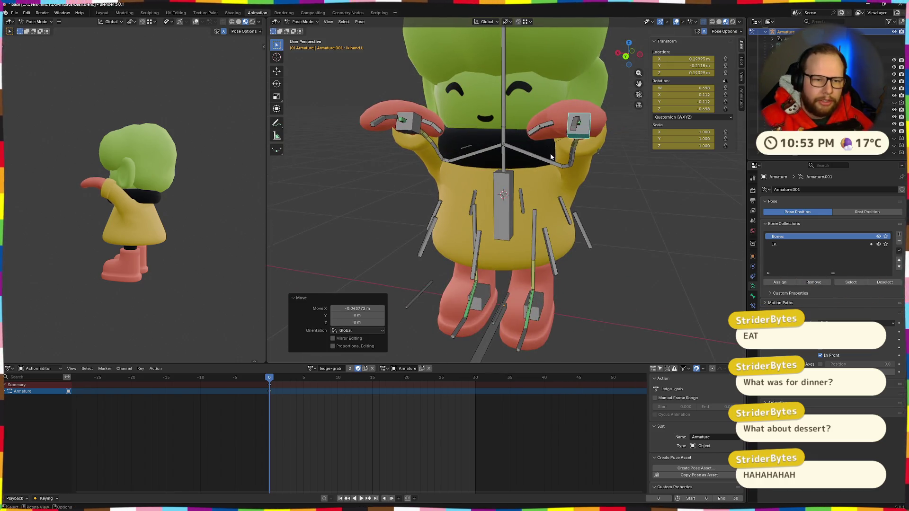
Tilt the neck forward about 8.4° around X and the head 13.6°.
{"action": "mouse_move", "coordinate": [581, 137]}
{"action": "left_mouse_down"}
{"action": "mouse_move", "coordinate": [496, 201]}
{"action": "mouse_move", "coordinate": [511, 177]}
{"action": "mouse_move", "coordinate": [592, 150]}
{"action": "mouse_move", "coordinate": [621, 153]}
{"action": "mouse_move", "coordinate": [629, 183]}
{"action": "mouse_move", "coordinate": [589, 187]}
{"action": "mouse_move", "coordinate": [674, 197]}
{"action": "mouse_move", "coordinate": [607, 192]}
{"action": "mouse_move", "coordinate": [515, 157]}
{"action": "left_mouse_up"}
{"action": "left_click", "coordinate": [515, 158]}
{"action": "key", "text": "r"}
{"action": "key", "text": "x"}
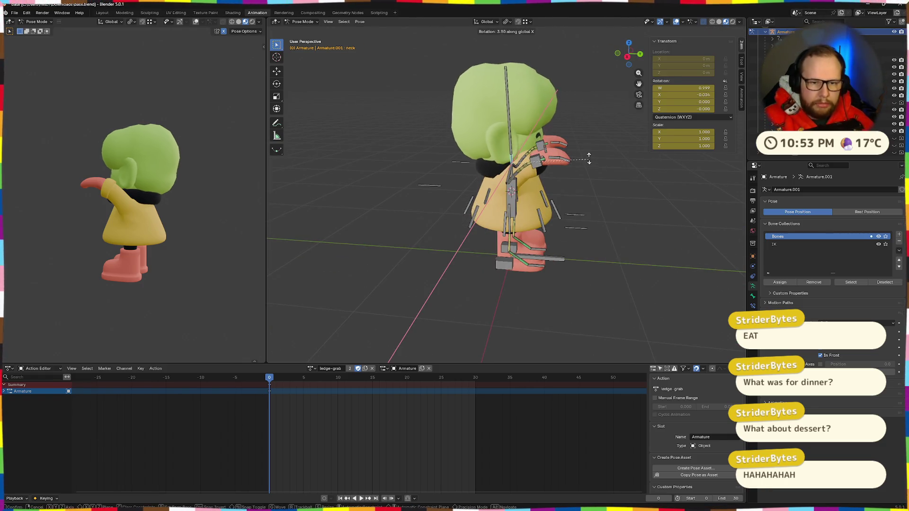
{"action": "left_click", "coordinate": [583, 158]}
{"action": "left_click_drag", "start_coordinate": [570, 170], "coordinate": [539, 191]}
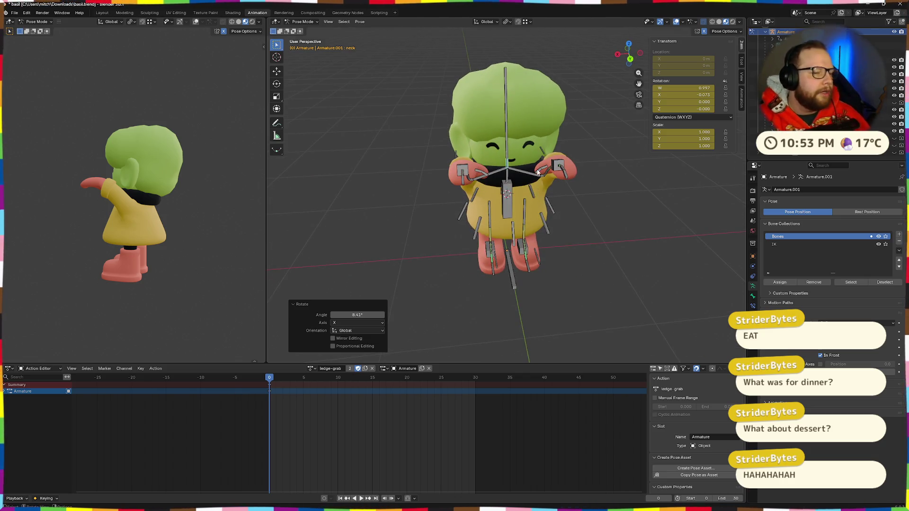
{"action": "mouse_move", "coordinate": [498, 163]}
{"action": "left_mouse_down"}
{"action": "mouse_move", "coordinate": [522, 156]}
{"action": "mouse_move", "coordinate": [502, 166]}
{"action": "mouse_move", "coordinate": [475, 217]}
{"action": "mouse_move", "coordinate": [527, 158]}
{"action": "mouse_move", "coordinate": [504, 166]}
{"action": "left_mouse_up"}
{"action": "scroll", "coordinate": [526, 158], "scroll_direction": "up", "scroll_amount": 3}
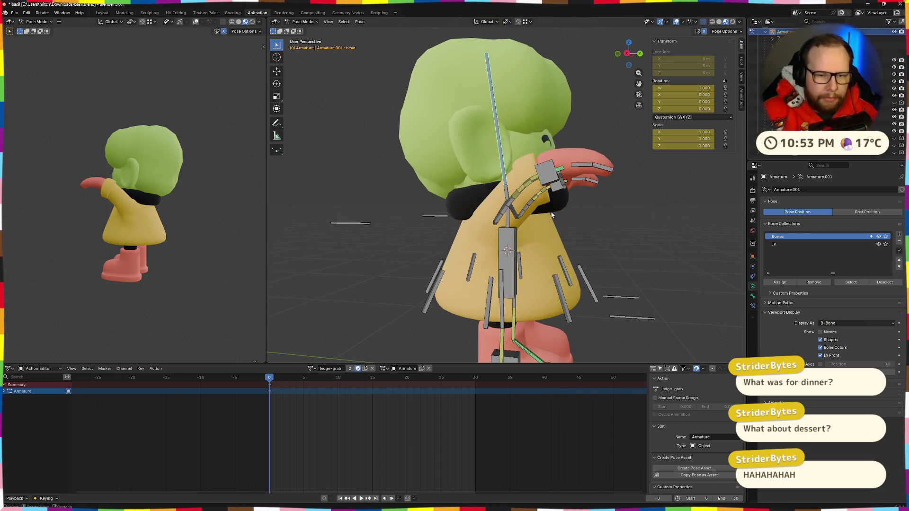
{"action": "left_click", "coordinate": [614, 198]}
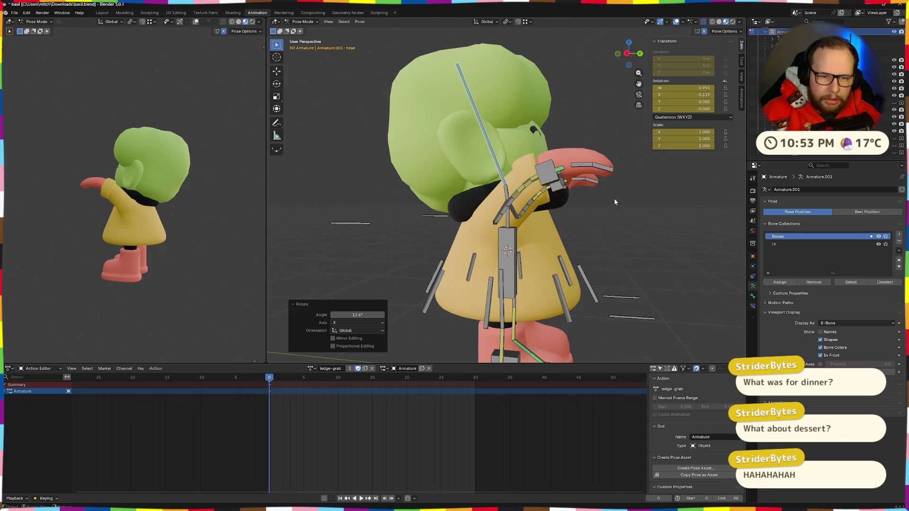
Bend Basil's left finger bone (finger.L) by 10.4°.
{"action": "mouse_move", "coordinate": [503, 211]}
{"action": "left_mouse_down"}
{"action": "mouse_move", "coordinate": [489, 186]}
{"action": "mouse_move", "coordinate": [490, 205]}
{"action": "mouse_move", "coordinate": [442, 192]}
{"action": "mouse_move", "coordinate": [493, 199]}
{"action": "left_mouse_up"}
{"action": "left_click", "coordinate": [453, 180]}
{"action": "left_click", "coordinate": [453, 180]}
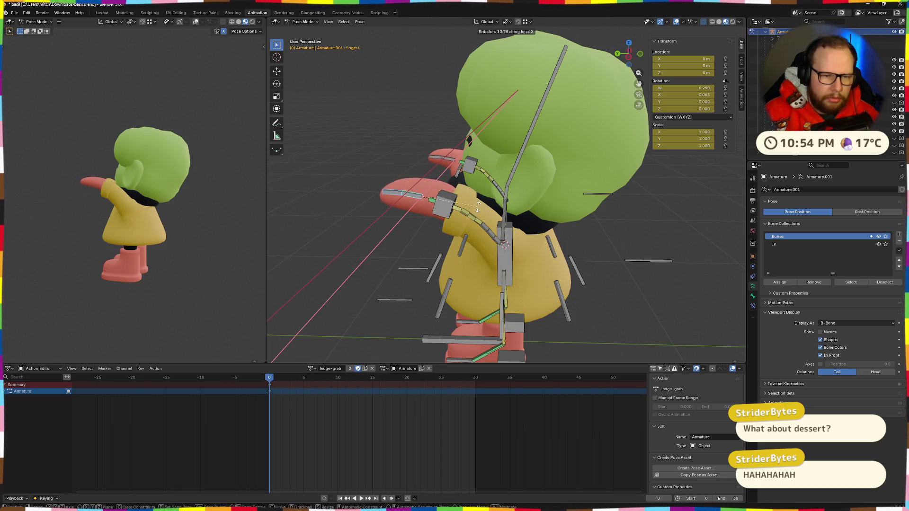
{"action": "left_click", "coordinate": [477, 207]}
Select heel.L, raise it vertically and tilt it around the X axis.
{"action": "mouse_move", "coordinate": [477, 207]}
{"action": "left_mouse_down"}
{"action": "mouse_move", "coordinate": [538, 194]}
{"action": "mouse_move", "coordinate": [433, 200]}
{"action": "left_mouse_up"}
{"action": "left_click_drag", "start_coordinate": [162, 197], "coordinate": [208, 201]}
{"action": "mouse_move", "coordinate": [388, 235]}
{"action": "left_mouse_down"}
{"action": "mouse_move", "coordinate": [549, 237]}
{"action": "mouse_move", "coordinate": [509, 325]}
{"action": "mouse_move", "coordinate": [559, 326]}
{"action": "left_mouse_up"}
{"action": "left_click", "coordinate": [509, 326]}
{"action": "key", "text": "g"}
{"action": "key", "text": "z"}
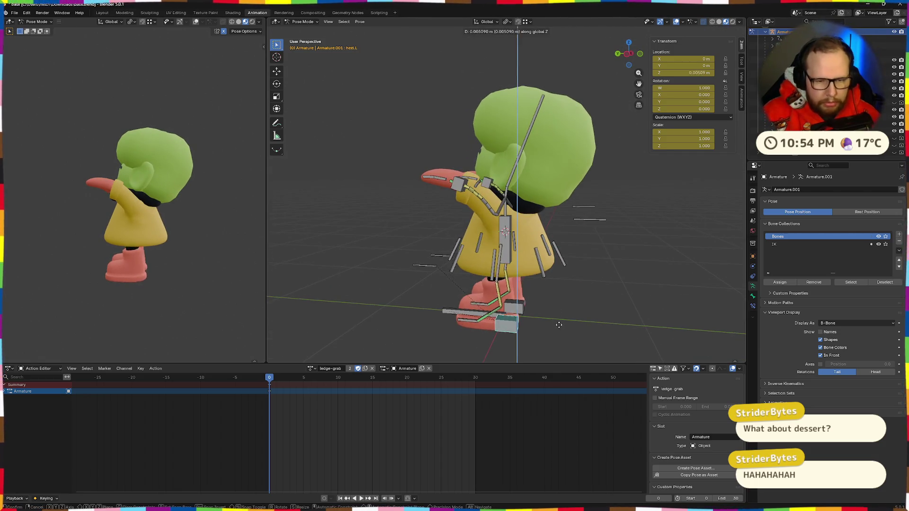
{"action": "left_click", "coordinate": [559, 305]}
{"action": "key", "text": "r"}
{"action": "key", "text": "x"}
{"action": "key", "text": "x"}
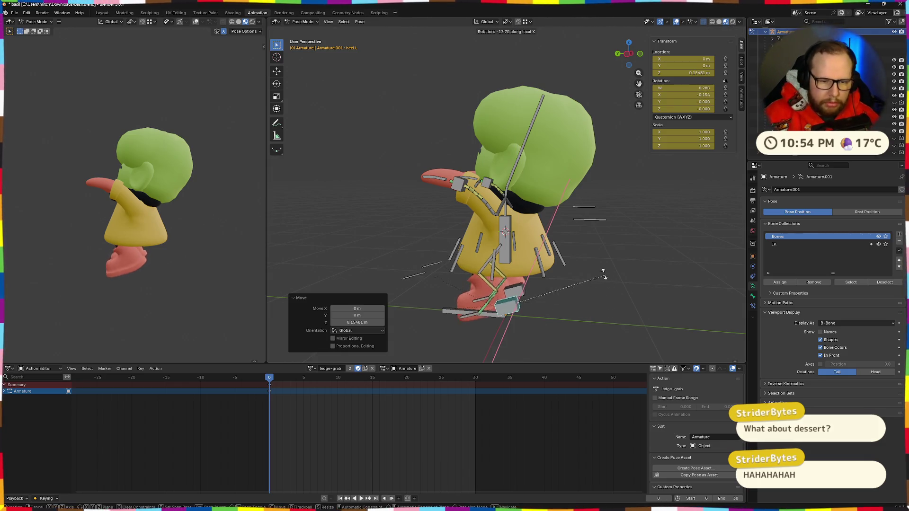
{"action": "left_click", "coordinate": [588, 286]}
Raise the left heel to 0.13892 m and tip it -28.4° around X.
{"action": "key", "text": "g"}
{"action": "key", "text": "z"}
{"action": "left_click", "coordinate": [586, 273]}
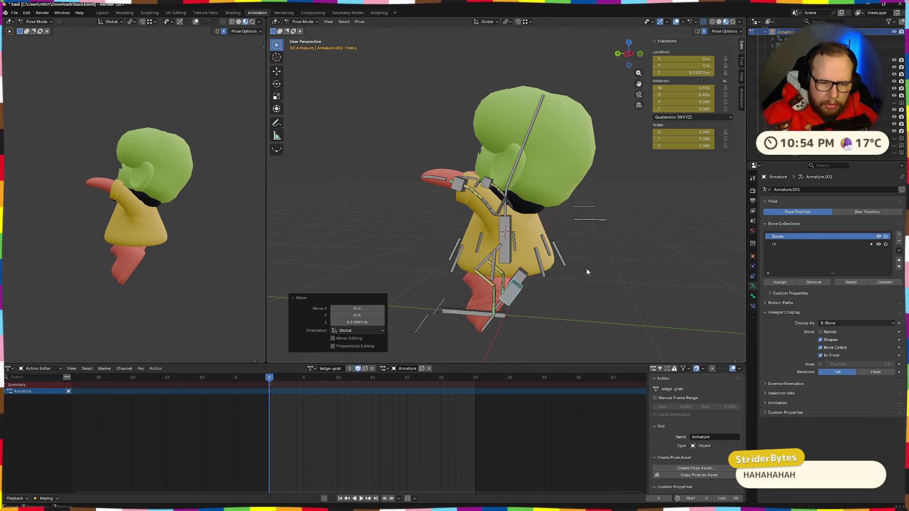
{"action": "key", "text": "r"}
{"action": "key", "text": "x"}
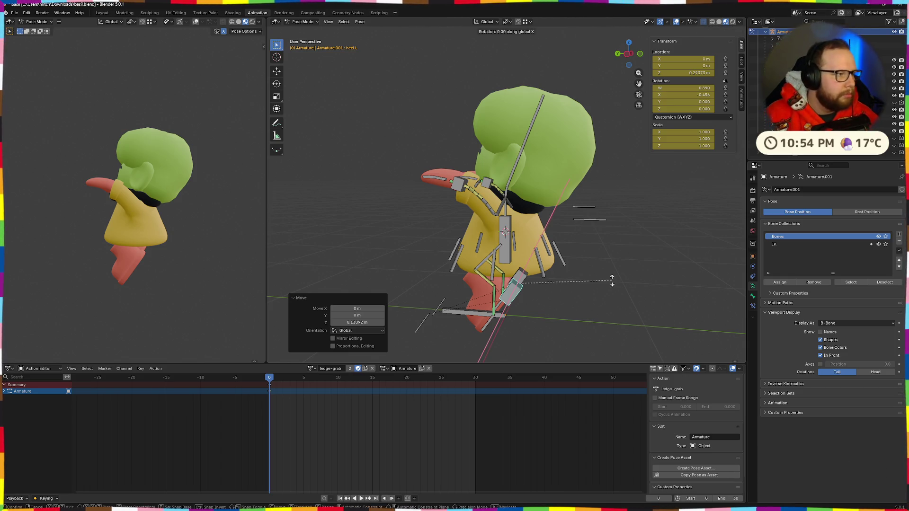
{"action": "left_click", "coordinate": [574, 251]}
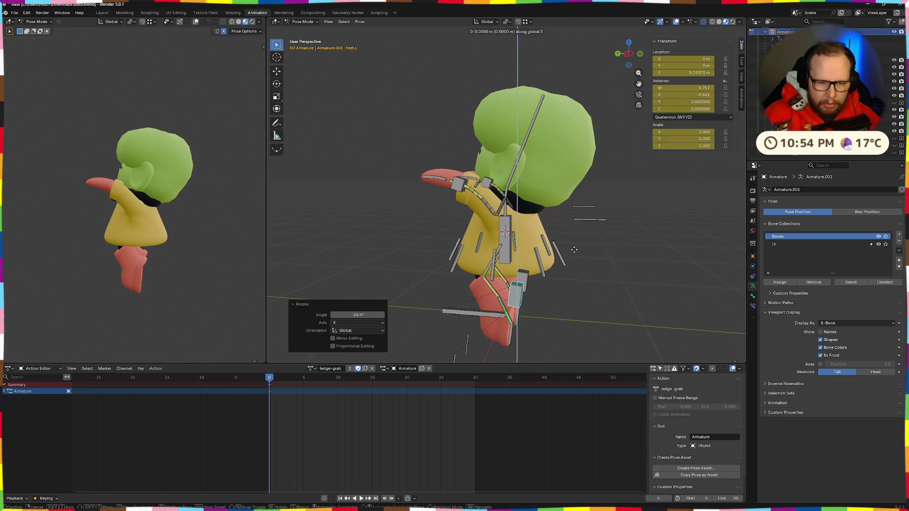
{"action": "left_click", "coordinate": [604, 251]}
Undo the last left-heel move and rotation.
{"action": "left_click_drag", "start_coordinate": [604, 251], "coordinate": [559, 251]}
{"action": "left_click_drag", "start_coordinate": [238, 242], "coordinate": [173, 242]}
{"action": "key", "text": "ctrl+z"}
{"action": "mouse_move", "coordinate": [521, 265]}
{"action": "left_mouse_down"}
{"action": "mouse_move", "coordinate": [618, 279]}
{"action": "mouse_move", "coordinate": [563, 254]}
{"action": "mouse_move", "coordinate": [551, 234]}
{"action": "mouse_move", "coordinate": [631, 283]}
{"action": "mouse_move", "coordinate": [555, 259]}
{"action": "mouse_move", "coordinate": [564, 297]}
{"action": "mouse_move", "coordinate": [613, 297]}
{"action": "left_mouse_up"}
{"action": "key", "text": "ctrl+z"}
{"action": "key", "text": "ctrl+z"}
Raise the left heel vertically to 0.20008 m, undoing and redoing to compare.
{"action": "key", "text": "g"}
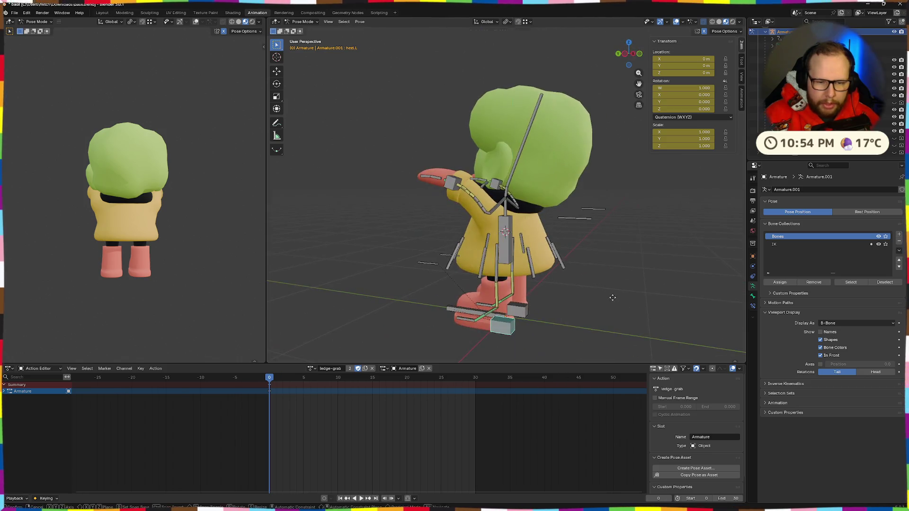
{"action": "key", "text": "z"}
{"action": "left_click", "coordinate": [607, 274]}
{"action": "mouse_move", "coordinate": [164, 254]}
{"action": "left_mouse_down"}
{"action": "mouse_move", "coordinate": [165, 221]}
{"action": "mouse_move", "coordinate": [170, 226]}
{"action": "left_mouse_up"}
{"action": "mouse_move", "coordinate": [520, 241]}
{"action": "left_mouse_down"}
{"action": "mouse_move", "coordinate": [541, 245]}
{"action": "mouse_move", "coordinate": [545, 263]}
{"action": "left_mouse_up"}
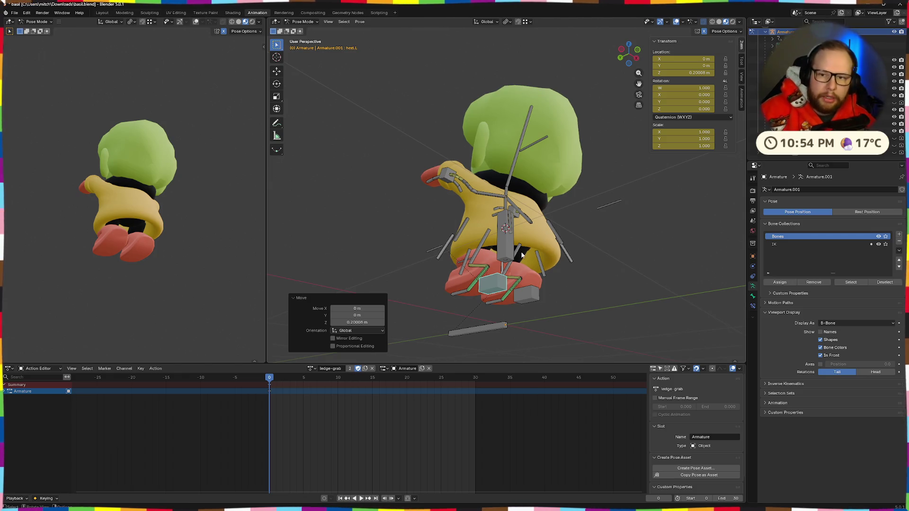
{"action": "key", "text": "ctrl+z"}
{"action": "key", "text": "ctrl+z"}
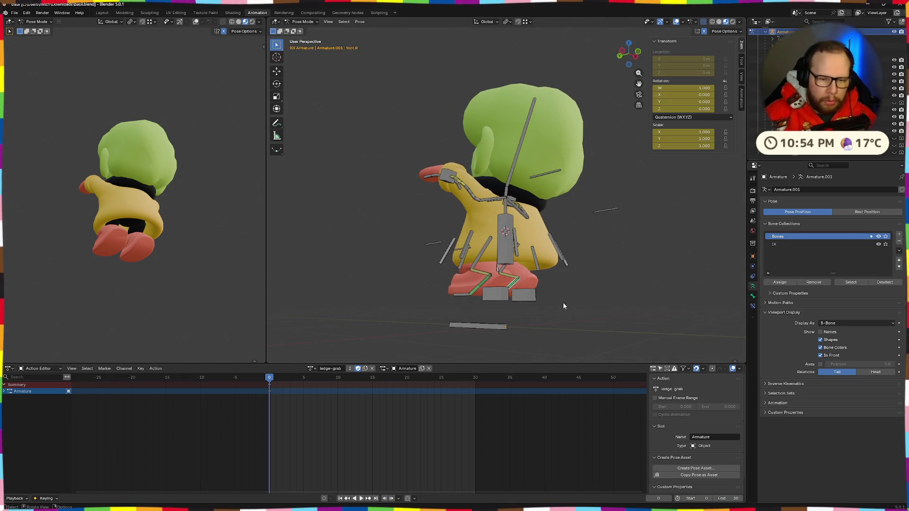
{"action": "key", "text": "ctrl+shift+z"}
{"action": "key", "text": "ctrl+shift+z"}
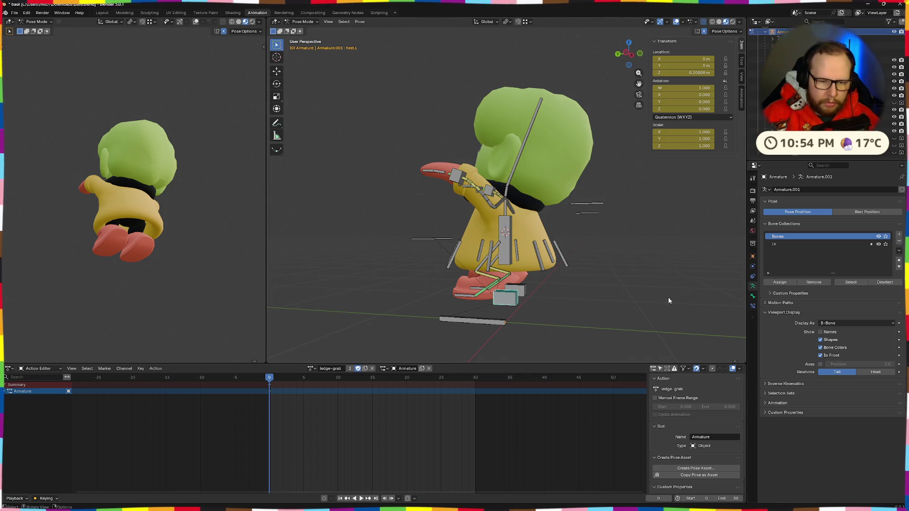
Rotate the left heel around X and lift it to Z 0.18965 m.
{"action": "key", "text": "r"}
{"action": "key", "text": "x"}
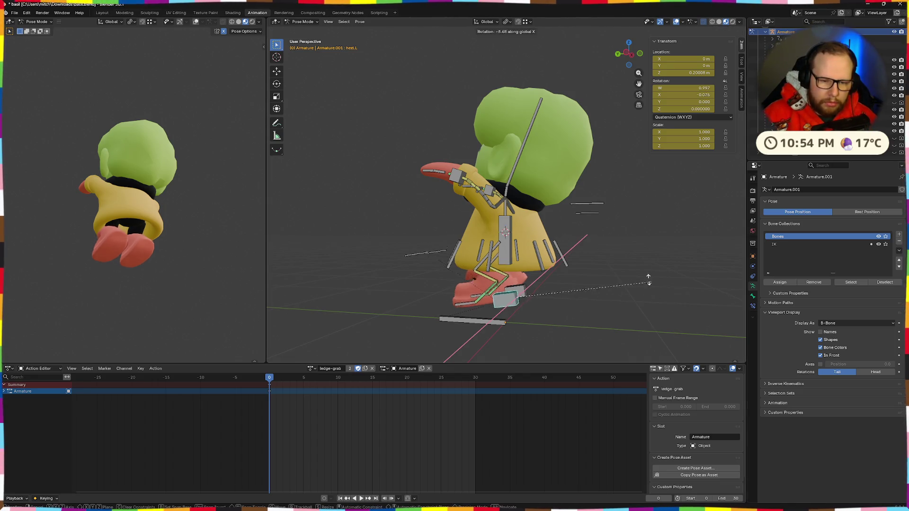
{"action": "key", "text": "Return"}
{"action": "key", "text": "g"}
{"action": "key", "text": "z"}
{"action": "left_click", "coordinate": [569, 217]}
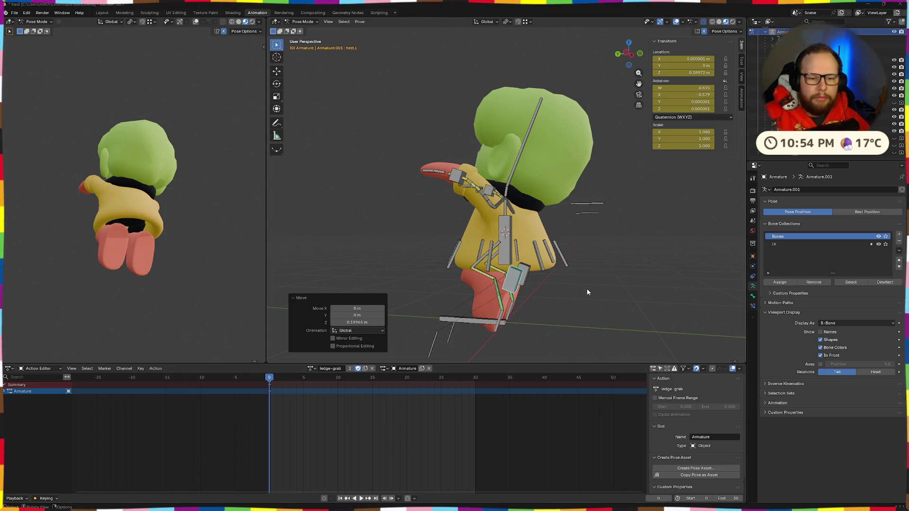
{"action": "left_click_drag", "start_coordinate": [578, 295], "coordinate": [533, 301]}
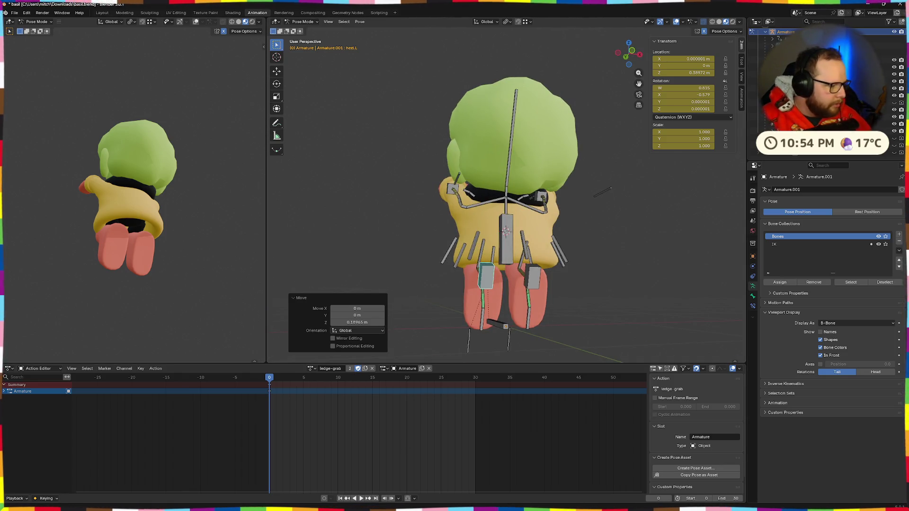
Pull the left heel back to Y -0.10517 m and raise it to Z 0.50737 m.
{"action": "left_click_drag", "start_coordinate": [514, 320], "coordinate": [428, 318]}
{"action": "left_click", "coordinate": [294, 297]}
{"action": "mouse_move", "coordinate": [559, 303]}
{"action": "left_mouse_down"}
{"action": "mouse_move", "coordinate": [592, 301]}
{"action": "mouse_move", "coordinate": [556, 299]}
{"action": "left_mouse_up"}
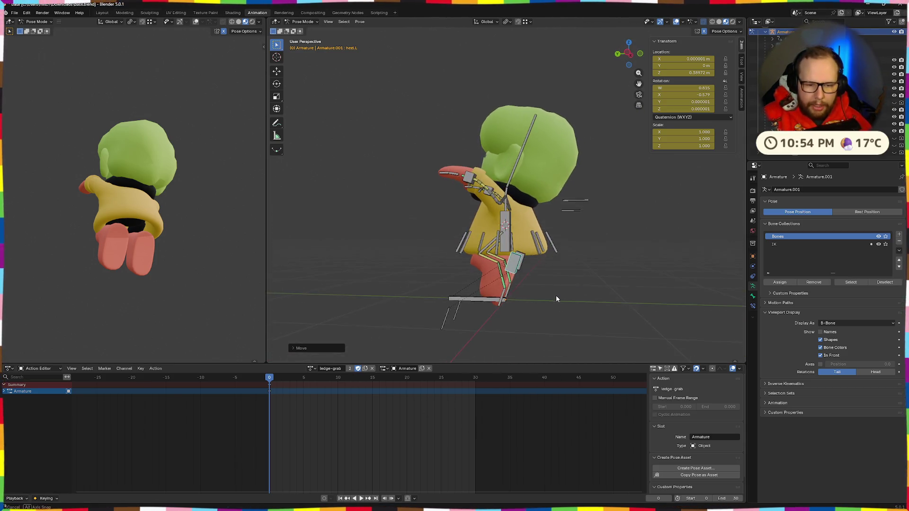
{"action": "key", "text": "g"}
{"action": "key", "text": "y"}
{"action": "left_click", "coordinate": [605, 277]}
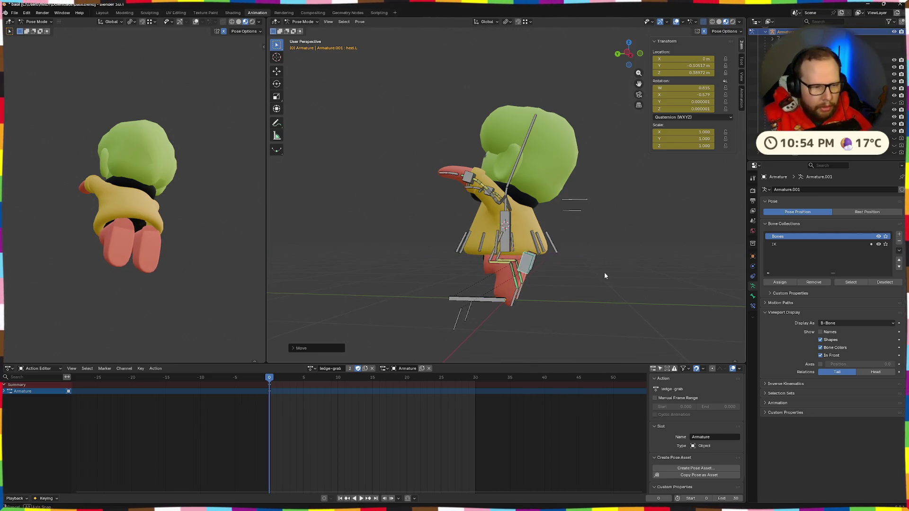
{"action": "key", "text": "g"}
{"action": "key", "text": "z"}
{"action": "left_click", "coordinate": [596, 276]}
Twist the left foot around Z and set its height to 0.2445 m.
{"action": "mouse_move", "coordinate": [596, 276]}
{"action": "left_mouse_down"}
{"action": "mouse_move", "coordinate": [149, 243]}
{"action": "mouse_move", "coordinate": [214, 252]}
{"action": "left_mouse_up"}
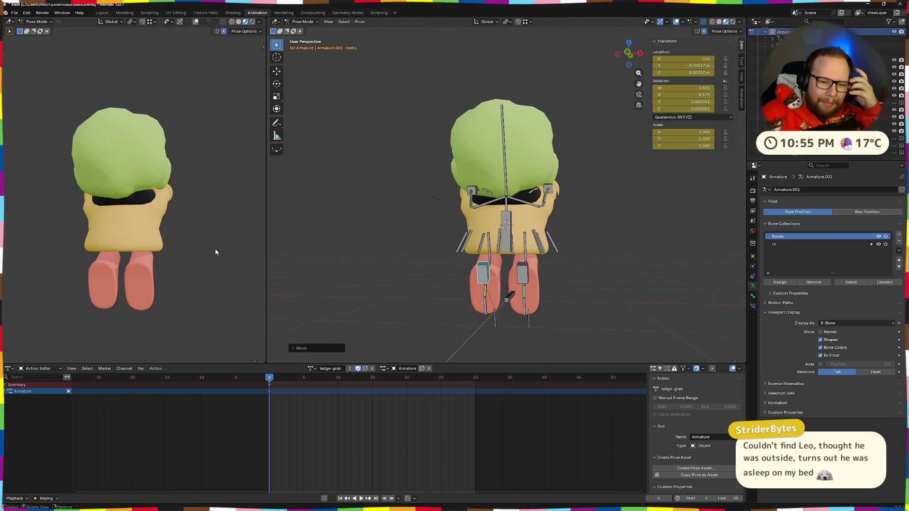
{"action": "left_click_drag", "start_coordinate": [502, 270], "coordinate": [563, 223]}
{"action": "mouse_move", "coordinate": [681, 209]}
{"action": "left_mouse_down"}
{"action": "mouse_move", "coordinate": [641, 221]}
{"action": "mouse_move", "coordinate": [578, 288]}
{"action": "mouse_move", "coordinate": [606, 264]}
{"action": "left_mouse_up"}
{"action": "key", "text": "r"}
{"action": "key", "text": "z"}
{"action": "key", "text": "z"}
{"action": "left_click", "coordinate": [564, 265]}
{"action": "mouse_move", "coordinate": [599, 255]}
{"action": "left_mouse_down"}
{"action": "mouse_move", "coordinate": [552, 229]}
{"action": "mouse_move", "coordinate": [606, 240]}
{"action": "mouse_move", "coordinate": [605, 269]}
{"action": "mouse_move", "coordinate": [562, 264]}
{"action": "mouse_move", "coordinate": [657, 258]}
{"action": "left_mouse_up"}
{"action": "key", "text": "g"}
{"action": "key", "text": "z"}
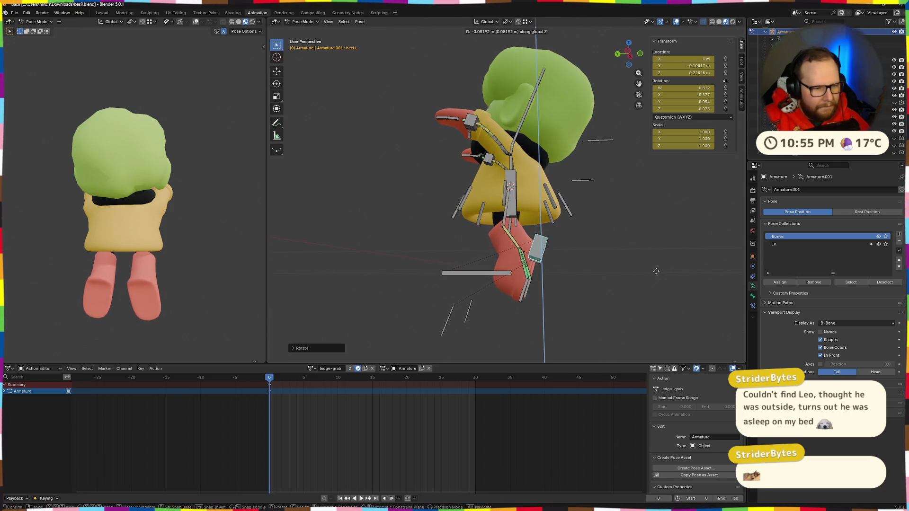
{"action": "left_click", "coordinate": [655, 269]}
Tilt the torso control about -2.84° around X and play the ledge_grab animation.
{"action": "mouse_move", "coordinate": [655, 268]}
{"action": "left_mouse_down"}
{"action": "mouse_move", "coordinate": [560, 263]}
{"action": "mouse_move", "coordinate": [642, 262]}
{"action": "mouse_move", "coordinate": [576, 200]}
{"action": "left_mouse_up"}
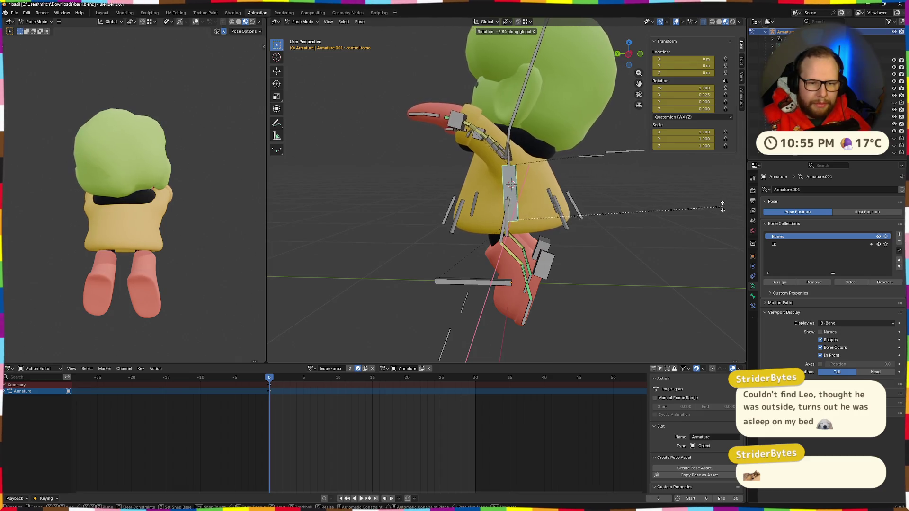
{"action": "left_click", "coordinate": [701, 208]}
{"action": "scroll", "coordinate": [678, 231], "scroll_direction": "down", "scroll_amount": 2}
{"action": "mouse_move", "coordinate": [677, 228]}
{"action": "left_mouse_down"}
{"action": "mouse_move", "coordinate": [610, 231]}
{"action": "mouse_move", "coordinate": [654, 223]}
{"action": "mouse_move", "coordinate": [584, 213]}
{"action": "left_mouse_up"}
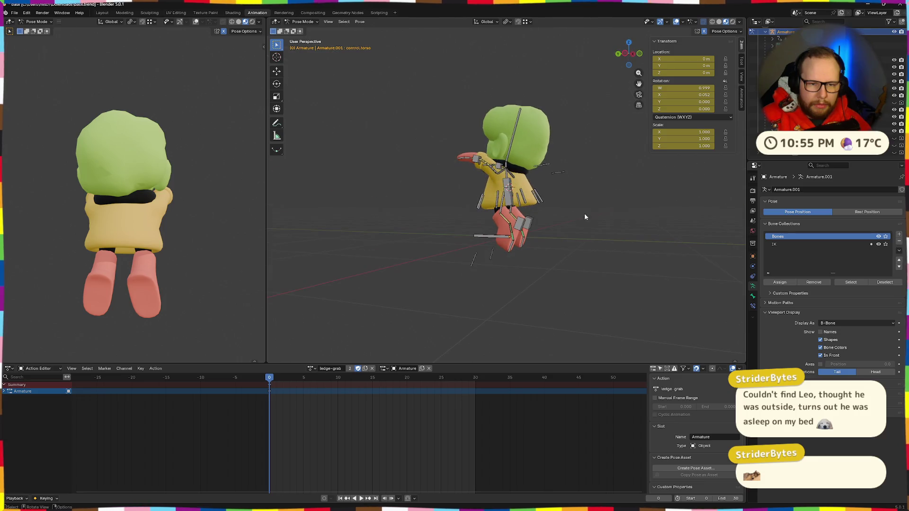
{"action": "left_click_drag", "start_coordinate": [155, 203], "coordinate": [101, 220]}
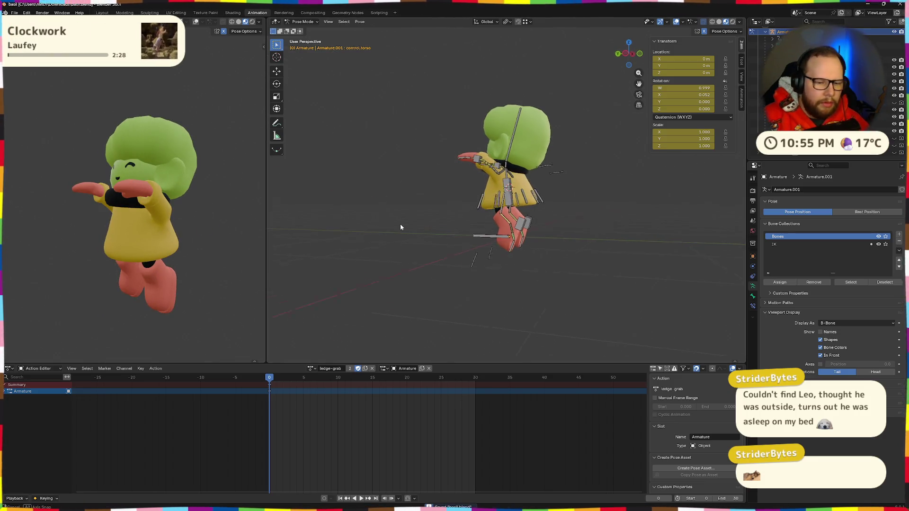
{"action": "left_click_drag", "start_coordinate": [397, 226], "coordinate": [458, 230]}
{"action": "key", "text": "space"}
{"action": "key", "text": "space"}
{"action": "mouse_move", "coordinate": [312, 334]}
{"action": "left_mouse_down"}
{"action": "mouse_move", "coordinate": [612, 287]}
{"action": "mouse_move", "coordinate": [564, 285]}
{"action": "left_mouse_up"}
{"action": "key", "text": "a"}
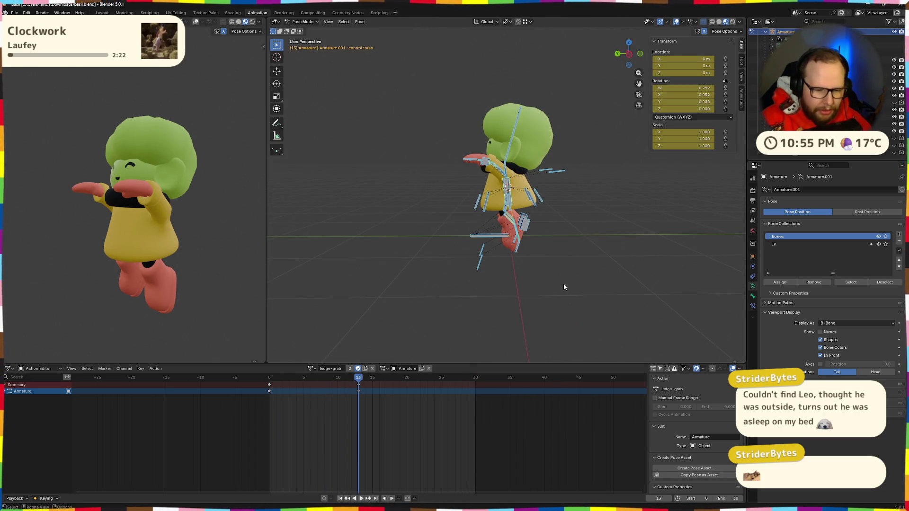
Scrub the ledge-grab timeline through frames 0, 13 and 3 to preview the poses.
{"action": "left_click", "coordinate": [269, 383]}
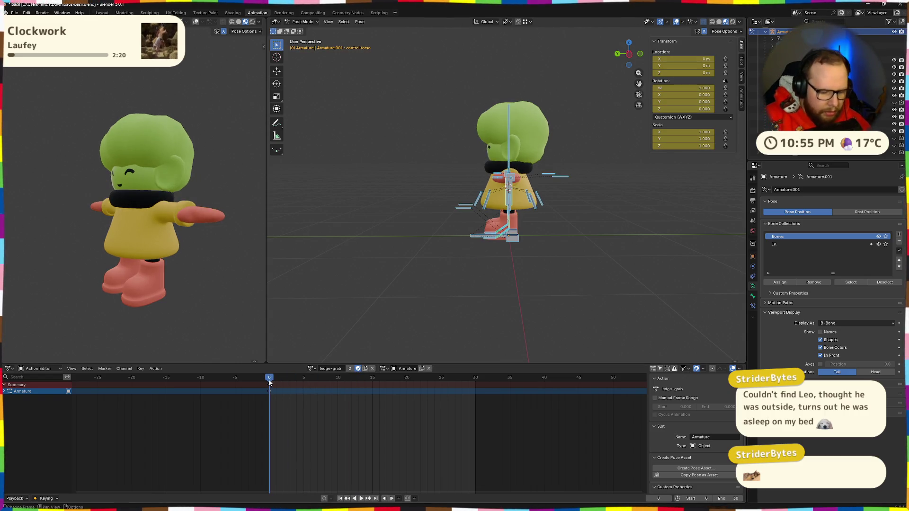
{"action": "key", "text": "Up"}
{"action": "key", "text": "ctrl+z"}
{"action": "key", "text": "ctrl+z"}
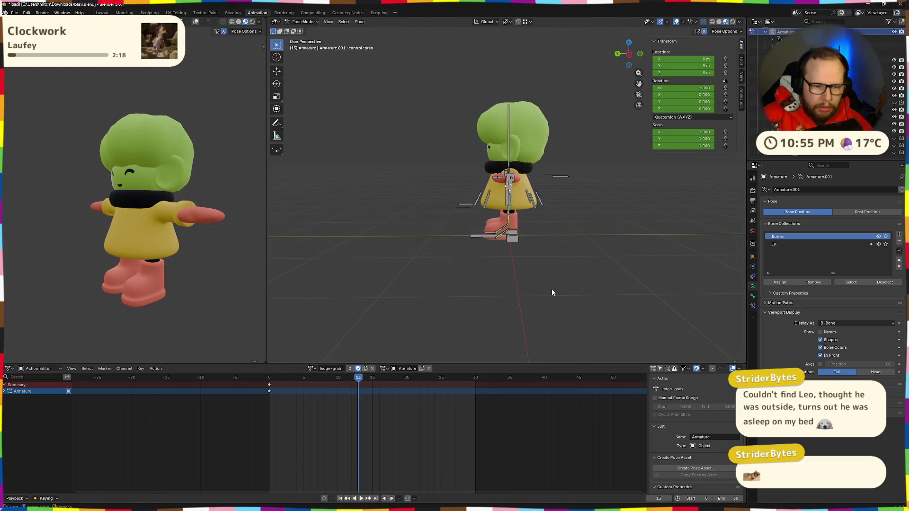
{"action": "left_click_drag", "start_coordinate": [363, 382], "coordinate": [287, 380]}
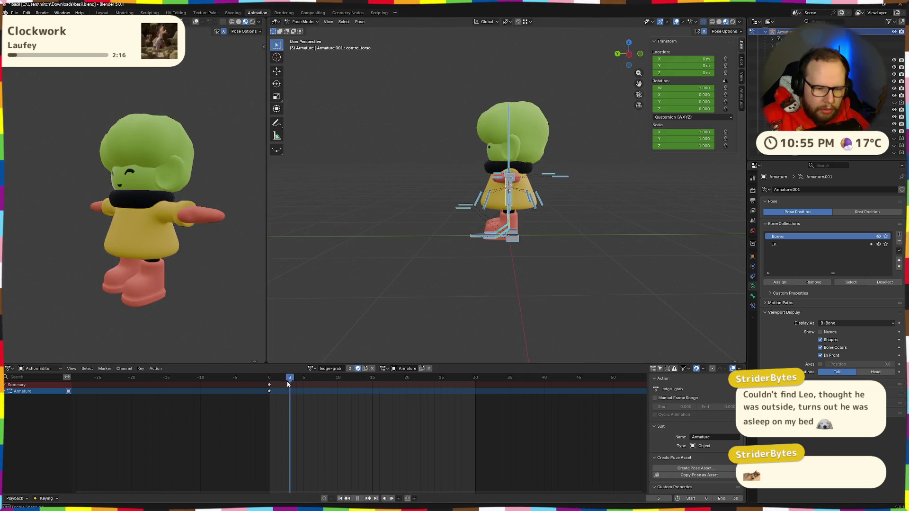
{"action": "key", "text": "Up"}
{"action": "key", "text": "Down"}
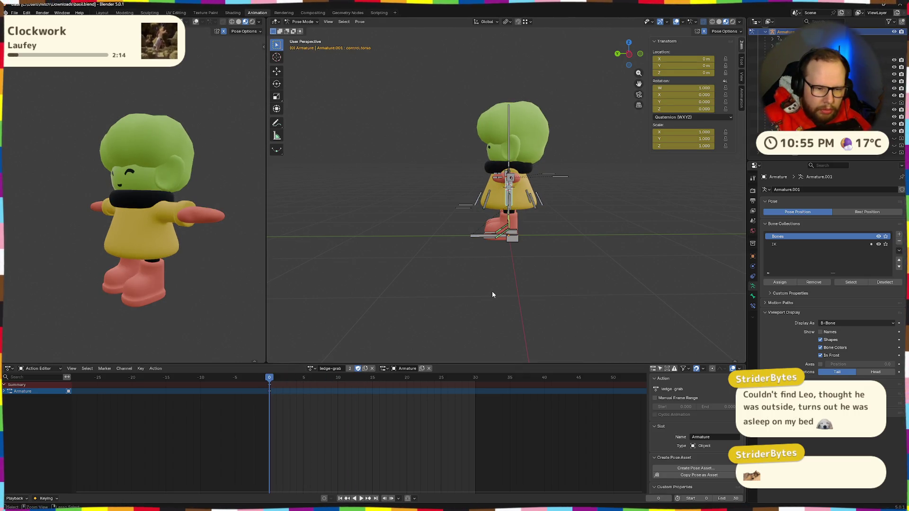
{"action": "key", "text": "ctrl+v"}
{"action": "mouse_move", "coordinate": [492, 295]}
{"action": "left_mouse_down"}
{"action": "mouse_move", "coordinate": [566, 286]}
{"action": "mouse_move", "coordinate": [474, 294]}
{"action": "left_mouse_up"}
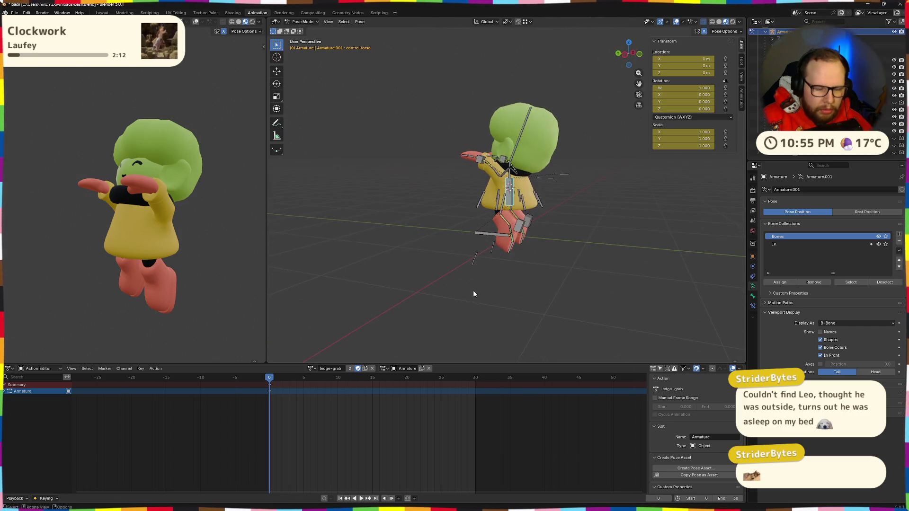
Switch the armature's action to idle-long-loop, then back to ledge-grab.
{"action": "key", "text": "a"}
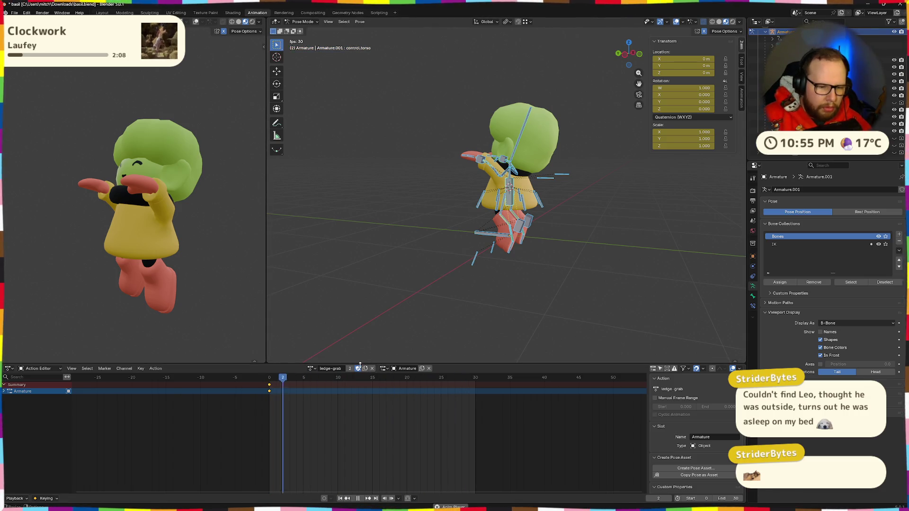
{"action": "left_click", "coordinate": [310, 368]}
{"action": "left_click", "coordinate": [323, 387]}
{"action": "left_click", "coordinate": [310, 369]}
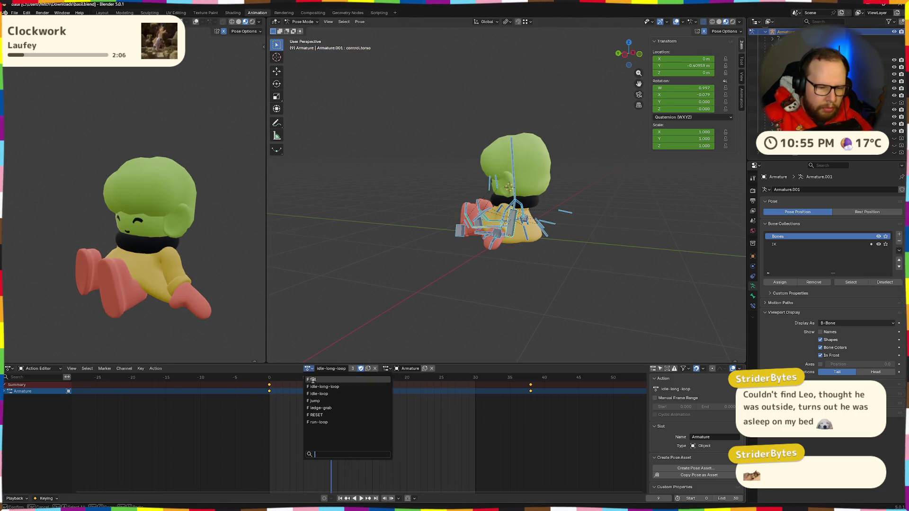
{"action": "left_click", "coordinate": [320, 408]}
{"action": "left_click_drag", "start_coordinate": [520, 289], "coordinate": [626, 286]}
{"action": "left_click", "coordinate": [626, 285]}
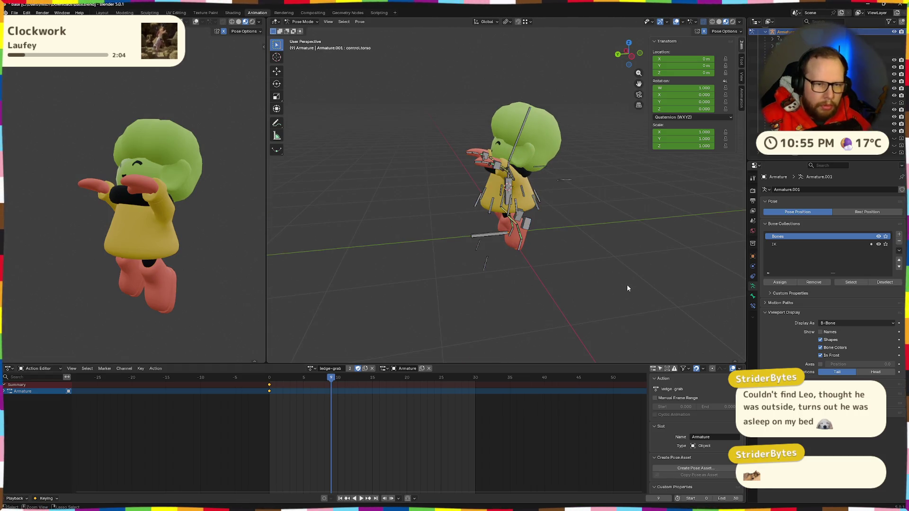
{"action": "left_click", "coordinate": [15, 13]}
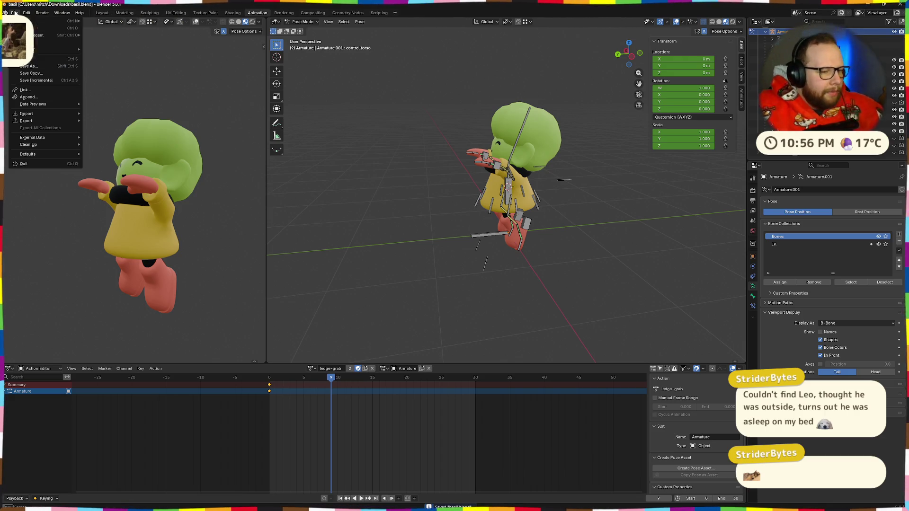
Export Basil with the ledge-grab action as glTF 2.0 binary basil.glb into Downloads.
{"action": "mouse_move", "coordinate": [5, 12]}
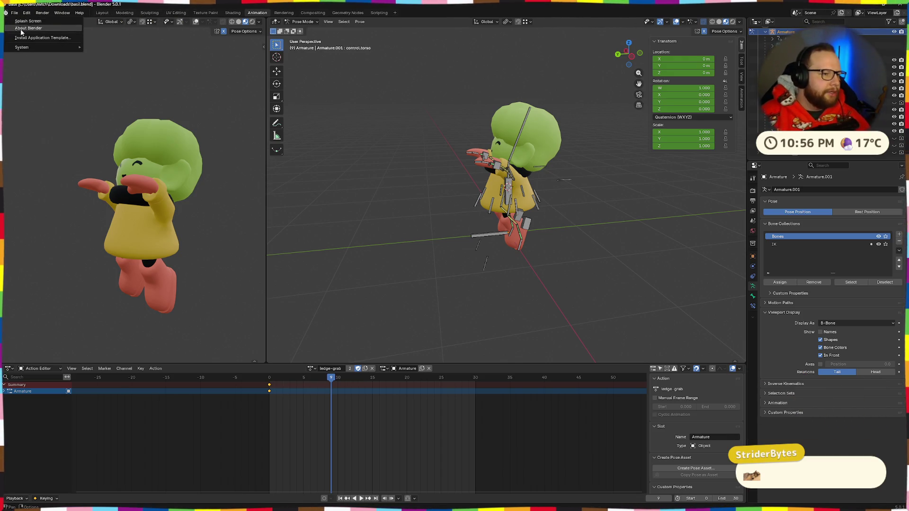
{"action": "left_click", "coordinate": [14, 12]}
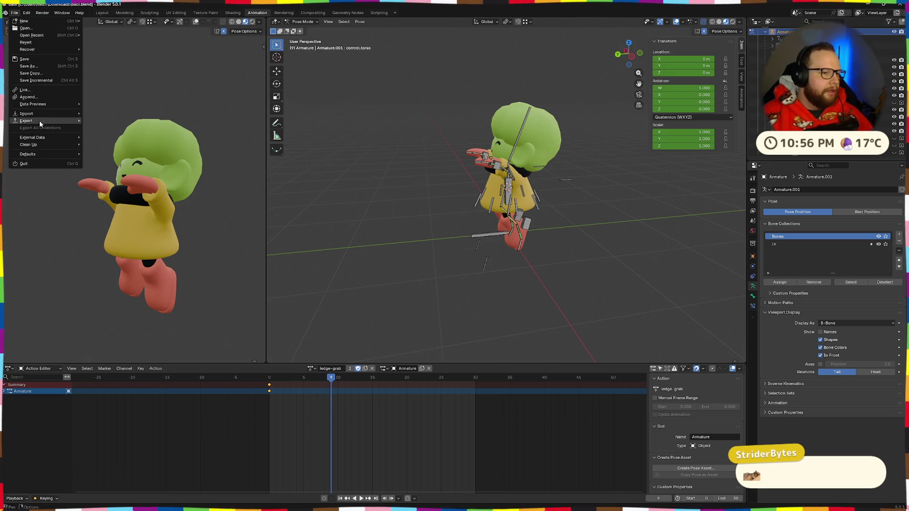
{"action": "mouse_move", "coordinate": [43, 121]}
{"action": "left_click", "coordinate": [119, 182]}
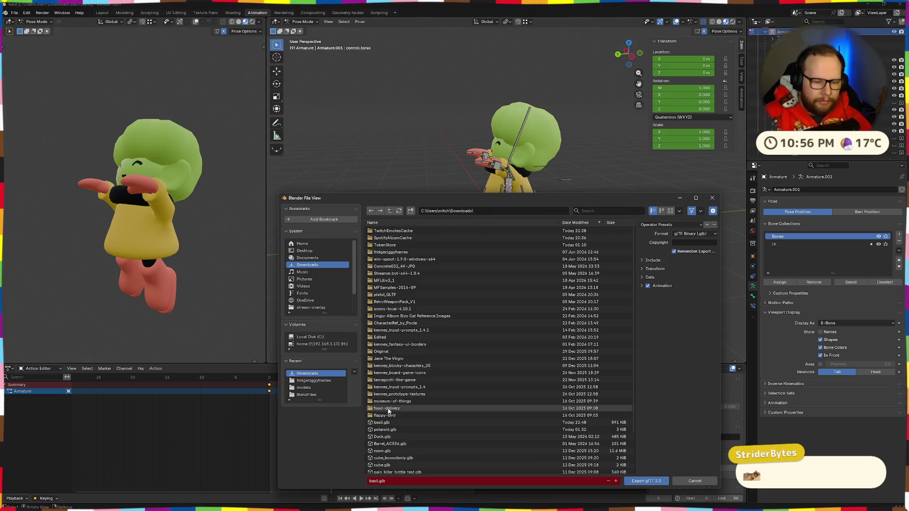
{"action": "left_click", "coordinate": [642, 481]}
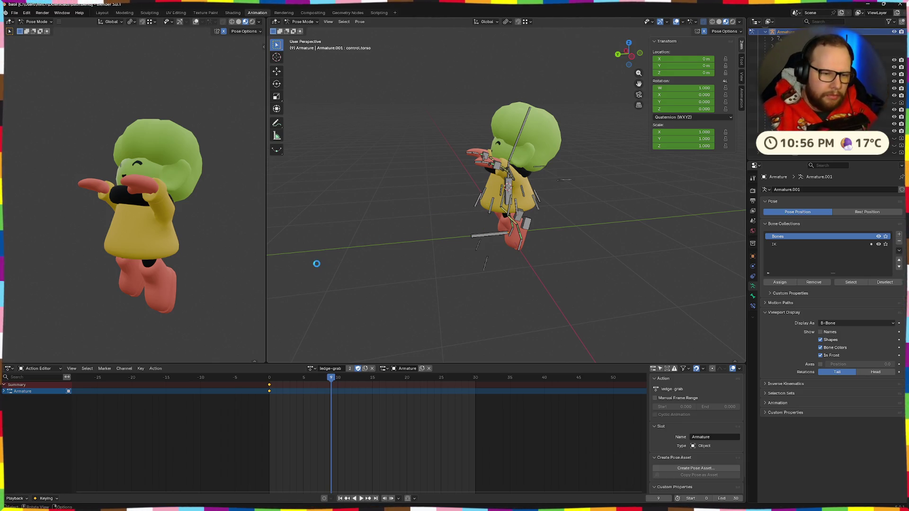
{"action": "key", "text": "alt+Tab"}
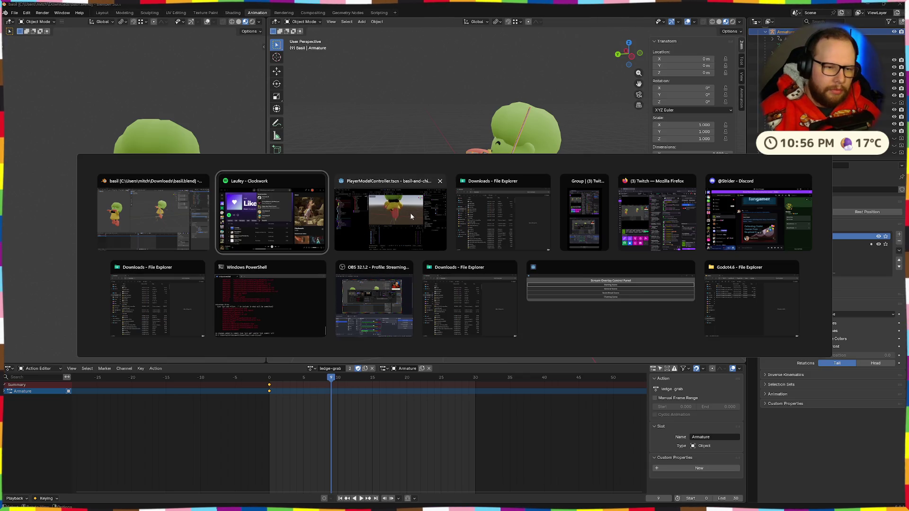
Return to the Godot editor, clear the node selection and zoom the viewport out.
{"action": "left_click", "coordinate": [374, 214]}
{"action": "left_click", "coordinate": [194, 204]}
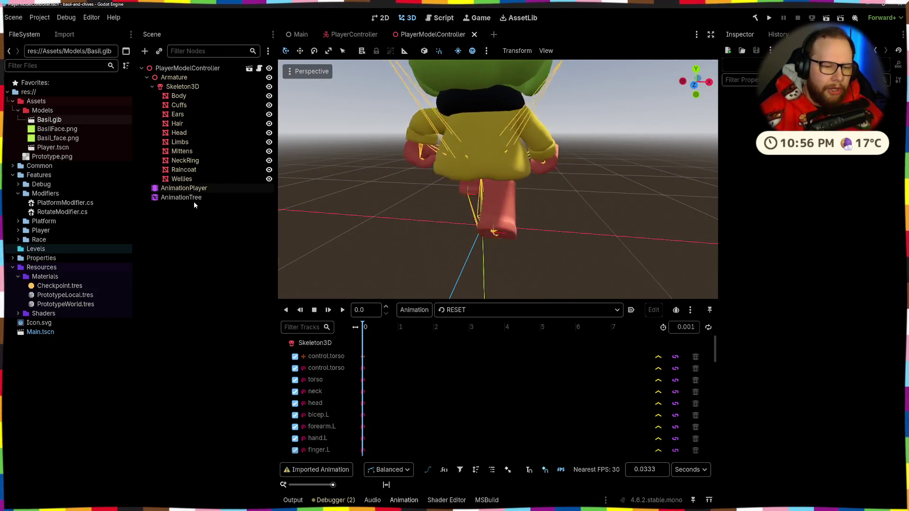
{"action": "key", "text": "alt+Tab"}
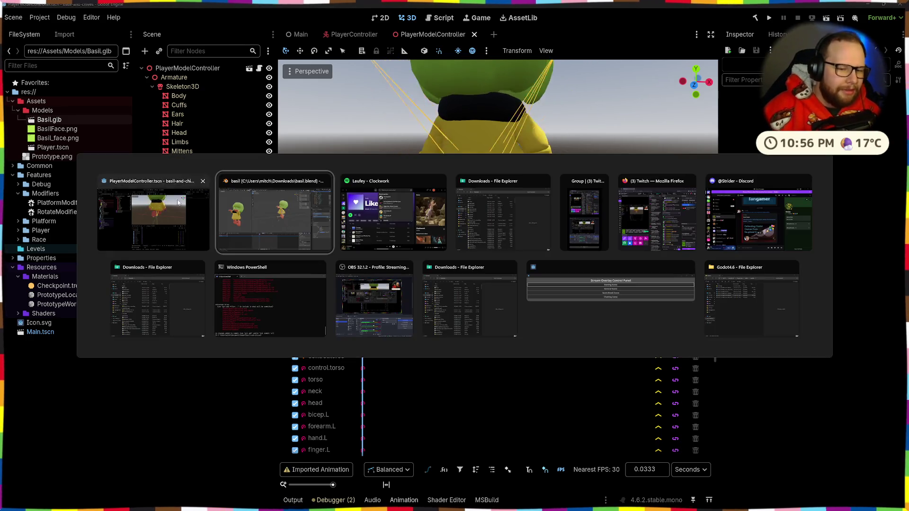
{"action": "key", "text": "Escape"}
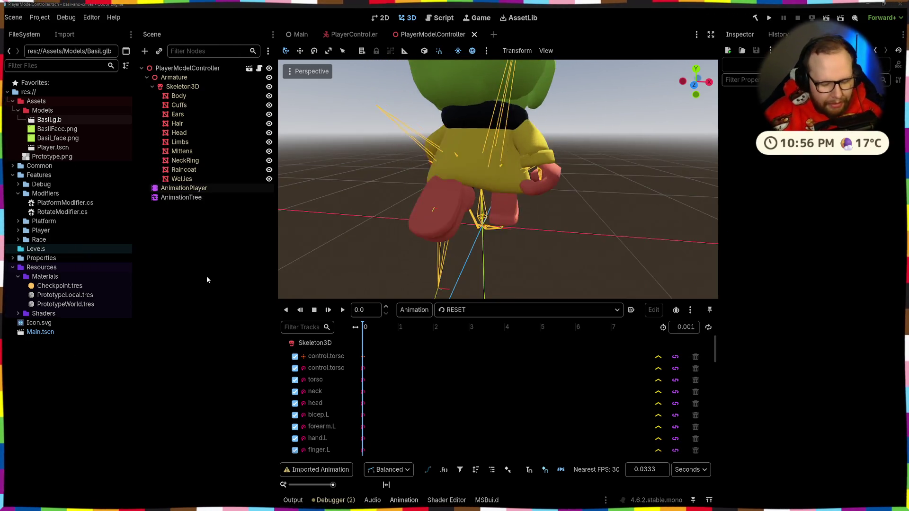
{"action": "key", "text": "super"}
{"action": "key", "text": "Escape"}
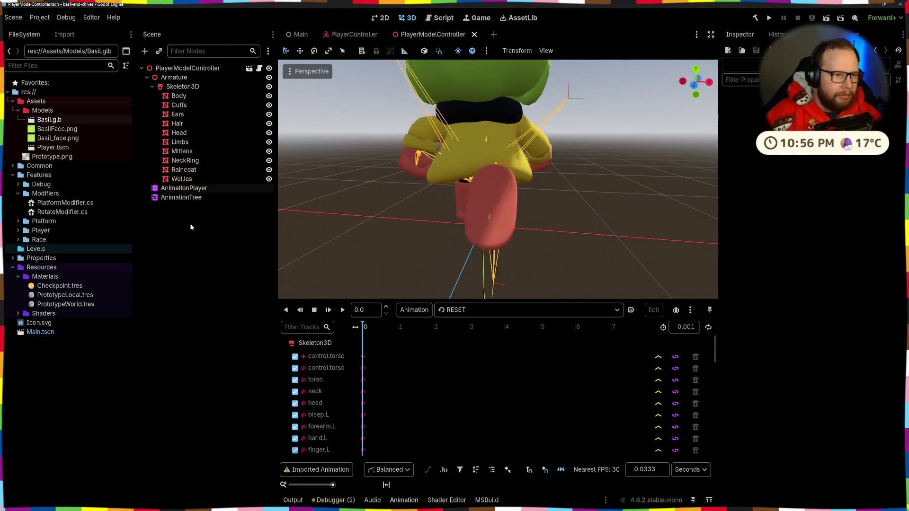
{"action": "scroll", "coordinate": [437, 213], "scroll_direction": "down", "scroll_amount": 5}
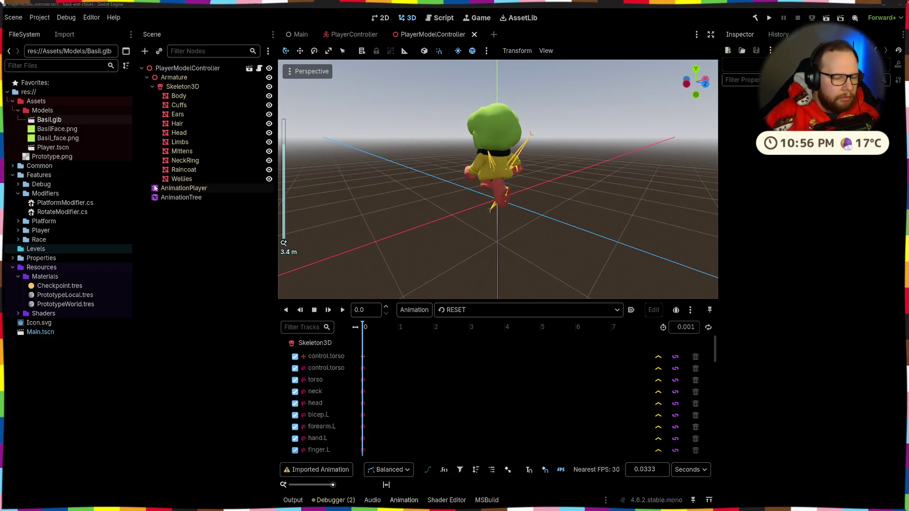
Show the Downloads folder listing the 915 KB basil.glb in File Explorer.
{"action": "key", "text": "super+e"}
{"action": "left_click", "coordinate": [773, 172]}
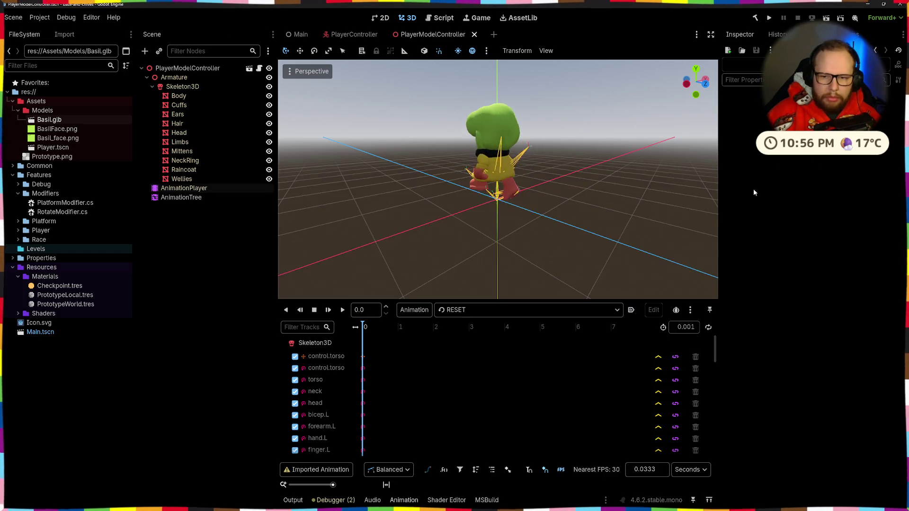
{"action": "key", "text": "alt+Tab"}
{"action": "left_click", "coordinate": [480, 288]}
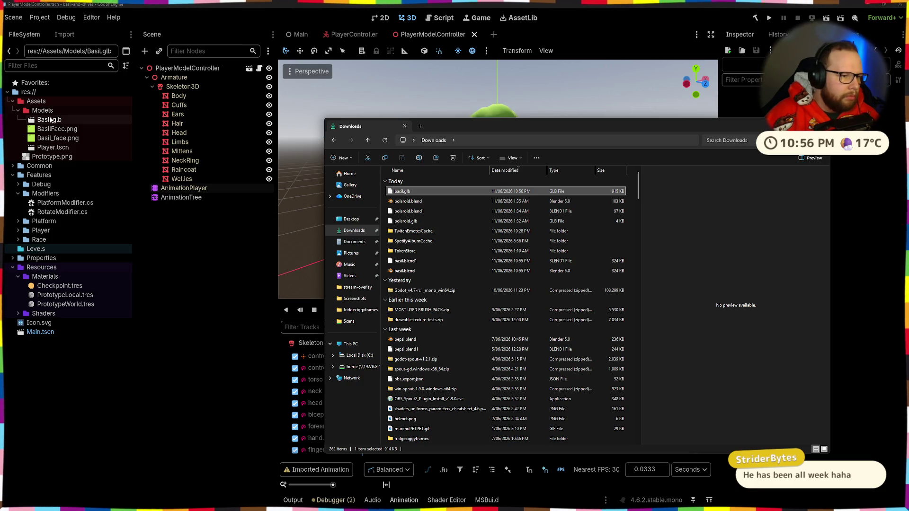
Confirm basil.glb's Advanced Import Settings list the ledge-grab animation.
{"action": "double_click", "coordinate": [52, 120]}
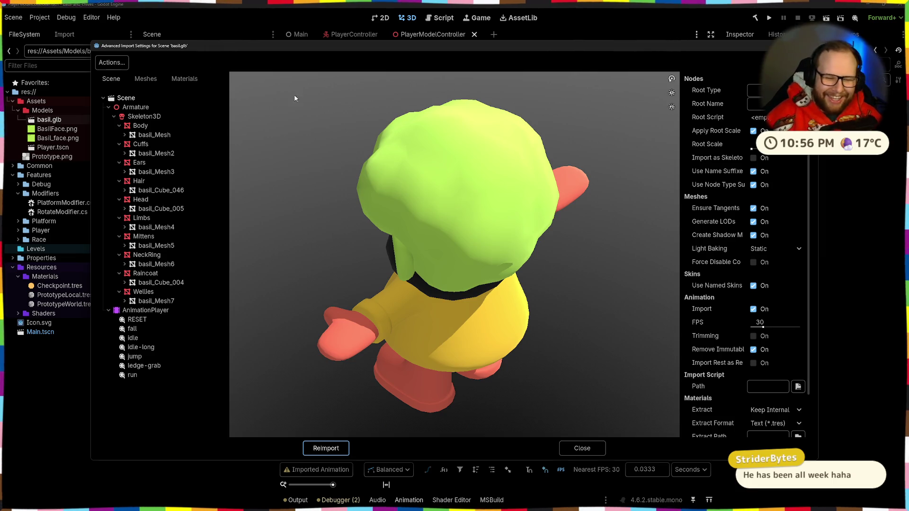
{"action": "left_click", "coordinate": [144, 365]}
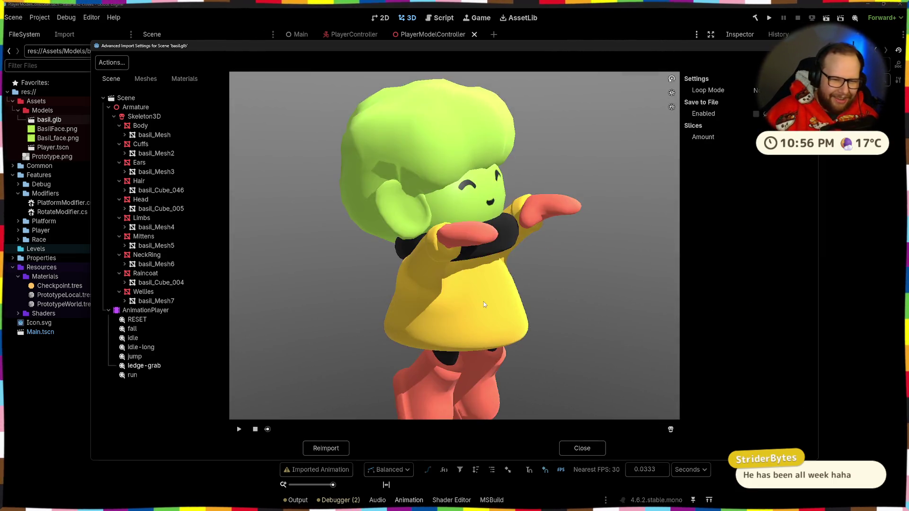
{"action": "left_click", "coordinate": [562, 447]}
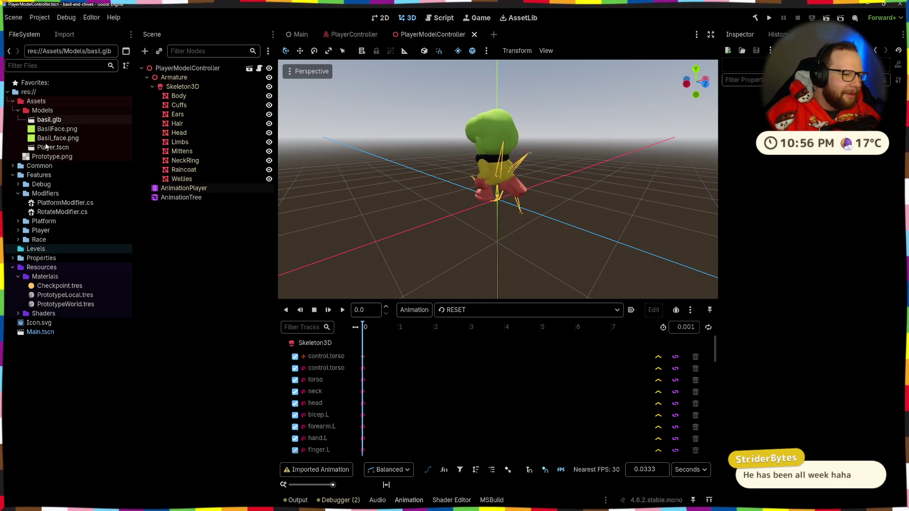
Rename basil.glb to Basil.glb in the FileSystem dock.
{"action": "left_click", "coordinate": [52, 119]}
{"action": "key", "text": "F2"}
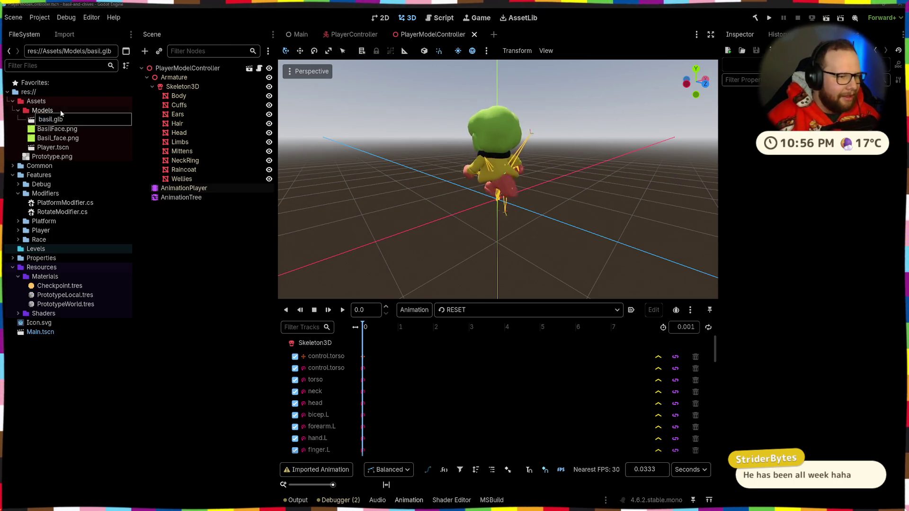
{"action": "key", "text": "Delete"}
{"action": "type", "text": "B"}
{"action": "key", "text": "Return"}
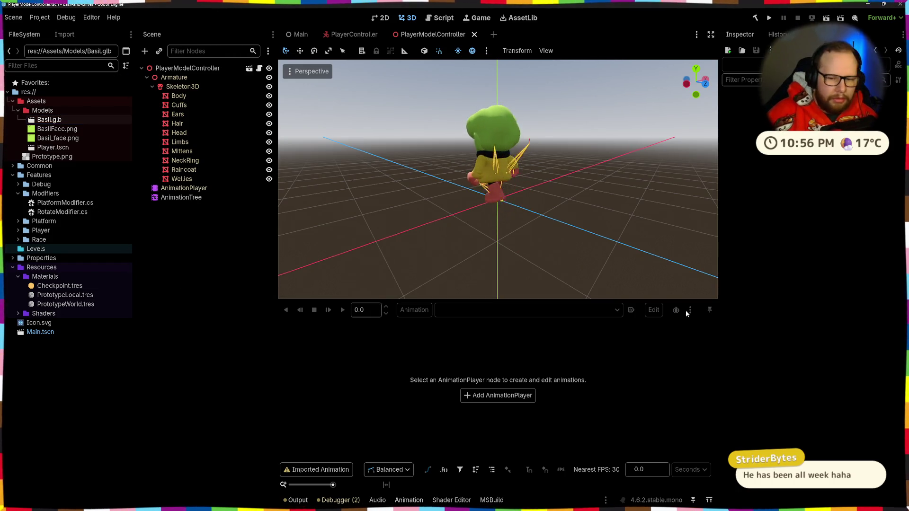
Save and close PlayerModelController, then run the game and grab the tall block's side.
{"action": "left_click", "coordinate": [474, 34]}
{"action": "key", "text": "ctrl+s"}
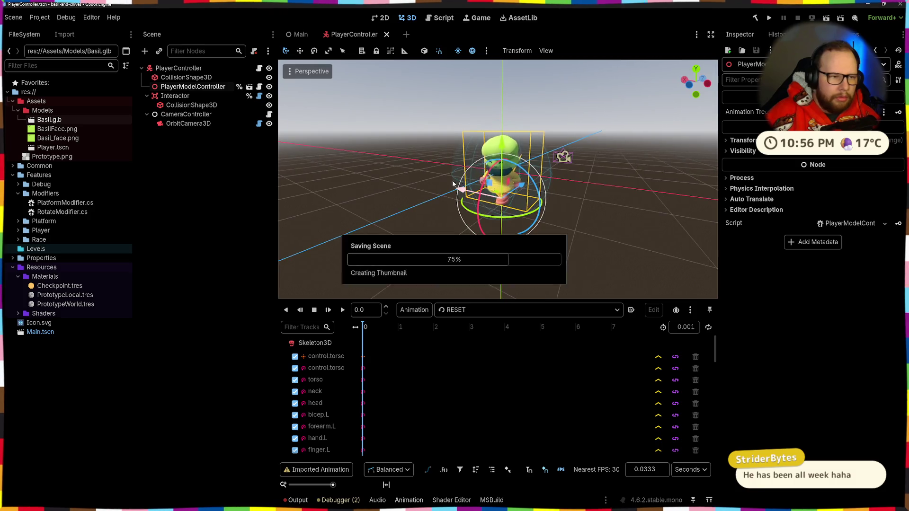
{"action": "left_click", "coordinate": [769, 18]}
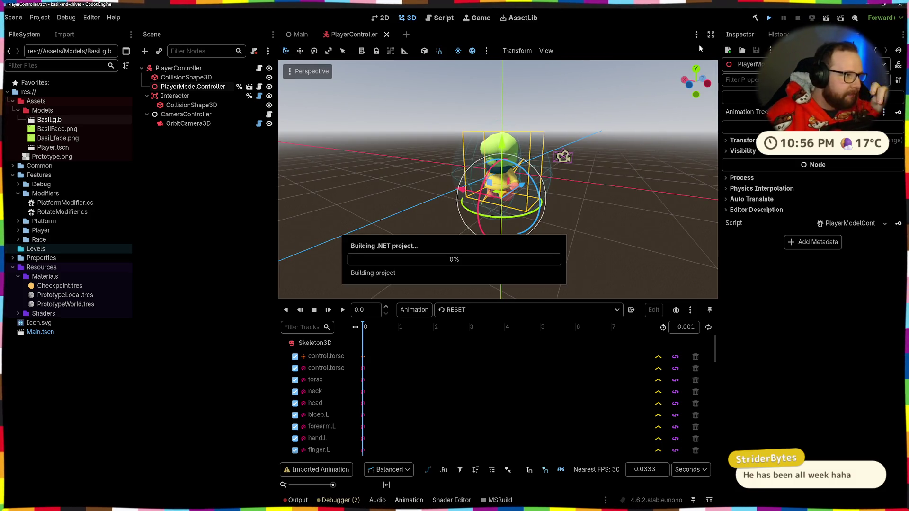
{"action": "key", "text": "w"}
{"action": "key", "text": "space"}
{"action": "key", "text": "space"}
{"action": "key", "text": "space"}
{"action": "key", "text": "space"}
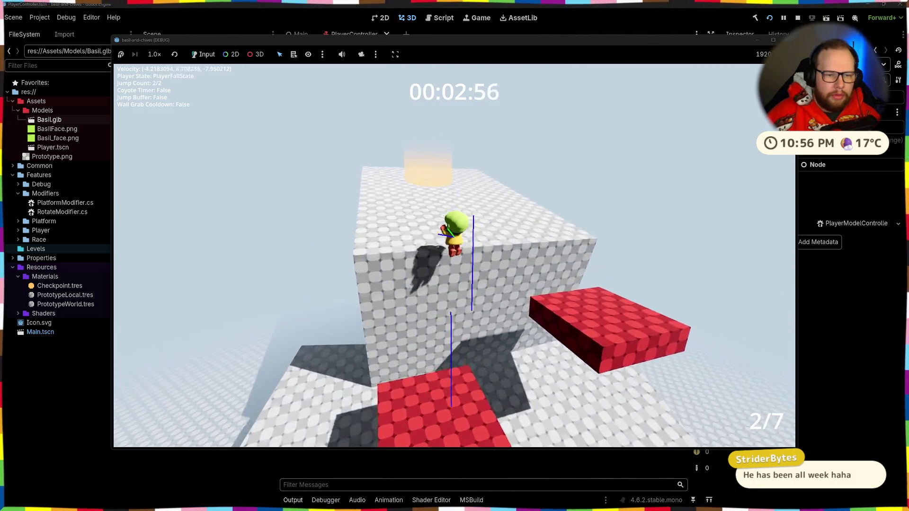
{"action": "key", "text": "w"}
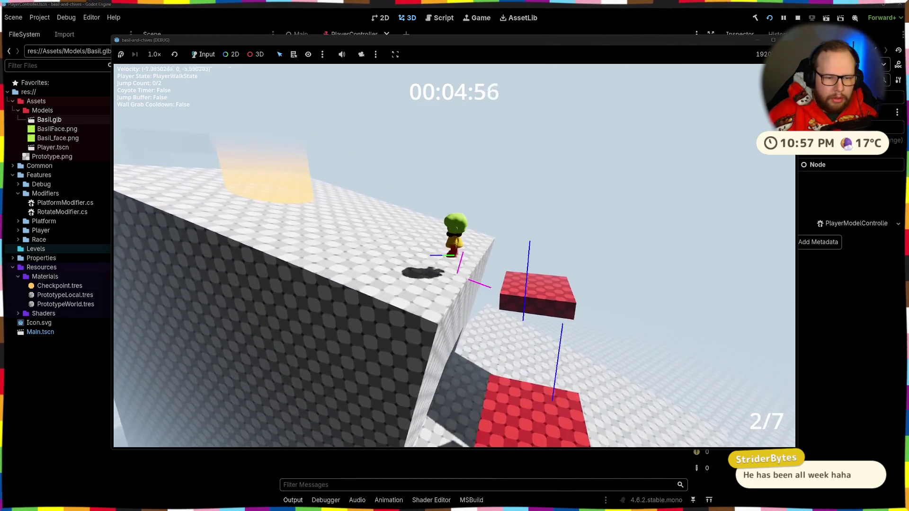
{"action": "key", "text": "w"}
{"action": "key", "text": "space"}
{"action": "key", "text": "space"}
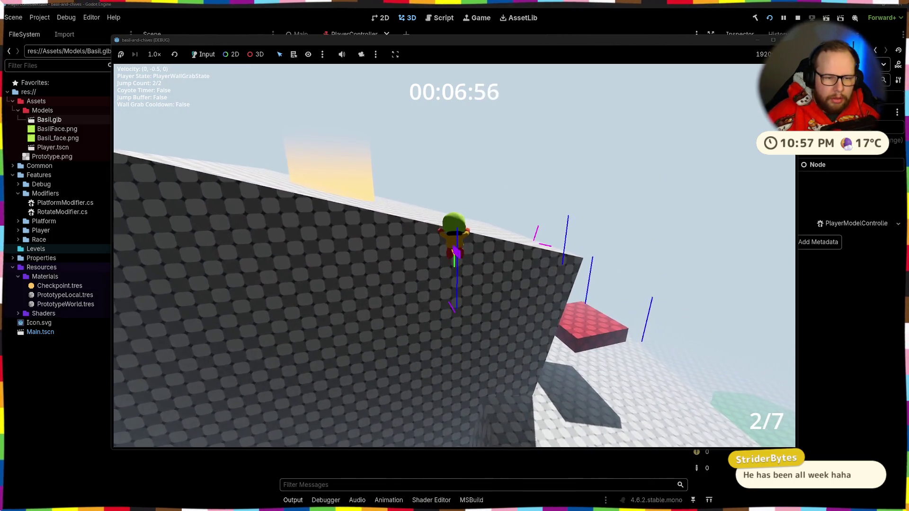
{"action": "key", "text": "F8"}
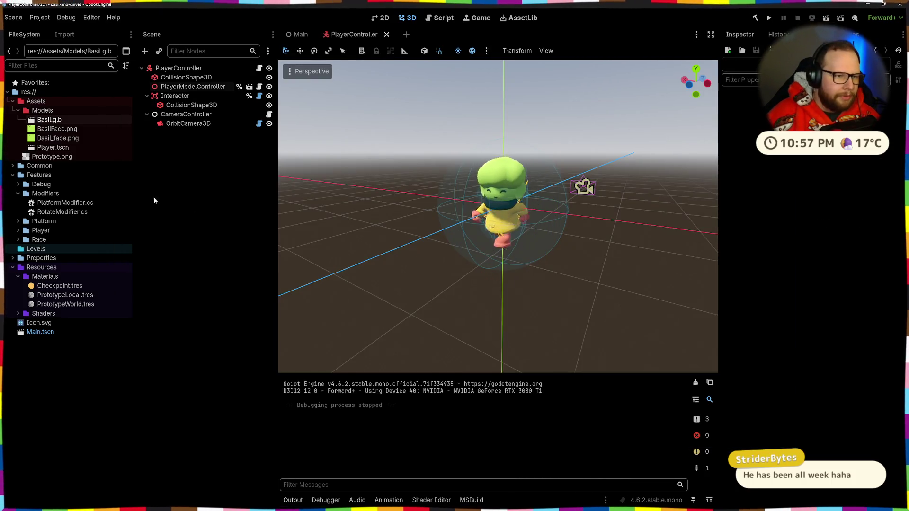
Open PlayerModelController's AnimationTree graph and pan to the last Animation node.
{"action": "left_click", "coordinate": [248, 87]}
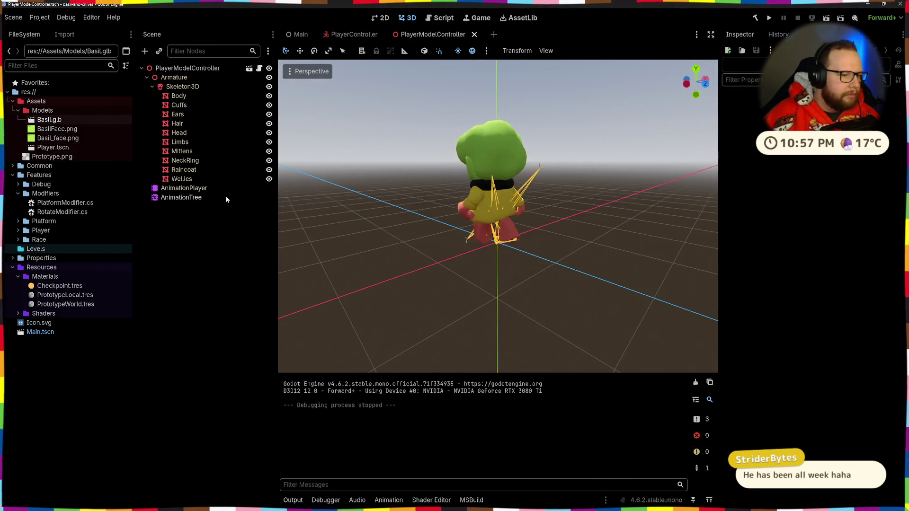
{"action": "left_click", "coordinate": [176, 198]}
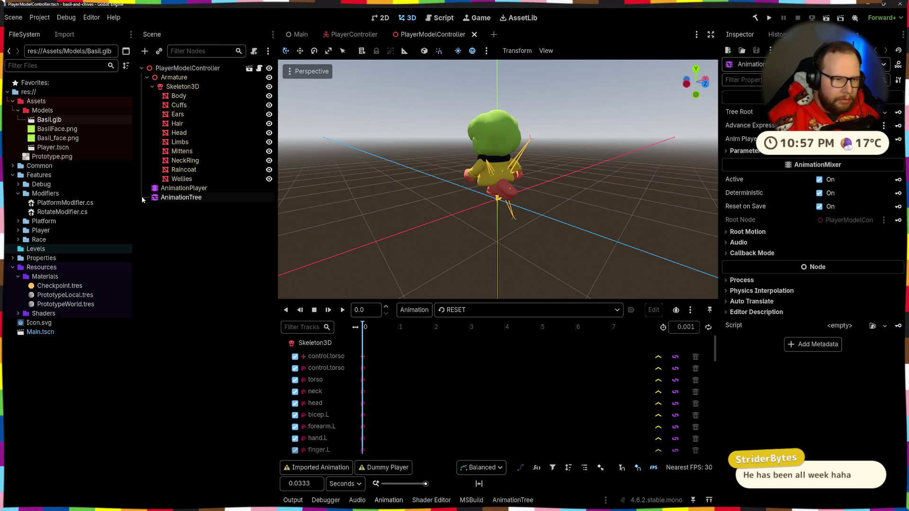
{"action": "left_click", "coordinate": [172, 188]}
{"action": "scroll", "coordinate": [420, 407], "scroll_direction": "down", "scroll_amount": 2}
{"action": "left_click", "coordinate": [159, 198]}
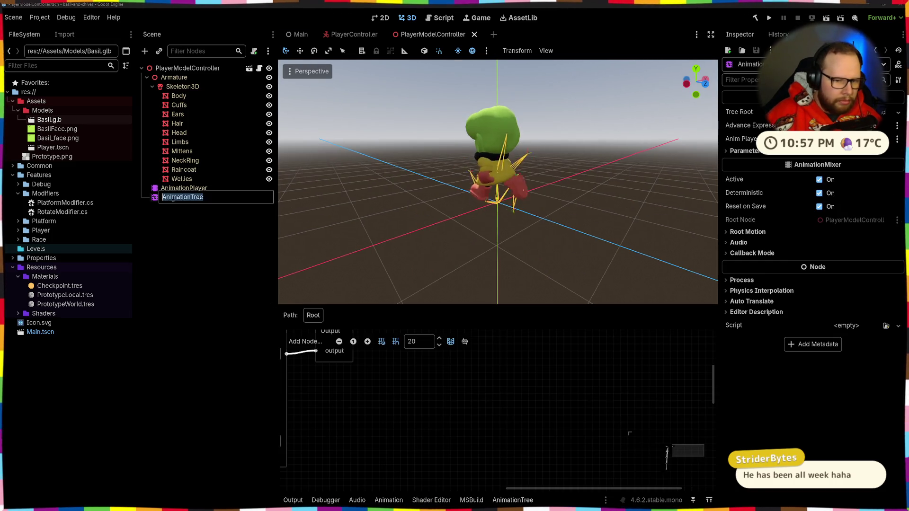
{"action": "scroll", "coordinate": [381, 409], "scroll_direction": "left", "scroll_amount": 5}
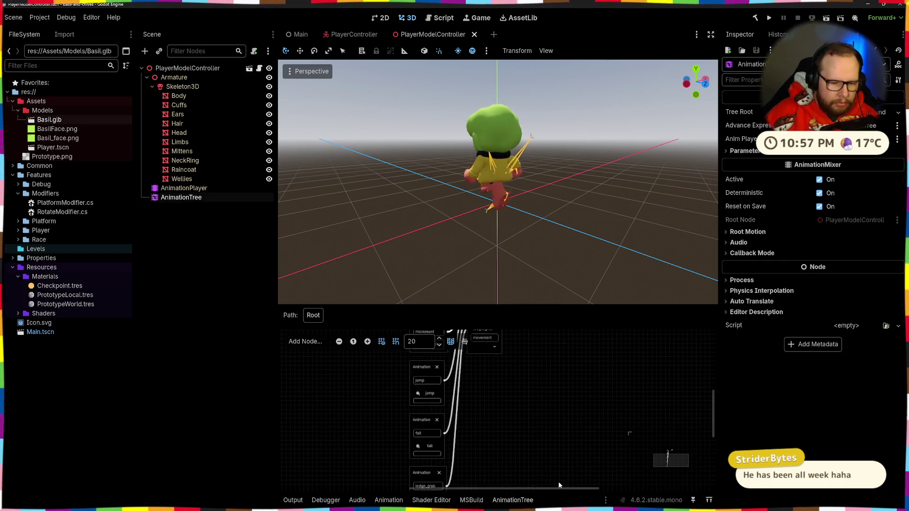
{"action": "scroll", "coordinate": [506, 438], "scroll_direction": "down", "scroll_amount": 3}
{"action": "scroll", "coordinate": [473, 425], "scroll_direction": "up", "scroll_amount": 1}
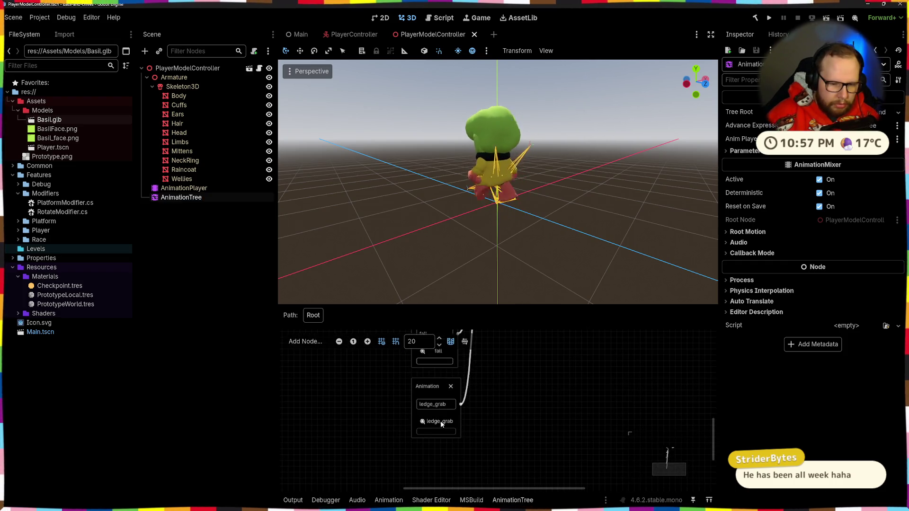
Assign the ledge-grab animation to the last Animation node and save the scene.
{"action": "left_click", "coordinate": [440, 420]}
{"action": "left_click", "coordinate": [444, 486]}
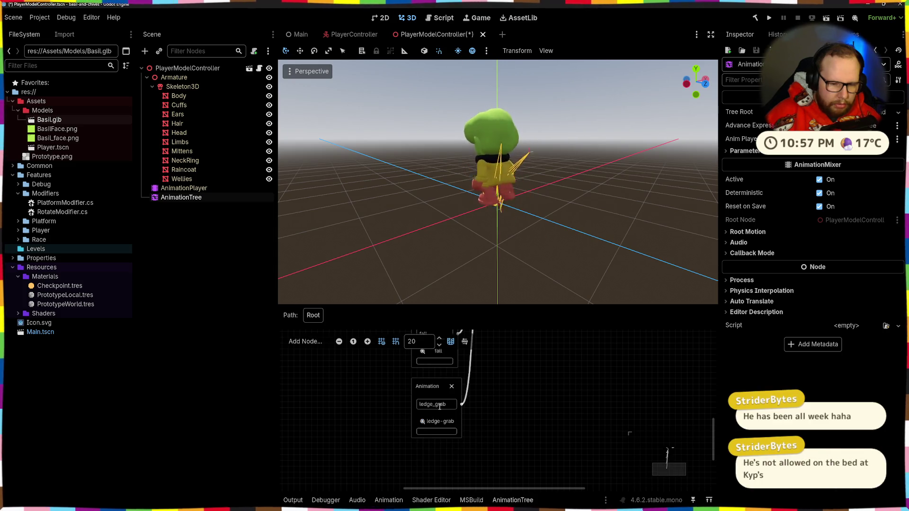
{"action": "scroll", "coordinate": [495, 447], "scroll_direction": "down", "scroll_amount": 3}
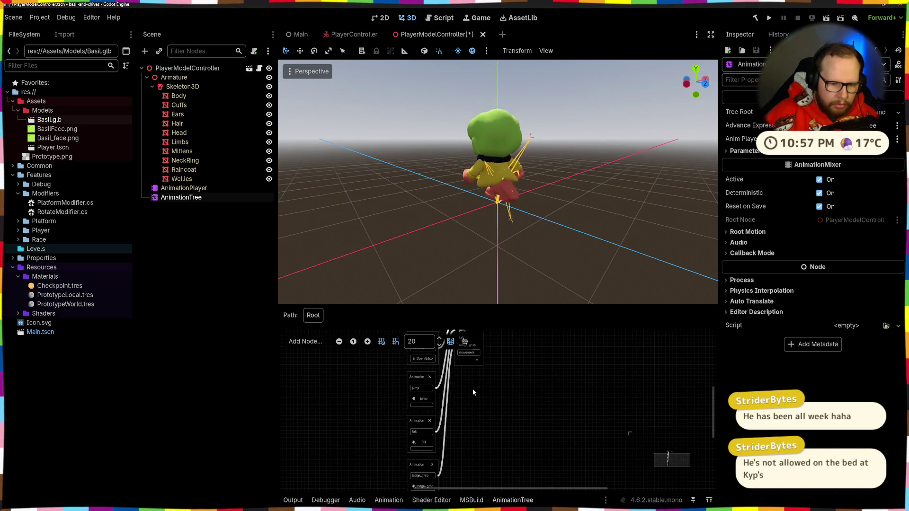
{"action": "scroll", "coordinate": [476, 444], "scroll_direction": "up", "scroll_amount": 3}
{"action": "scroll", "coordinate": [477, 436], "scroll_direction": "down", "scroll_amount": 3}
{"action": "scroll", "coordinate": [474, 416], "scroll_direction": "up", "scroll_amount": 1}
{"action": "left_click", "coordinate": [434, 426]}
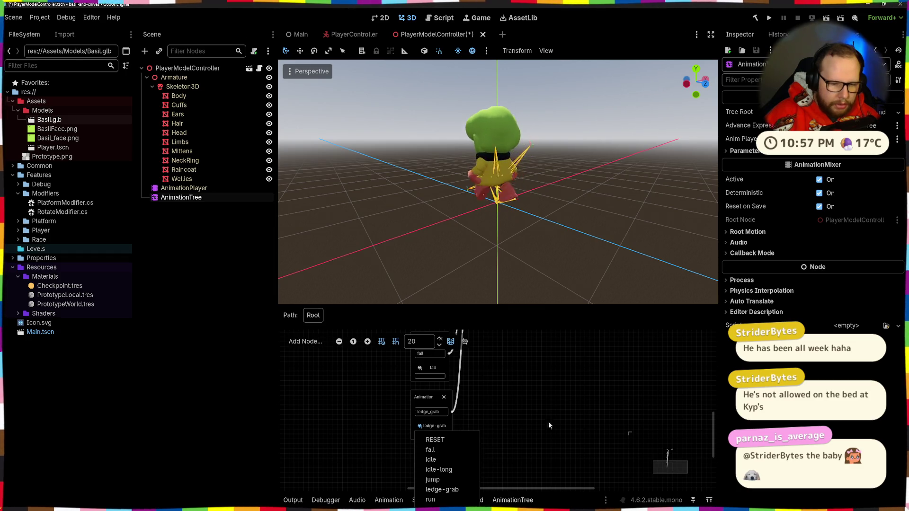
{"action": "key", "text": "Escape"}
{"action": "key", "text": "ctrl+s"}
{"action": "key", "text": "super+Tab"}
Save basil.blend in Blender.
{"action": "left_click", "coordinate": [427, 170]}
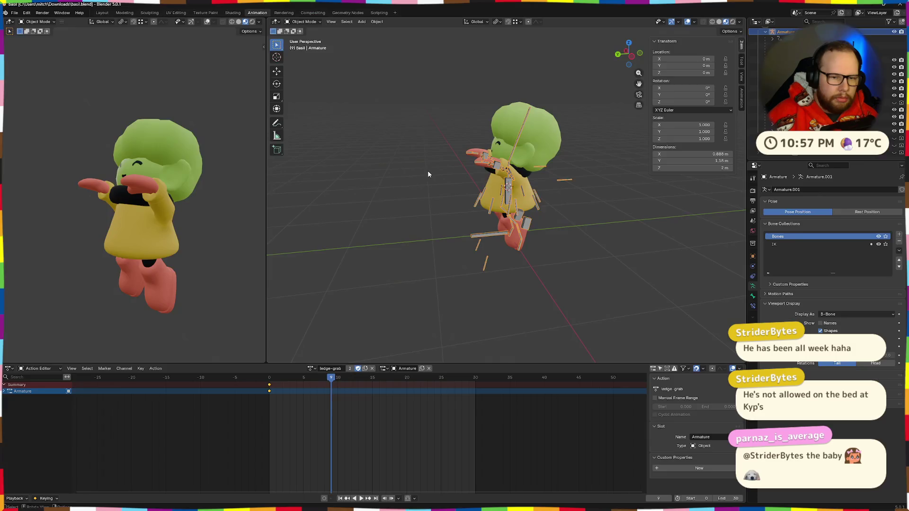
{"action": "key", "text": "ctrl+s"}
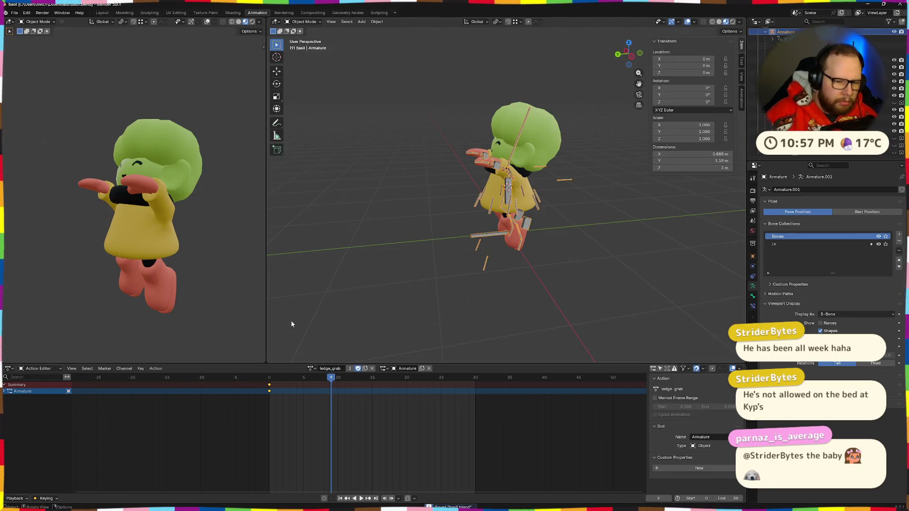
{"action": "left_click", "coordinate": [15, 13]}
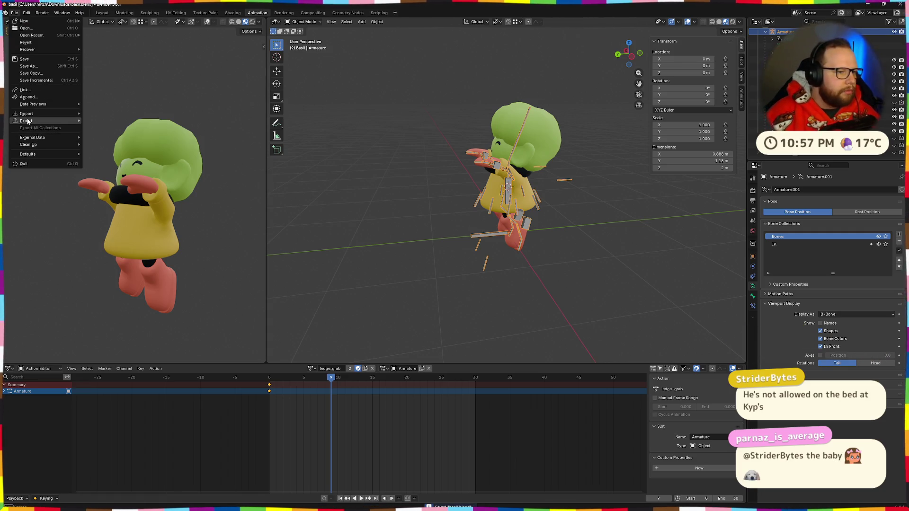
{"action": "key", "text": "Escape"}
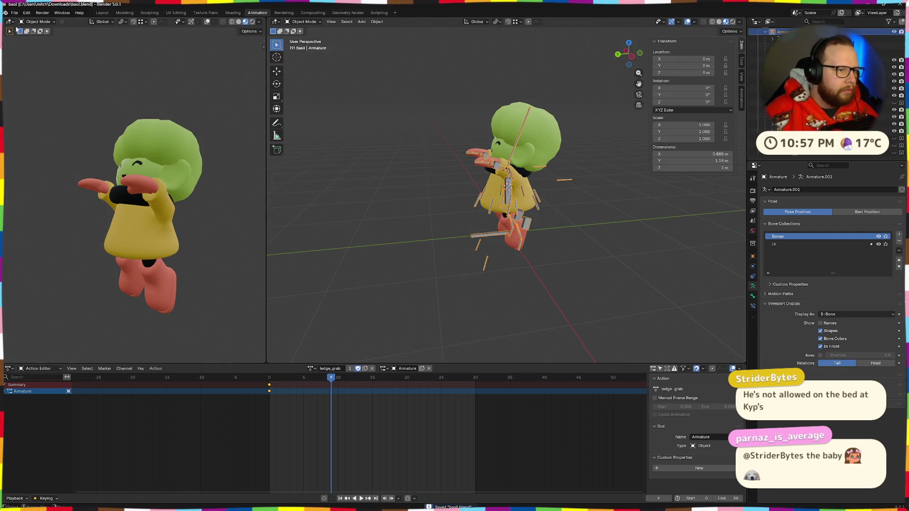
Export the character from Blender as glTF 2.0 and return to the Godot editor.
{"action": "left_click", "coordinate": [14, 13]}
{"action": "mouse_move", "coordinate": [29, 121]}
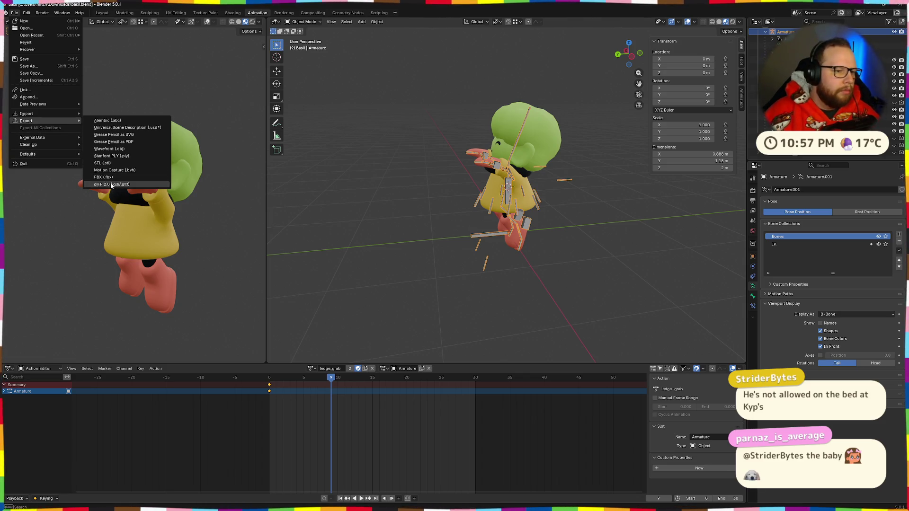
{"action": "left_click", "coordinate": [111, 185]}
{"action": "key", "text": "Return"}
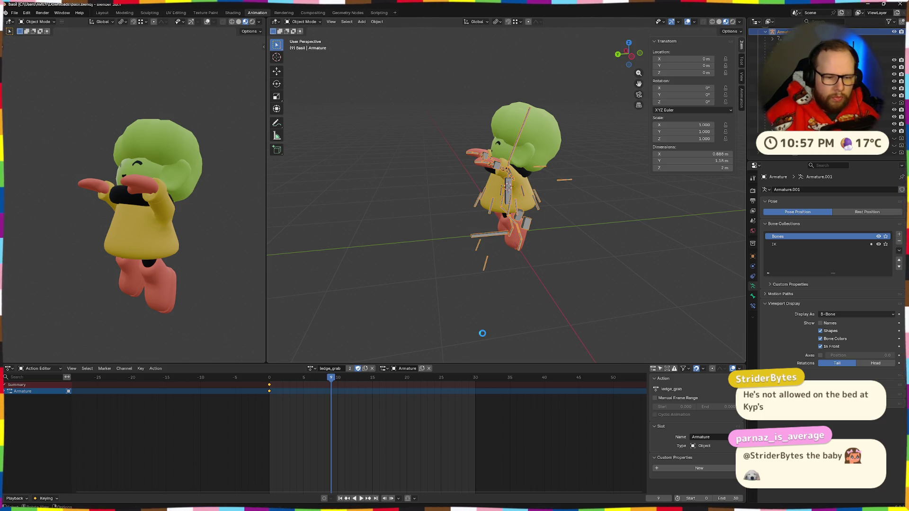
{"action": "key", "text": "alt+Tab"}
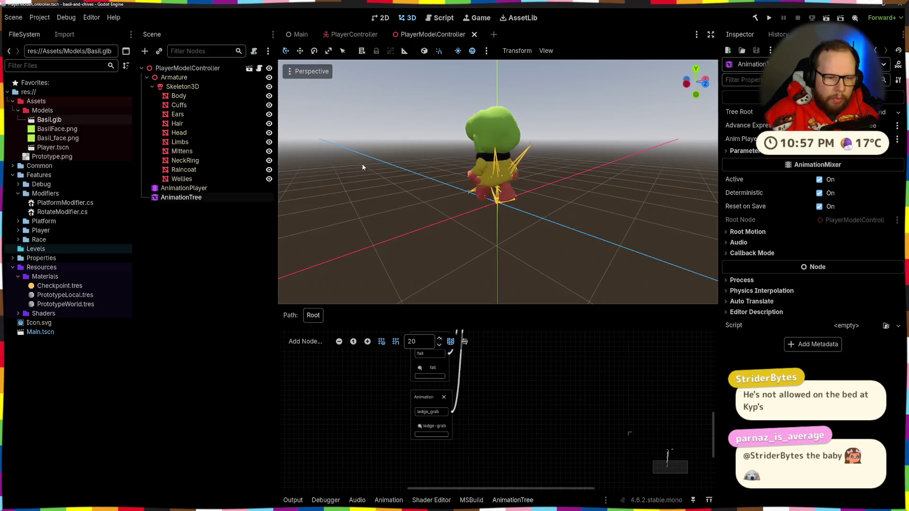
Check the ledge_grab node's animation choices, then bring basil.glb from Downloads into Godot.
{"action": "left_click", "coordinate": [431, 426]}
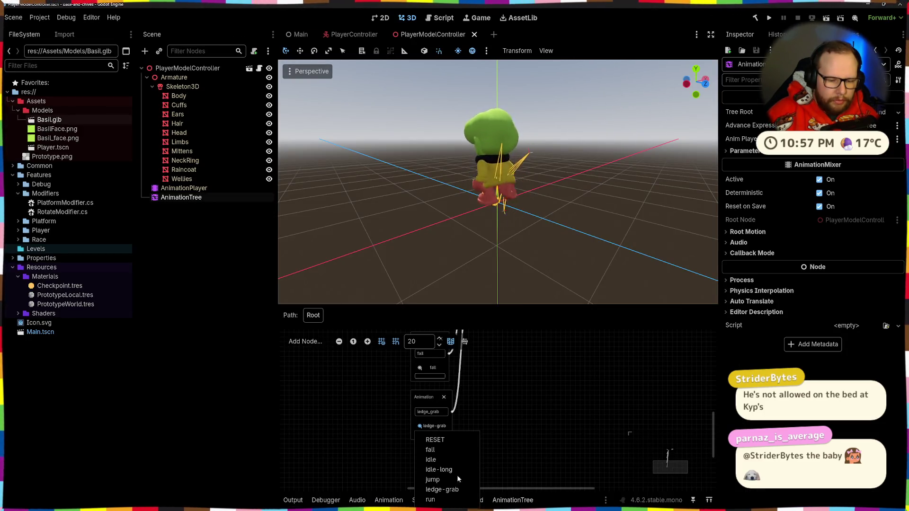
{"action": "left_click", "coordinate": [149, 205]}
{"action": "key", "text": "super+e"}
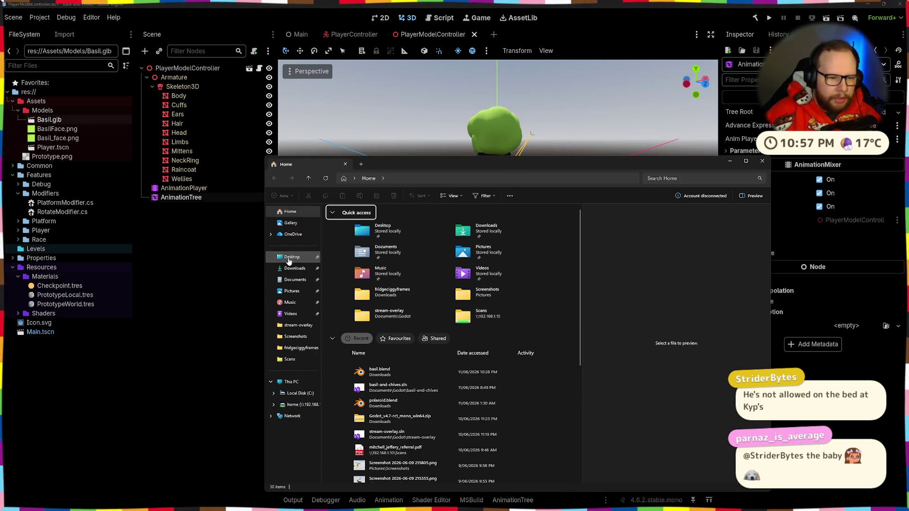
{"action": "left_click", "coordinate": [287, 269]}
{"action": "left_click", "coordinate": [362, 230]}
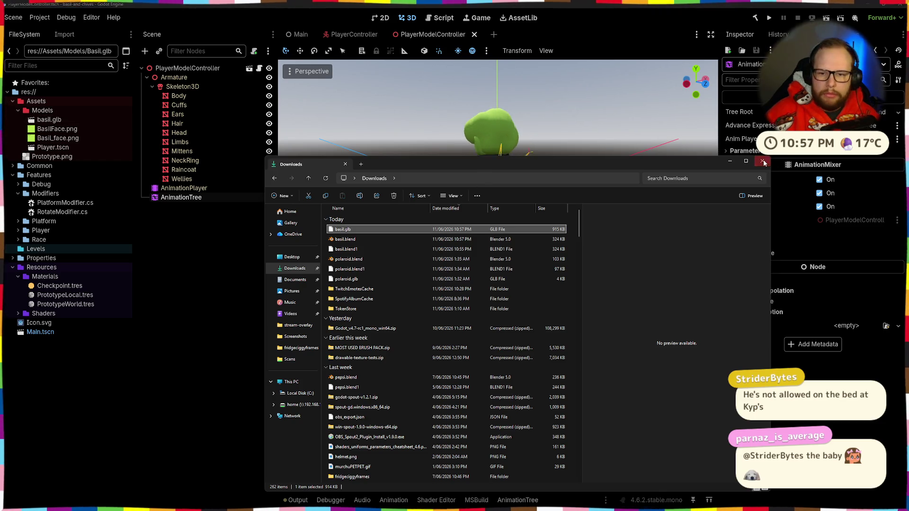
{"action": "left_click", "coordinate": [93, 150]}
Rename basil.glb to Basil.glb in the FileSystem dock.
{"action": "left_click", "coordinate": [49, 118]}
{"action": "key", "text": "F2"}
{"action": "key", "text": "Delete"}
{"action": "type", "text": "B"}
{"action": "key", "text": "Return"}
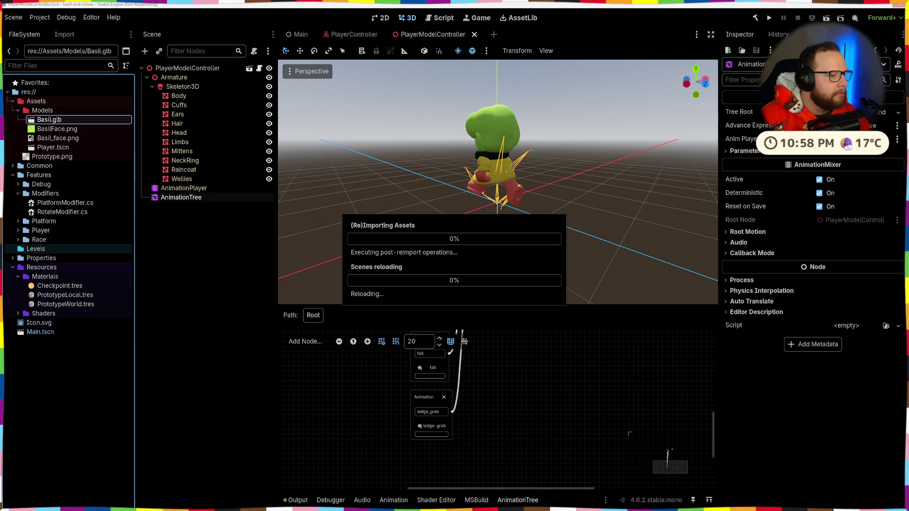
Switch away from the frozen Godot window to File Explorer.
{"action": "key", "text": "alt+Tab"}
{"action": "mouse_move", "coordinate": [494, 481]}
{"action": "mouse_move", "coordinate": [493, 502]}
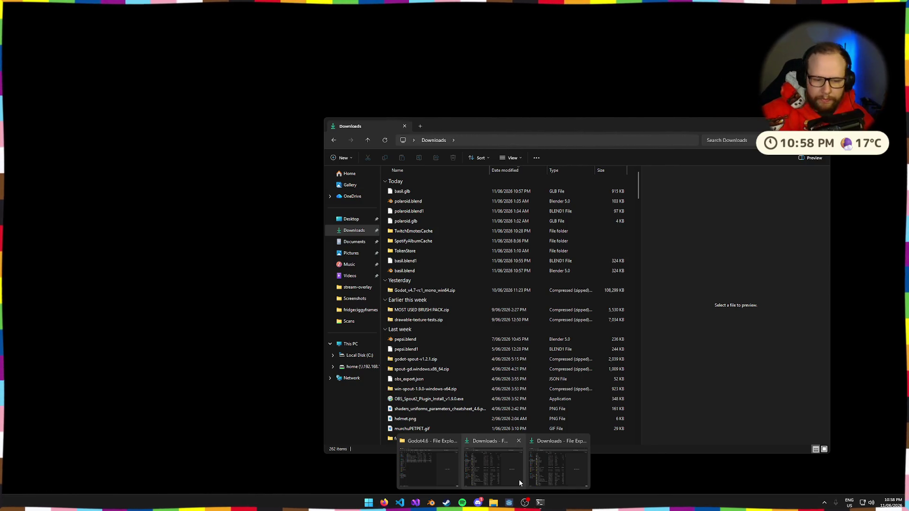
Close the extra Downloads window and launch Godot v4.6.2 mono from the Godot4.6 folder.
{"action": "left_click", "coordinate": [518, 441]}
{"action": "left_click", "coordinate": [456, 445]}
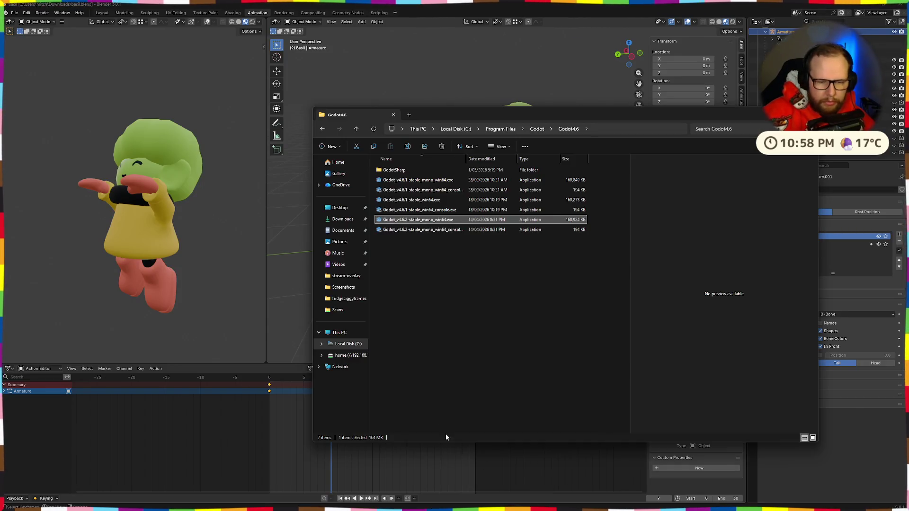
{"action": "double_click", "coordinate": [412, 223]}
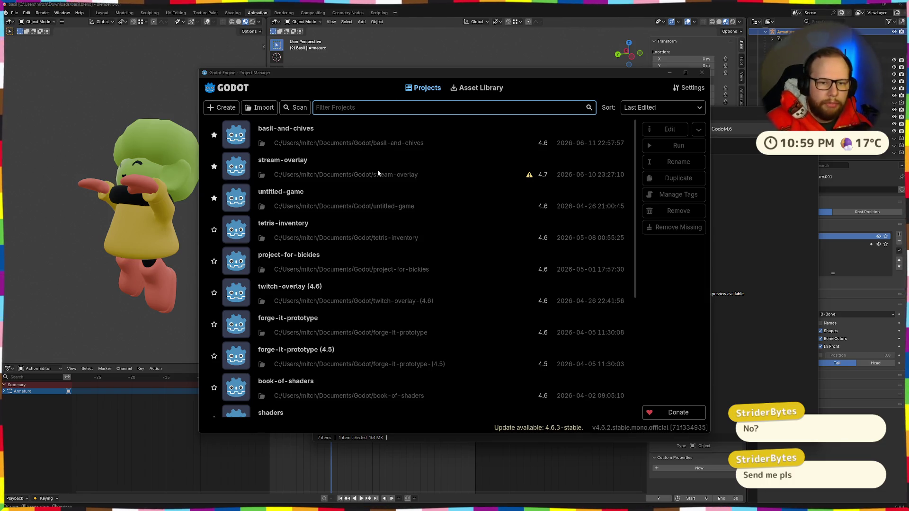
Open basil-and-chives, check the animation list for ledge_grab, and select the AnimationTree node.
{"action": "left_click", "coordinate": [367, 141]}
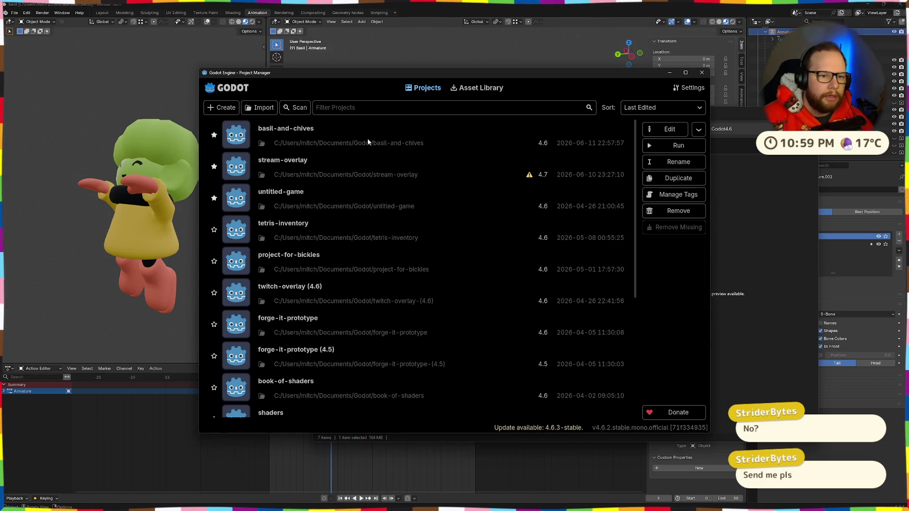
{"action": "double_click", "coordinate": [370, 132]}
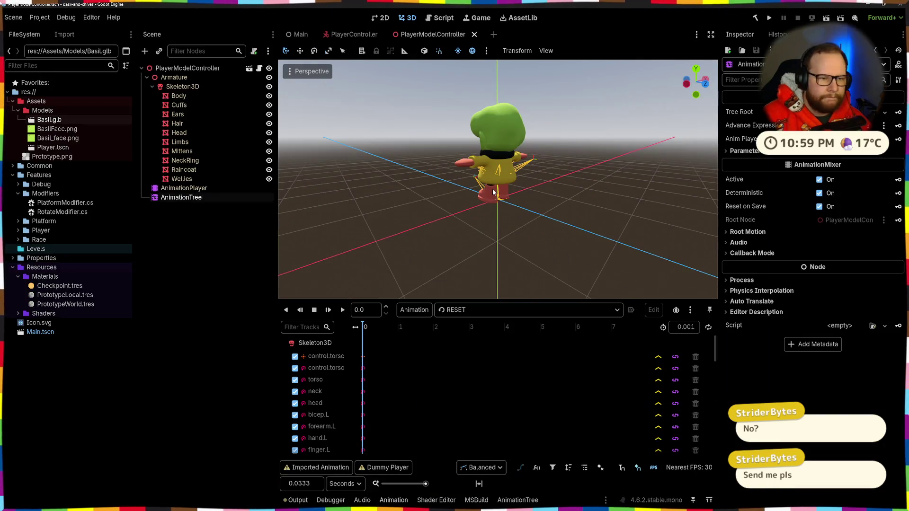
{"action": "left_click", "coordinate": [474, 310]}
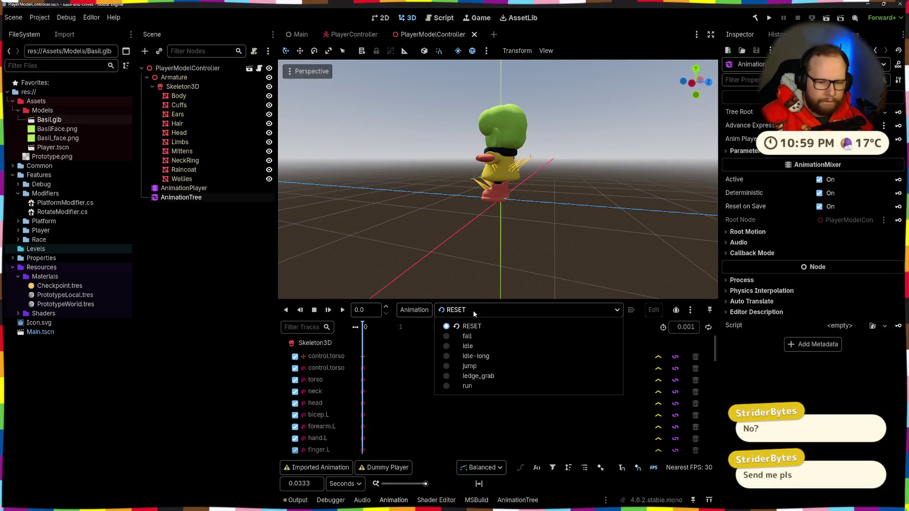
{"action": "left_click", "coordinate": [184, 188]}
{"action": "left_click", "coordinate": [192, 201]}
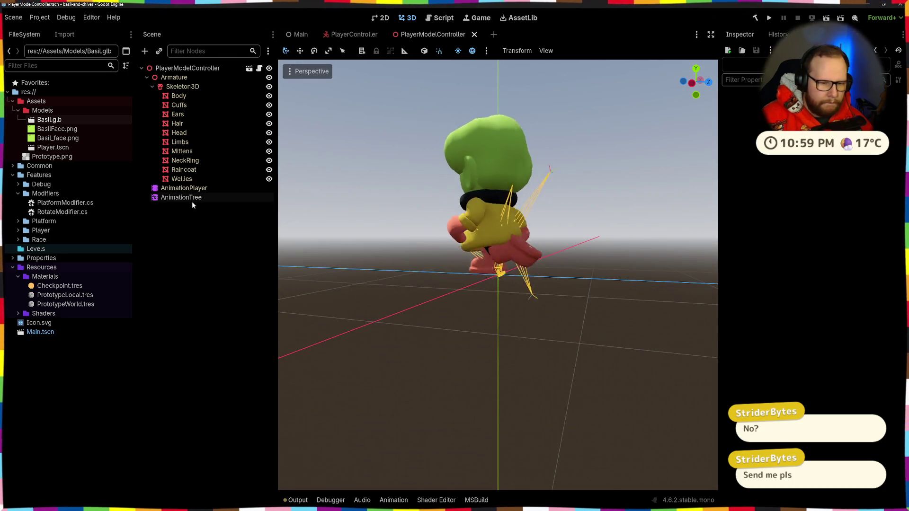